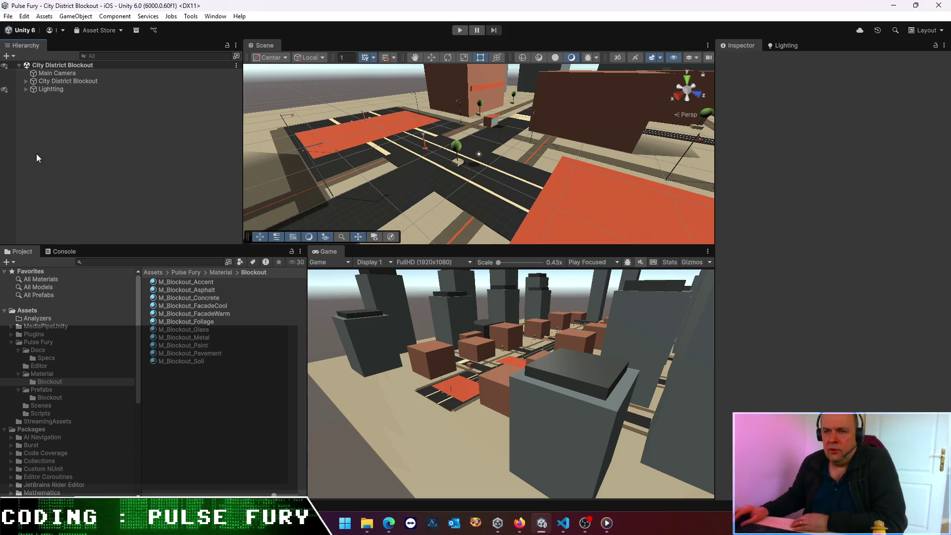
Step: Open the PulseFury Face Hand Tracking scene from Assets/Pulse Fury/Scenes
{"action": "left_click", "coordinate": [183, 273]}
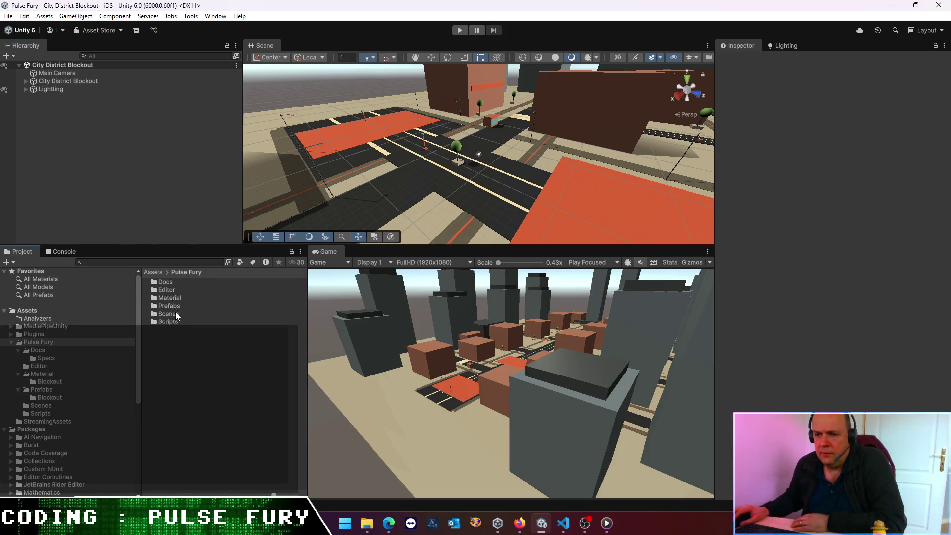
{"action": "double_click", "coordinate": [175, 314]}
{"action": "double_click", "coordinate": [198, 298]}
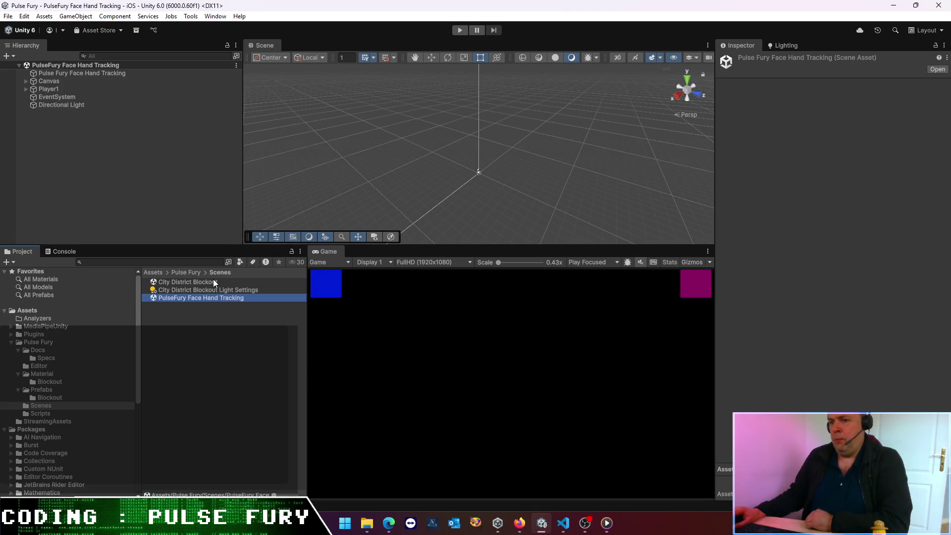
{"action": "left_click", "coordinate": [212, 299]}
Step: Click through the scene assets in the Project window, then clear the selection
{"action": "left_click", "coordinate": [208, 311]}
{"action": "left_click", "coordinate": [198, 281]}
{"action": "left_click", "coordinate": [200, 320]}
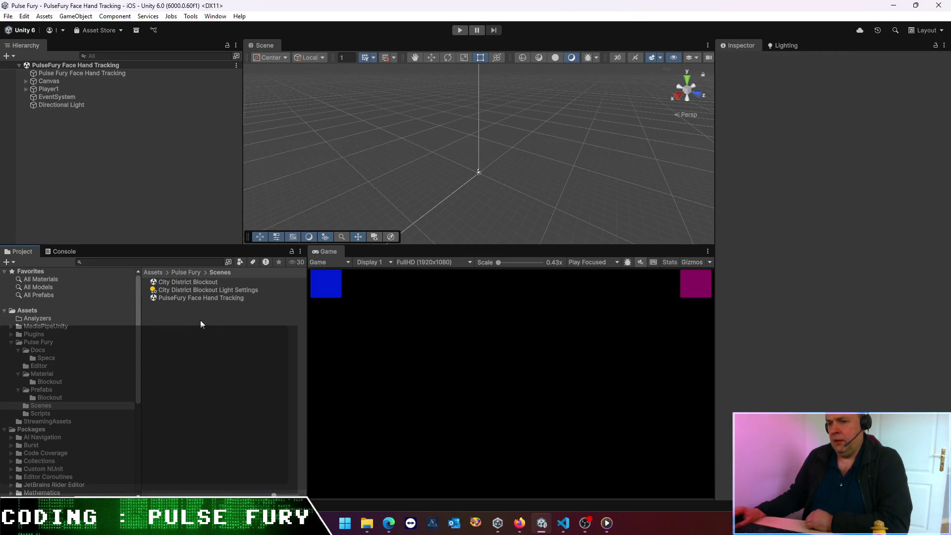
{"action": "left_click", "coordinate": [195, 300]}
{"action": "left_click", "coordinate": [55, 144]}
{"action": "left_click", "coordinate": [8, 16]}
Step: Review Player1's settings and expand its Head, Chest and hand children, then bring VS Code forward
{"action": "left_click", "coordinate": [56, 89]}
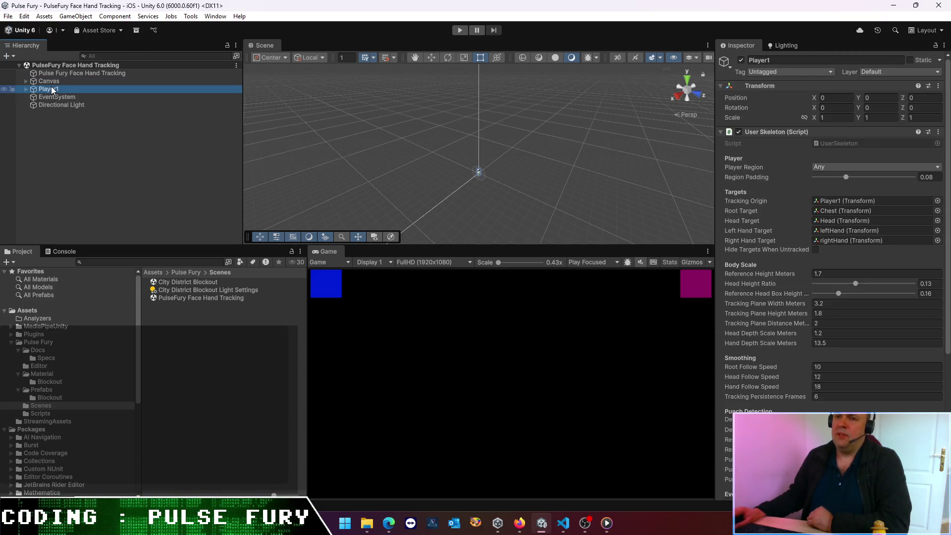
{"action": "left_click", "coordinate": [26, 90]}
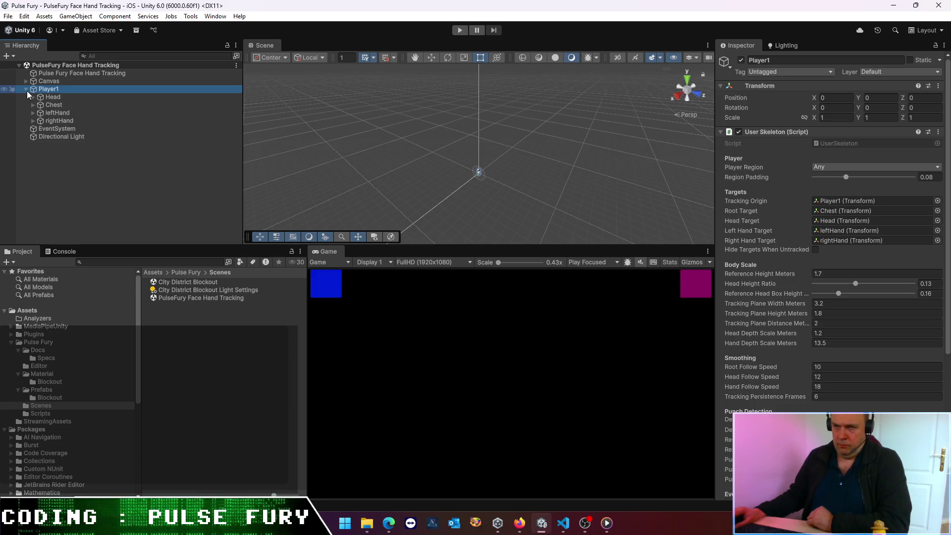
{"action": "left_click", "coordinate": [26, 90]}
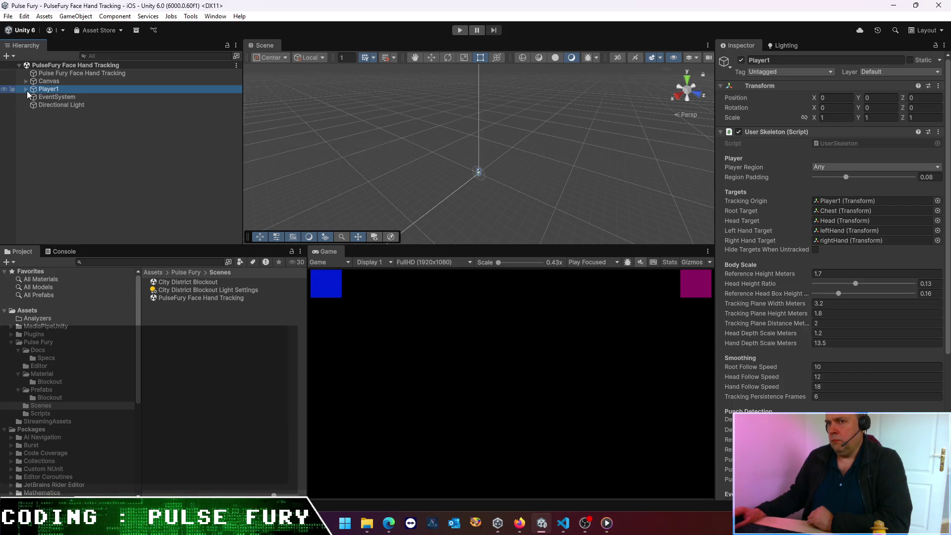
{"action": "left_click", "coordinate": [27, 91]}
{"action": "left_click", "coordinate": [26, 91]}
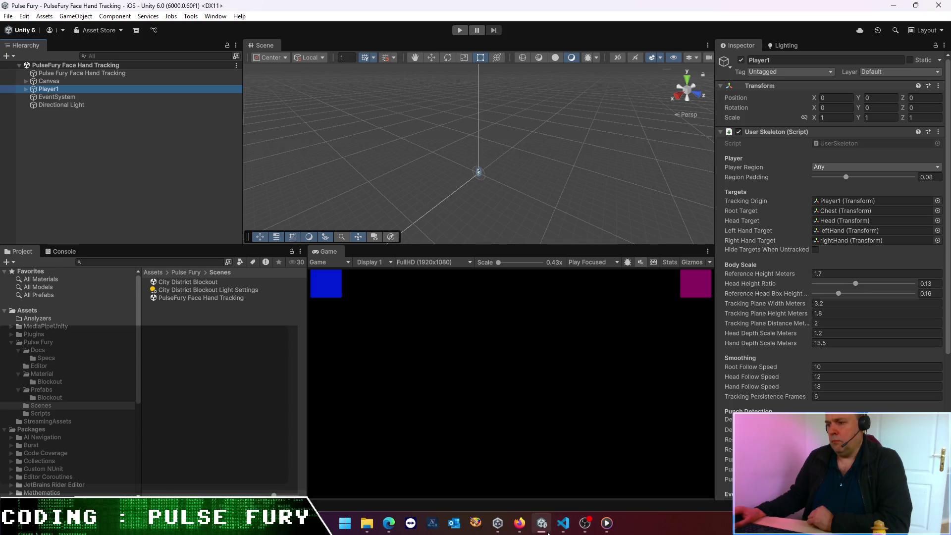
{"action": "left_click", "coordinate": [563, 523]}
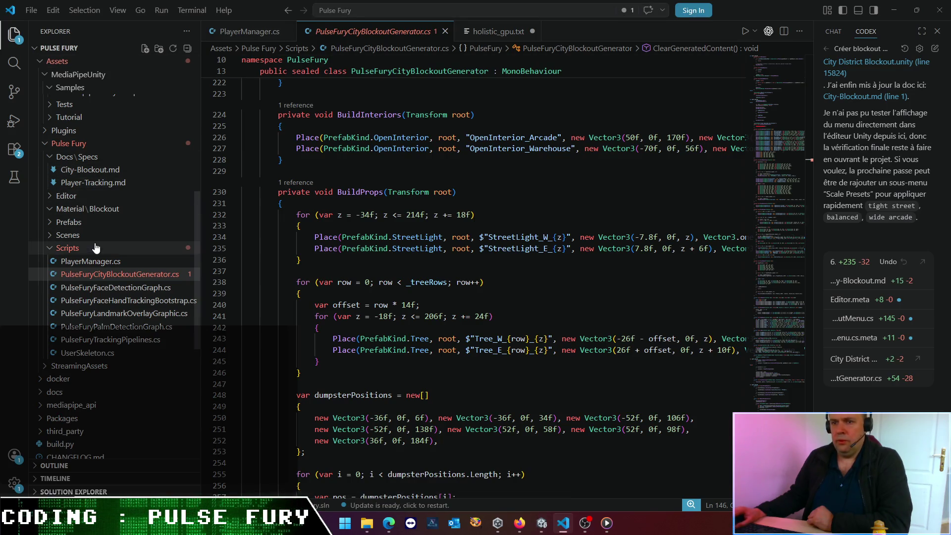
Step: Open Player-Tracking.md and highlight the PunchStrength passage around line 493
{"action": "left_click", "coordinate": [94, 182]}
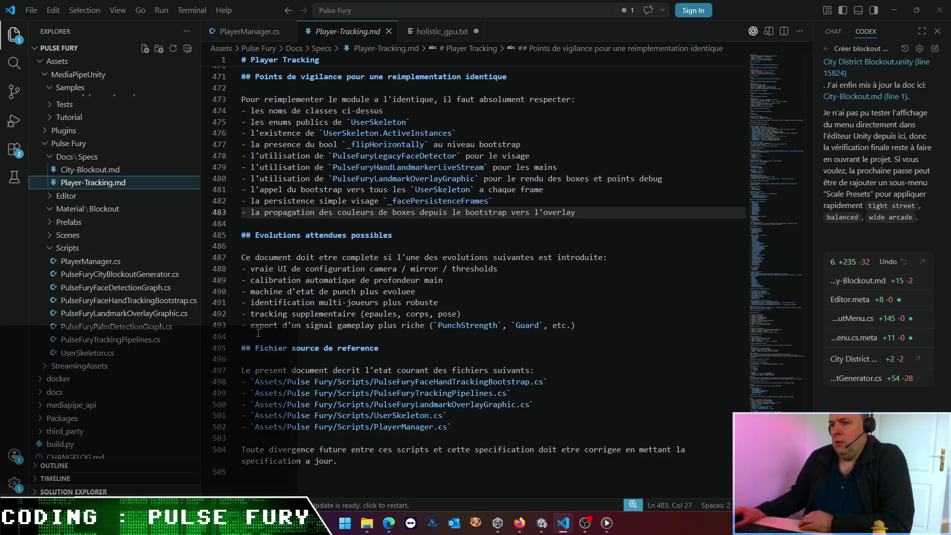
{"action": "left_click_drag", "start_coordinate": [254, 326], "coordinate": [363, 325]}
{"action": "left_click", "coordinate": [386, 325]}
{"action": "left_click_drag", "start_coordinate": [428, 325], "coordinate": [251, 328]}
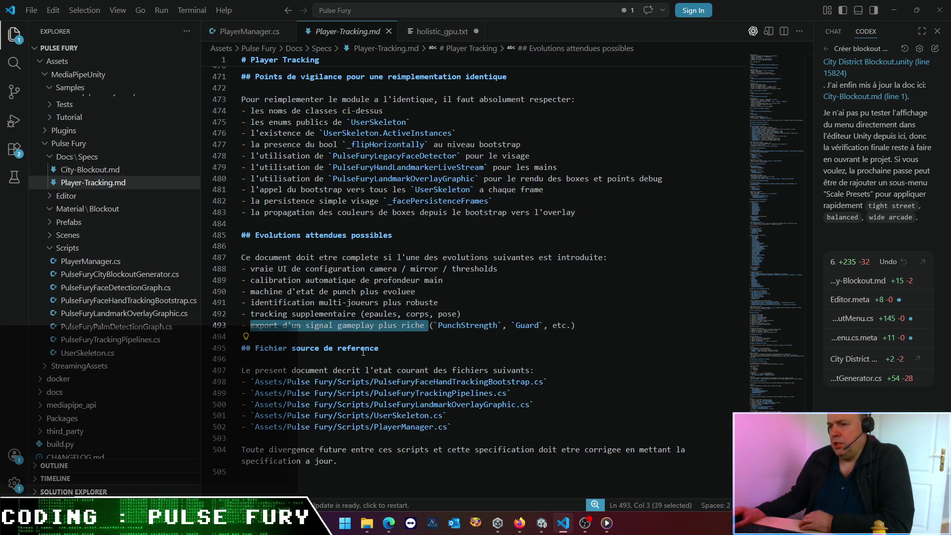
{"action": "double_click", "coordinate": [478, 327]}
{"action": "left_click", "coordinate": [319, 303]}
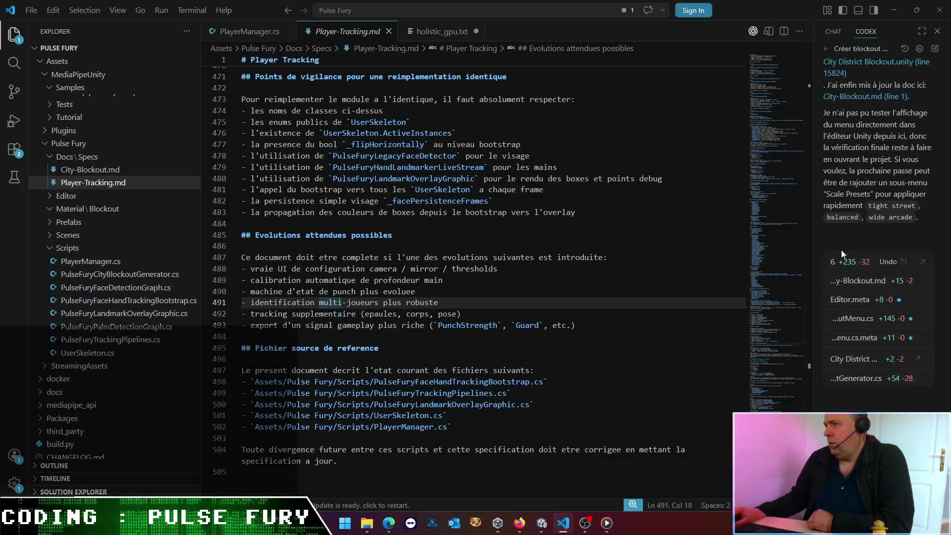
Step: Widen the Codex side panel and reselect the word PunchStrength
{"action": "left_click_drag", "start_coordinate": [812, 248], "coordinate": [723, 262]}
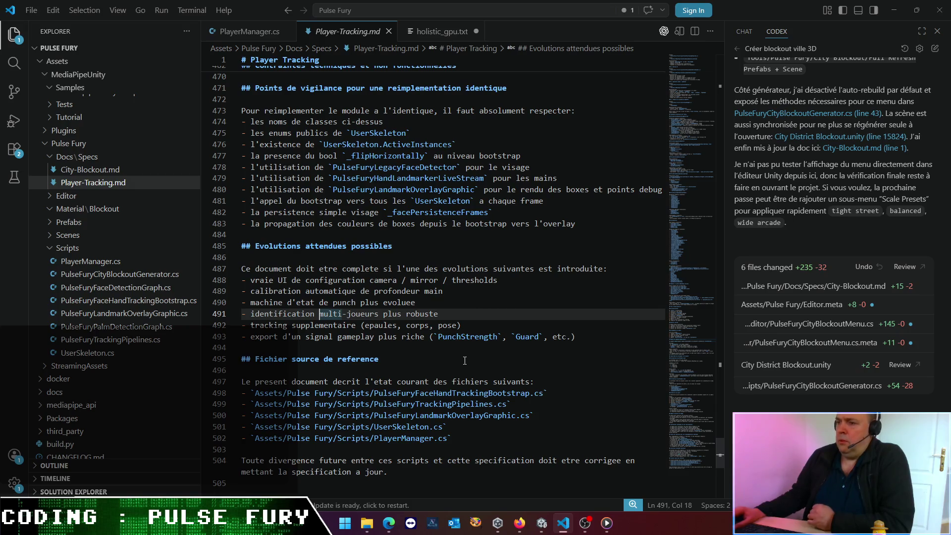
{"action": "double_click", "coordinate": [468, 336]}
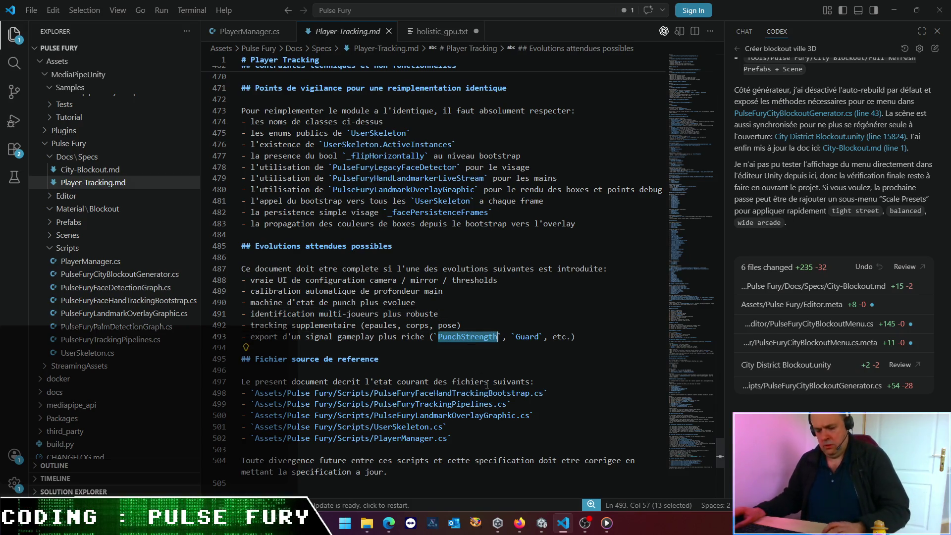
{"action": "left_click", "coordinate": [530, 224]}
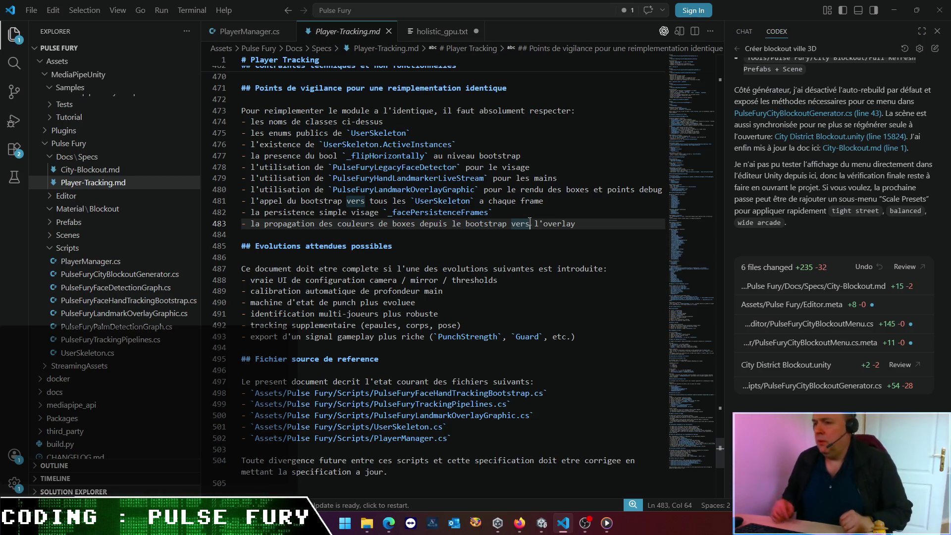
{"action": "double_click", "coordinate": [468, 337]}
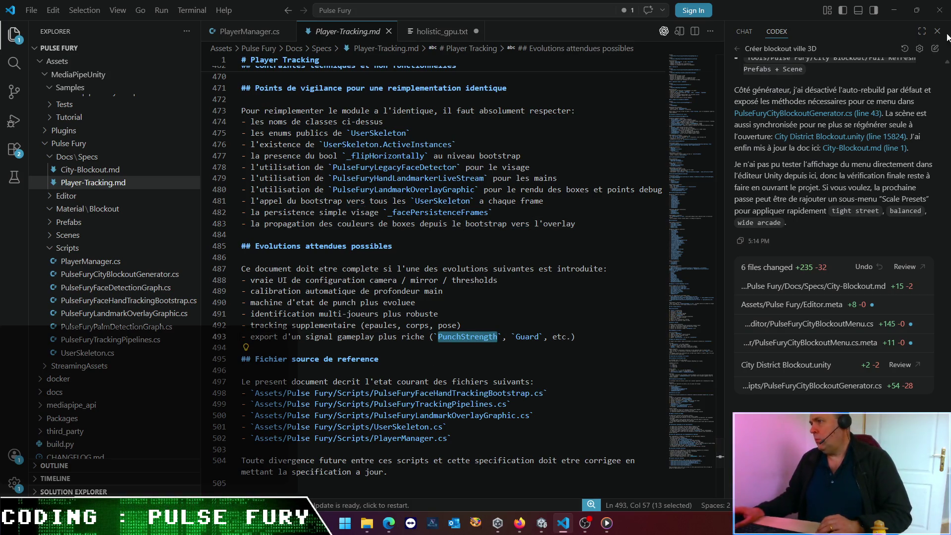
Step: Ask how PunchStrength would be calculated in the Explorer MediaPipe Unity Codex task
{"action": "left_click", "coordinate": [738, 48]}
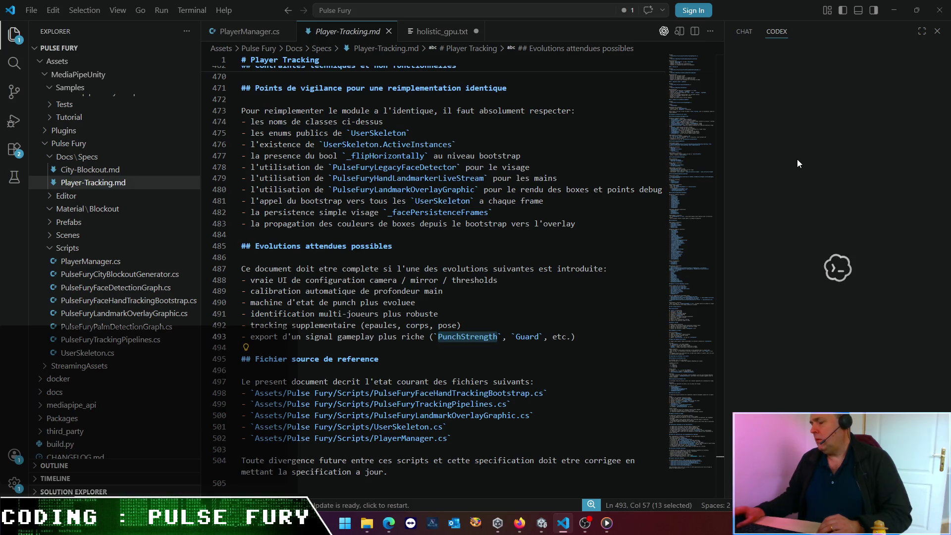
{"action": "left_click", "coordinate": [780, 37]}
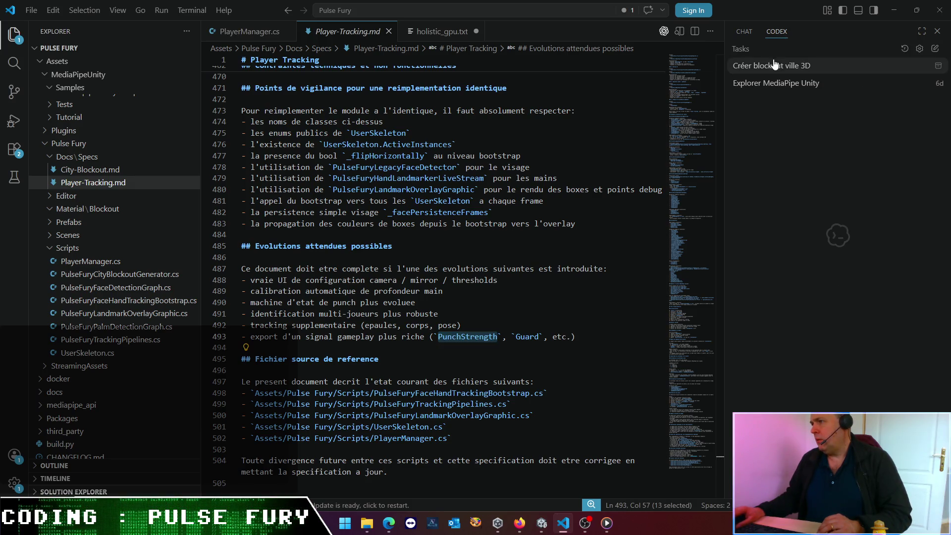
{"action": "left_click", "coordinate": [774, 84]}
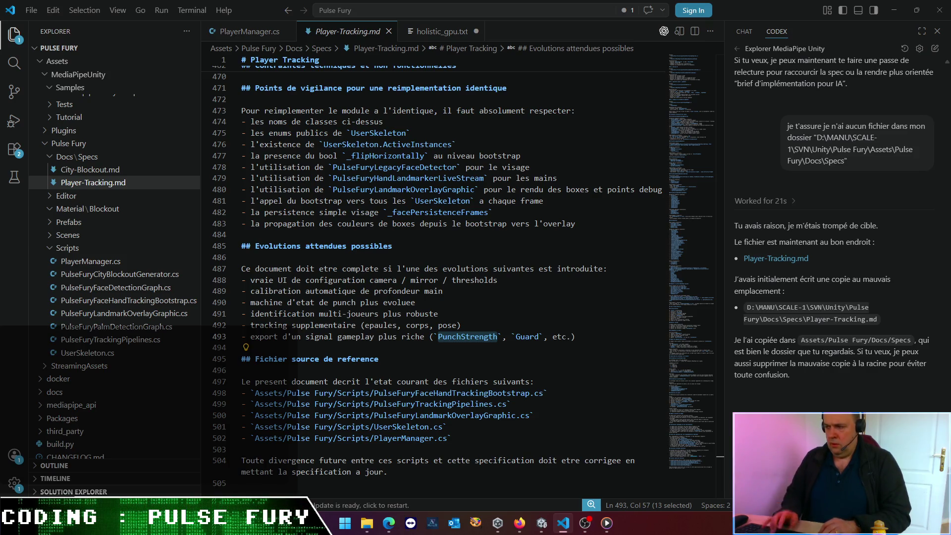
{"action": "key", "text": "Return"}
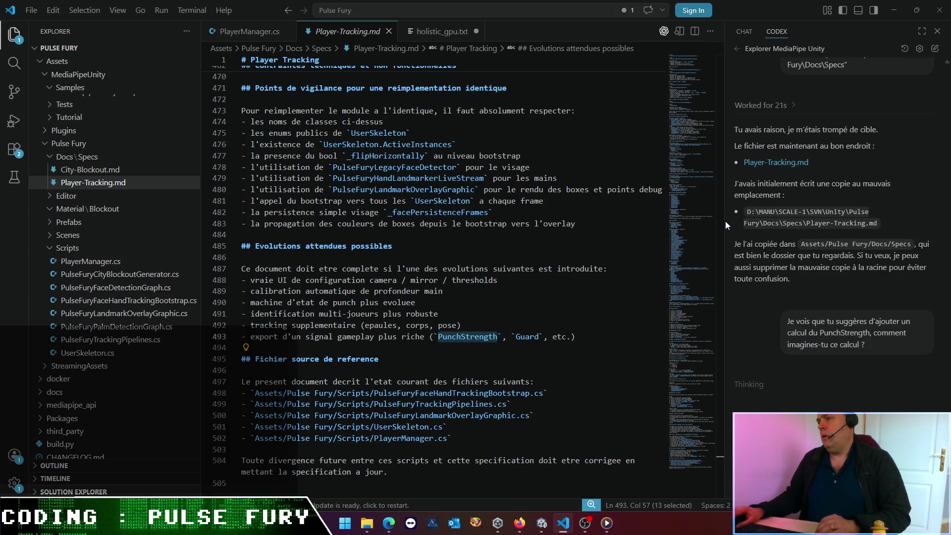
{"action": "left_click_drag", "start_coordinate": [724, 225], "coordinate": [525, 222]}
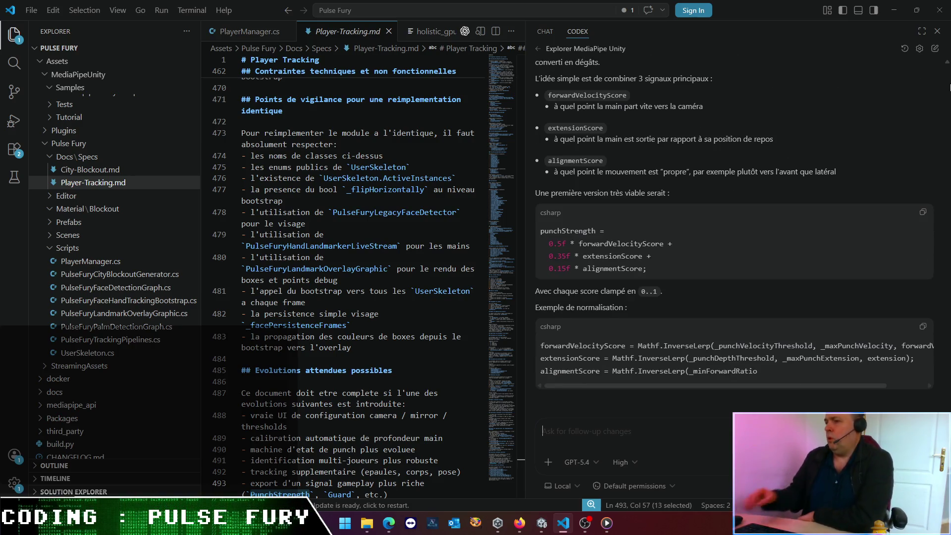
Step: Read Codex's PunchStrength answer through to the hit tiers, highlighting the bonus and penalty bullets
{"action": "scroll", "coordinate": [640, 127], "scroll_direction": "up", "scroll_amount": 5}
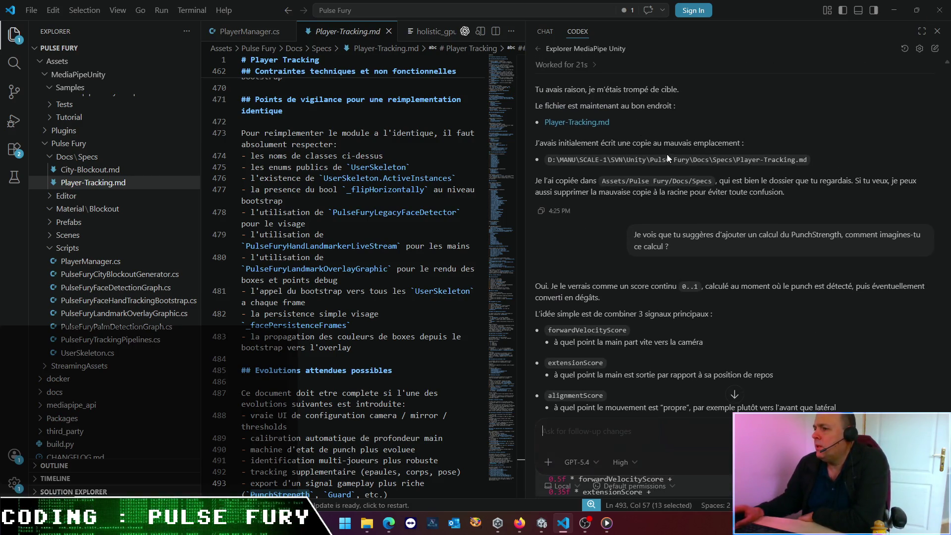
{"action": "scroll", "coordinate": [624, 254], "scroll_direction": "down", "scroll_amount": 3}
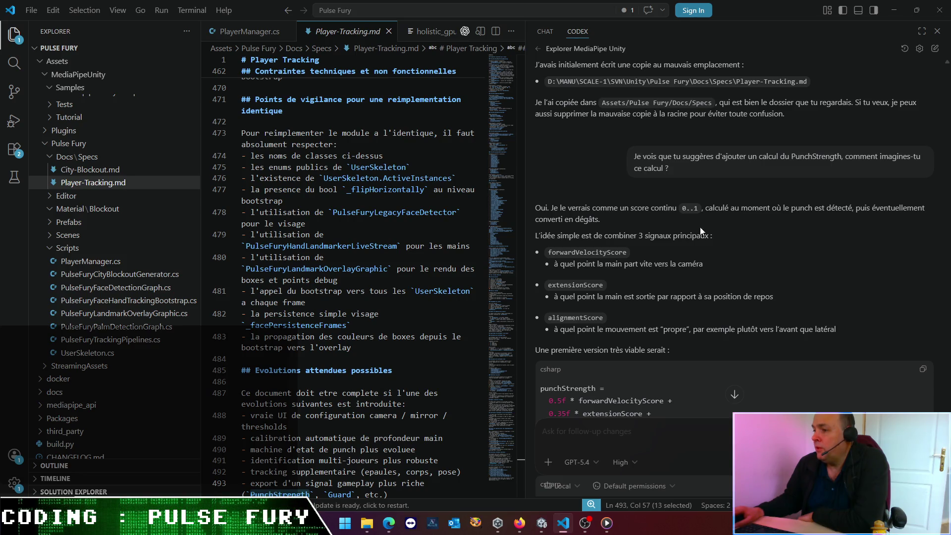
{"action": "scroll", "coordinate": [664, 273], "scroll_direction": "down", "scroll_amount": 2}
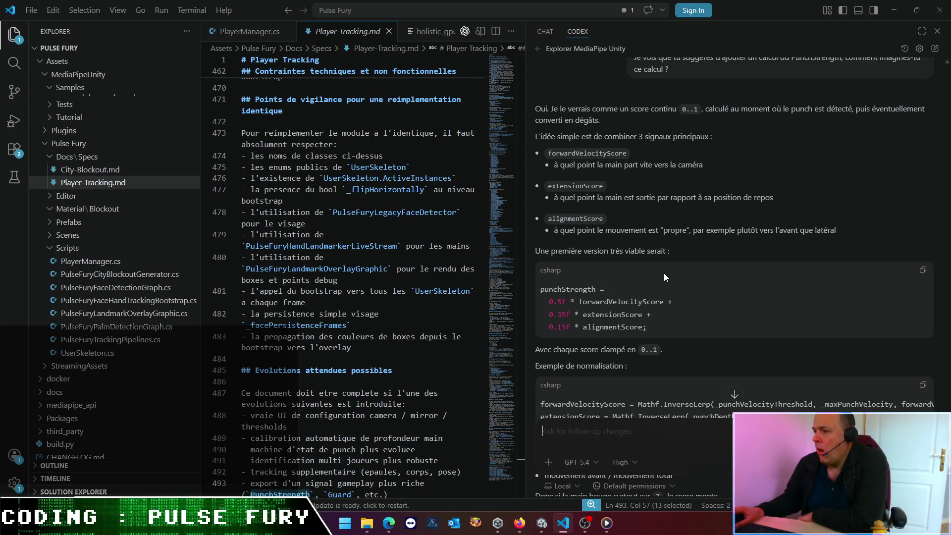
{"action": "scroll", "coordinate": [626, 209], "scroll_direction": "down", "scroll_amount": 3}
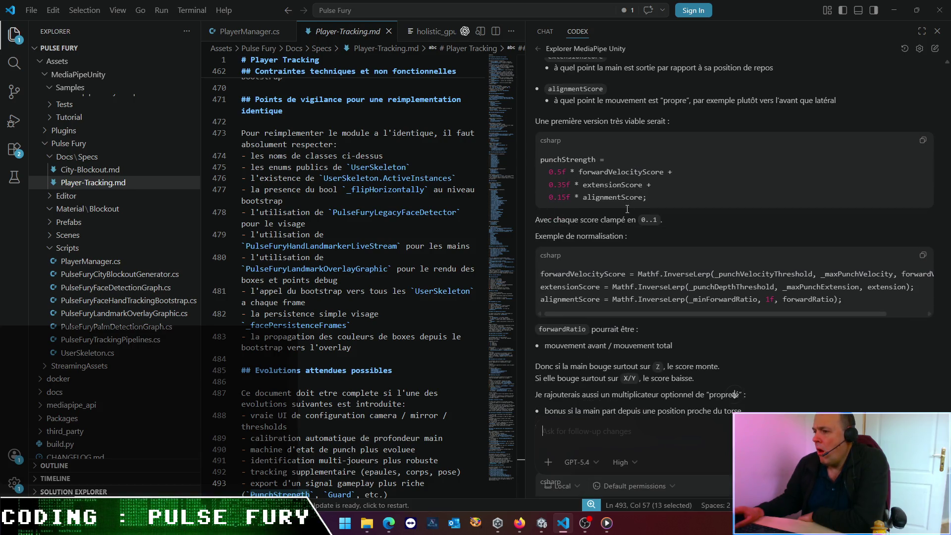
{"action": "scroll", "coordinate": [627, 209], "scroll_direction": "down", "scroll_amount": 3}
{"action": "scroll", "coordinate": [627, 209], "scroll_direction": "up", "scroll_amount": 5}
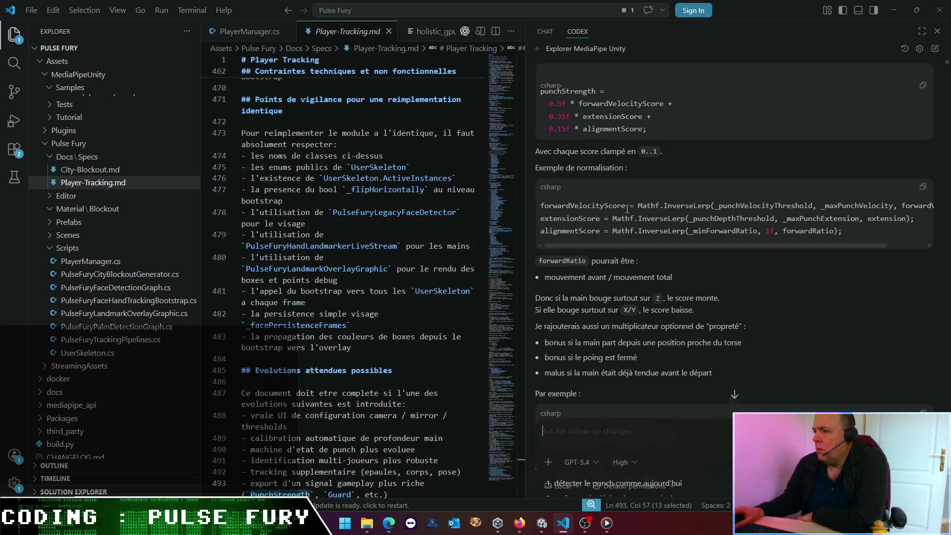
{"action": "scroll", "coordinate": [627, 209], "scroll_direction": "up", "scroll_amount": 1}
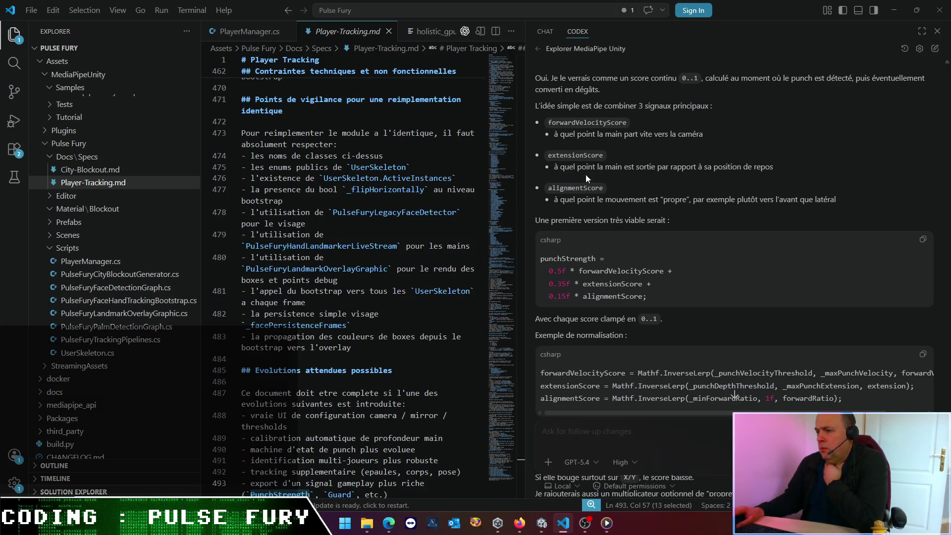
{"action": "scroll", "coordinate": [604, 172], "scroll_direction": "down", "scroll_amount": 5}
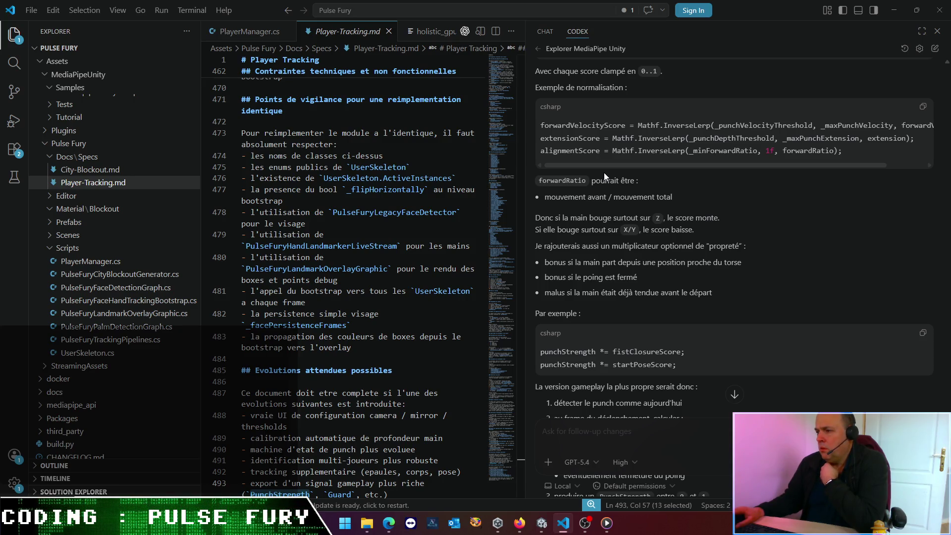
{"action": "scroll", "coordinate": [605, 172], "scroll_direction": "down", "scroll_amount": 3}
{"action": "mouse_move", "coordinate": [560, 97]}
{"action": "left_mouse_down"}
{"action": "mouse_move", "coordinate": [728, 123]}
{"action": "mouse_move", "coordinate": [748, 151]}
{"action": "left_mouse_up"}
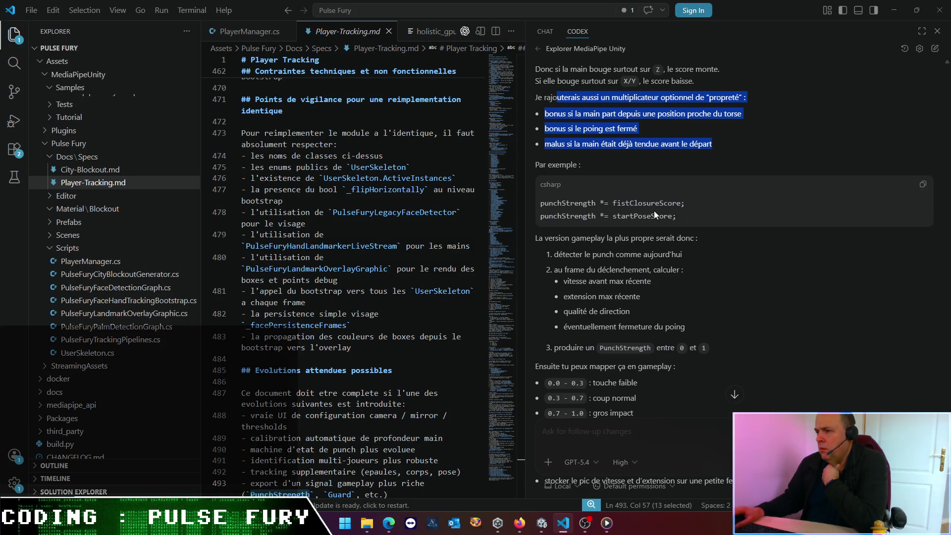
{"action": "scroll", "coordinate": [654, 210], "scroll_direction": "down", "scroll_amount": 2}
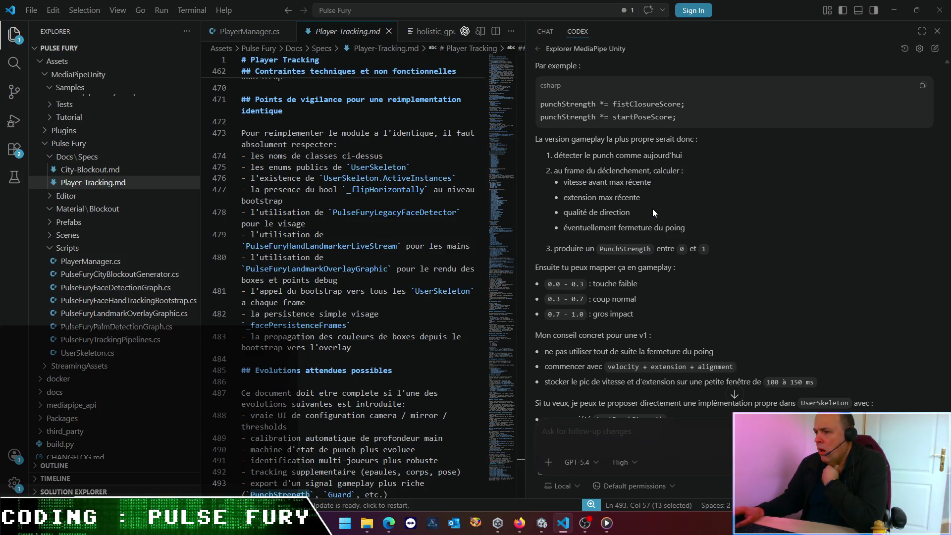
{"action": "scroll", "coordinate": [652, 209], "scroll_direction": "down", "scroll_amount": 2}
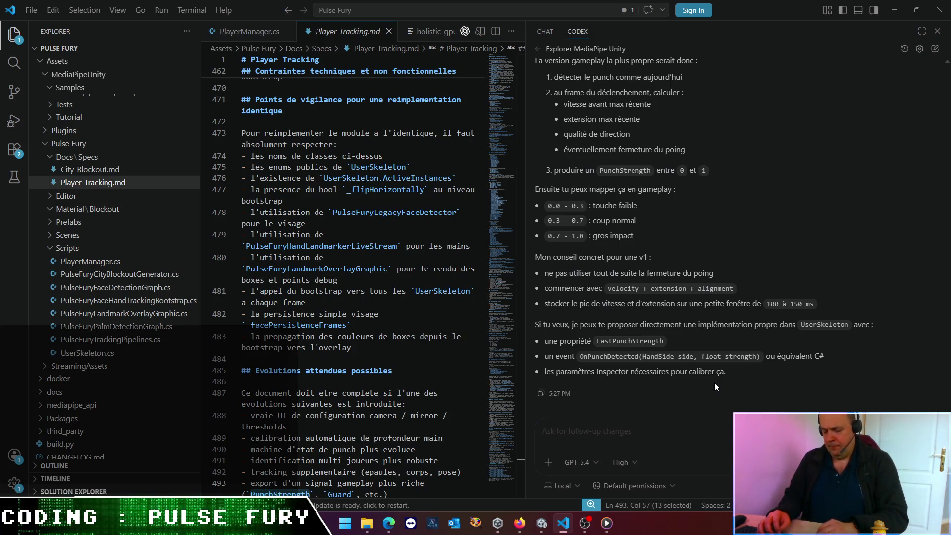
Step: Ask Codex, in French, for a force vector instead of a float, e.g. uppercuts pushing upward
{"action": "type", "text": "C'est pas mal, néanmoins"}
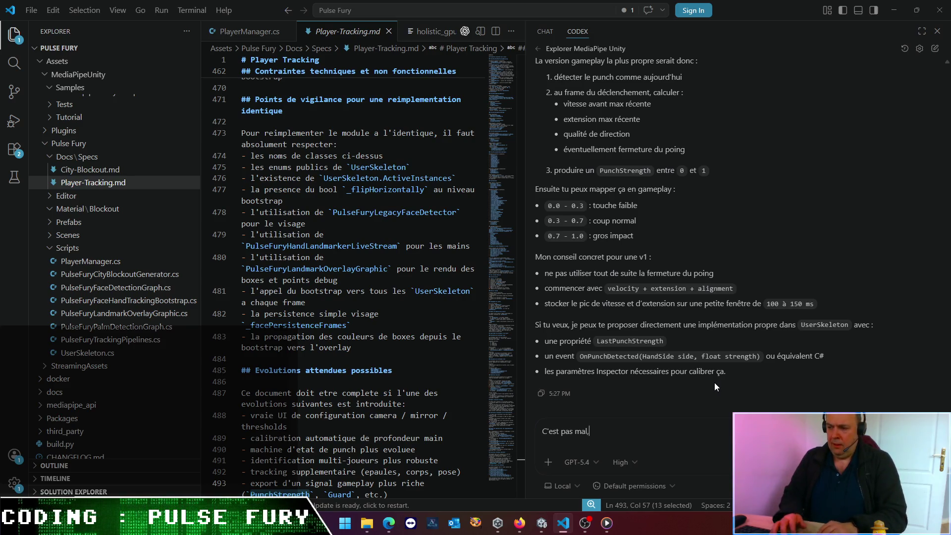
{"action": "type", "text": " je soui"}
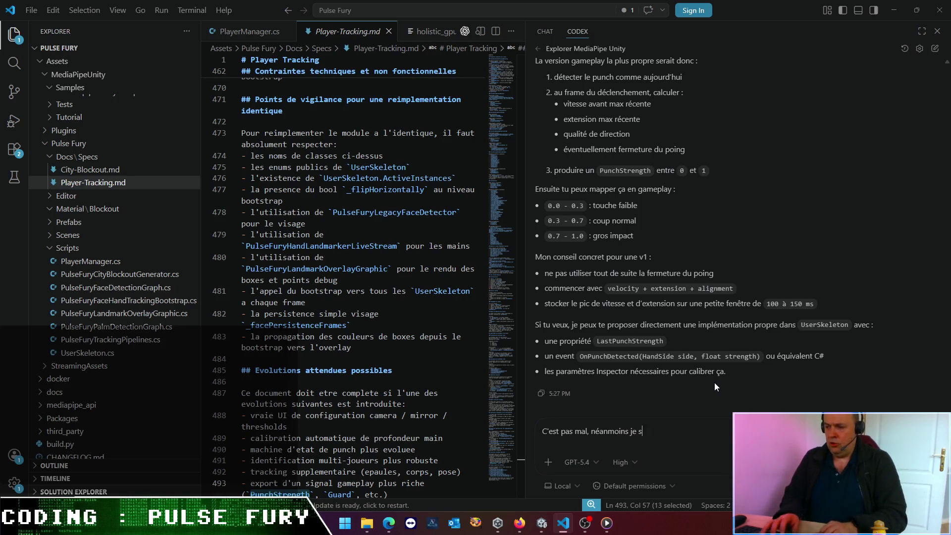
{"action": "key", "text": "BackSpace"}
{"action": "type", "text": "haiterais qu"}
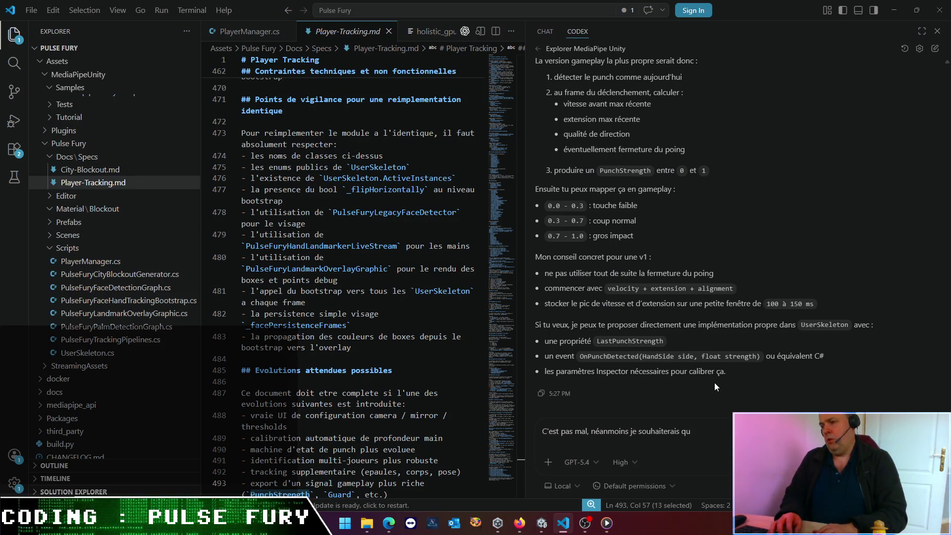
{"action": "type", "text": "e "}
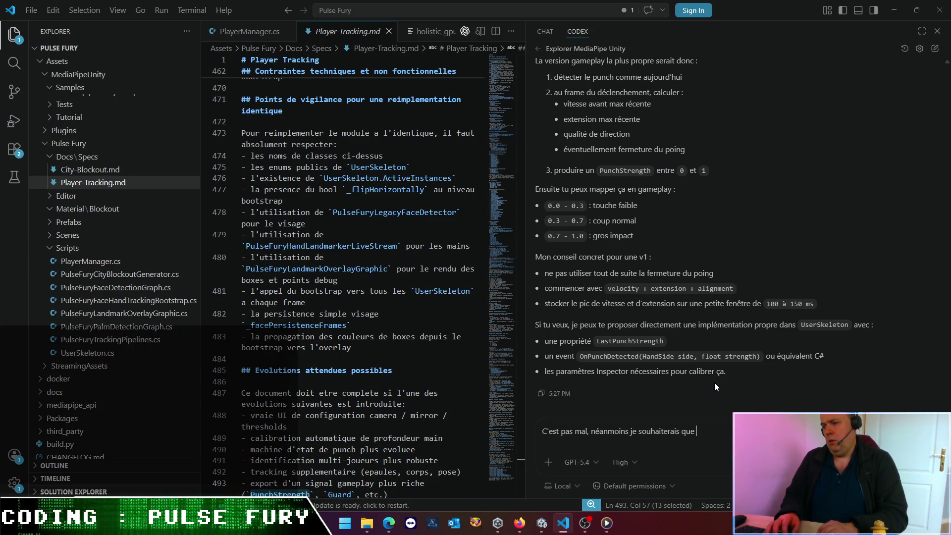
{"action": "type", "text": "tu remplac"}
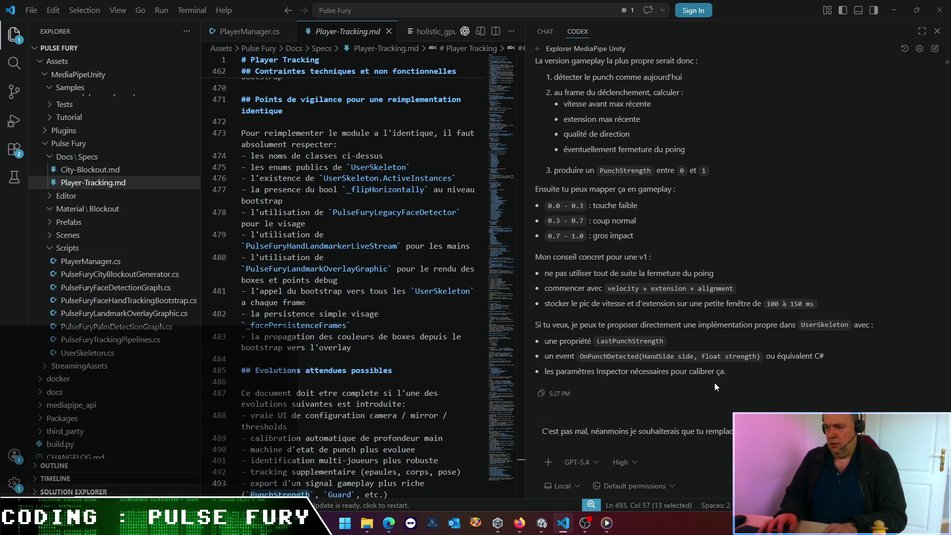
{"action": "type", "text": "juste une valeur "}
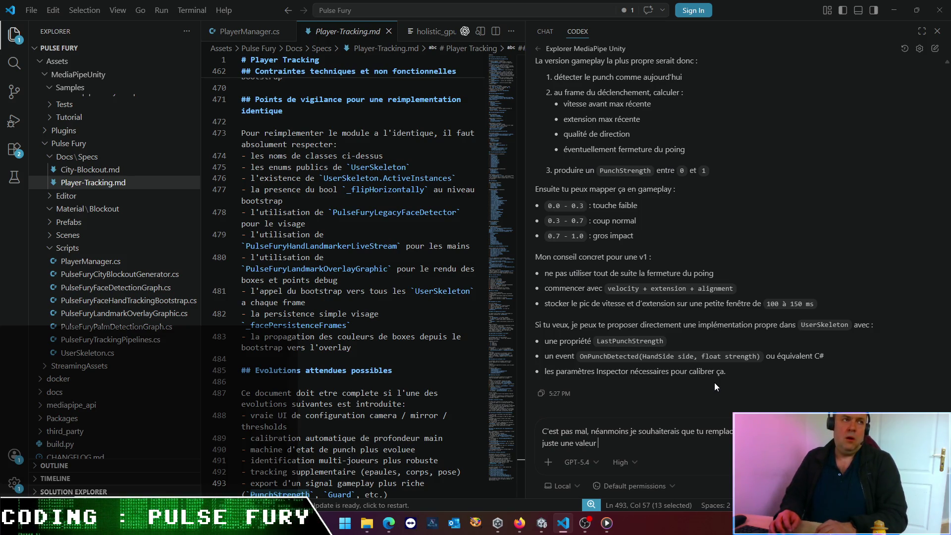
{"action": "type", "text": "flaot de"}
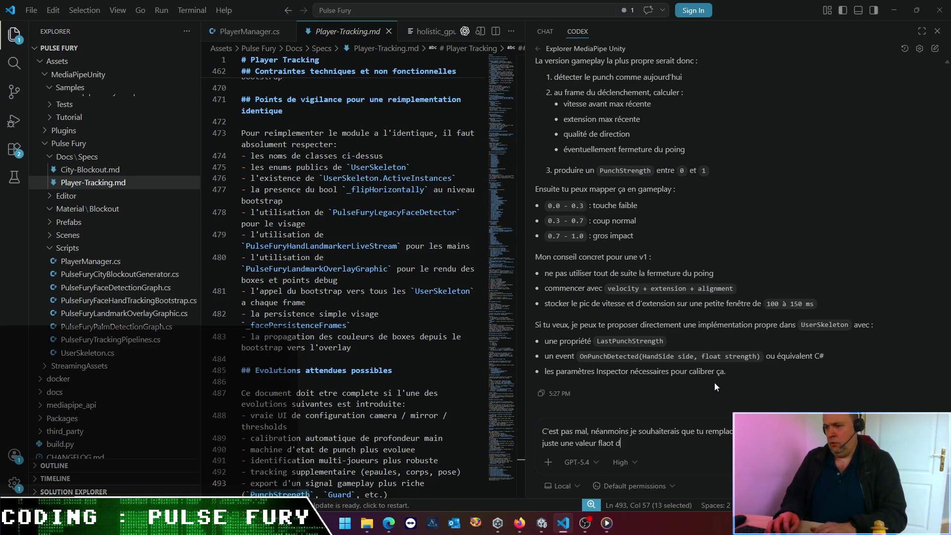
{"action": "key", "text": "BackSpace"}
{"action": "key", "text": "BackSpace"}
{"action": "key", "text": "BackSpace"}
{"action": "type", "text": "oat dfe"}
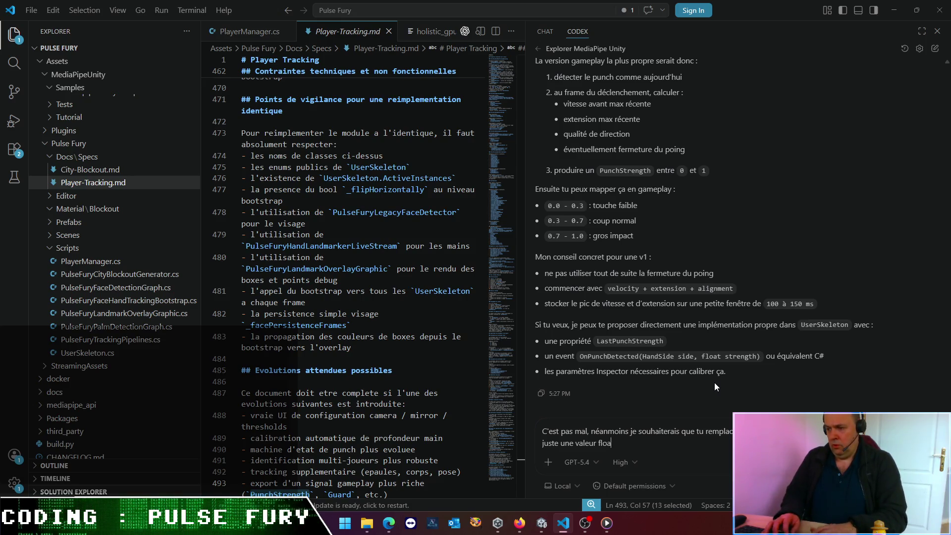
{"action": "key", "text": "BackSpace"}
{"action": "key", "text": "BackSpace"}
{"action": "key", "text": "BackSpace"}
{"action": "type", "text": "e force"}
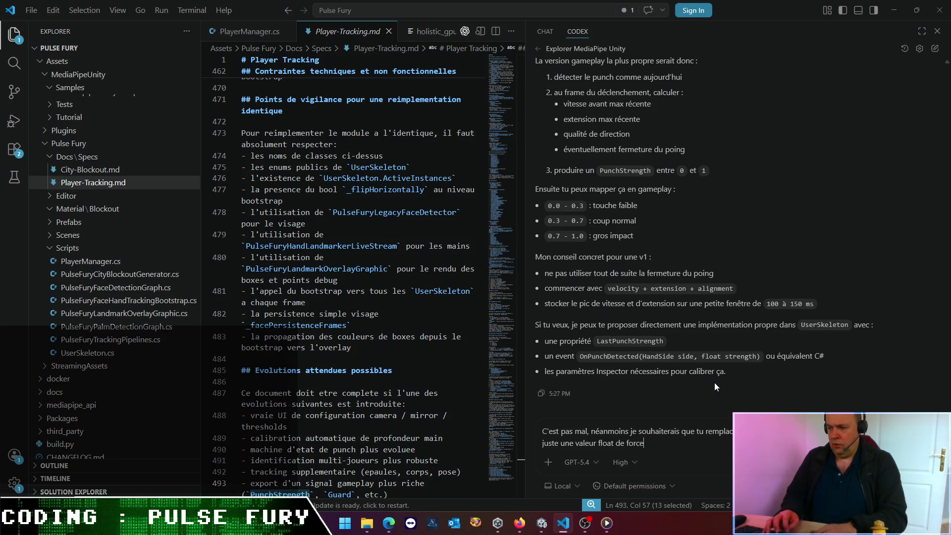
{"action": "type", "text": " ; car cela "}
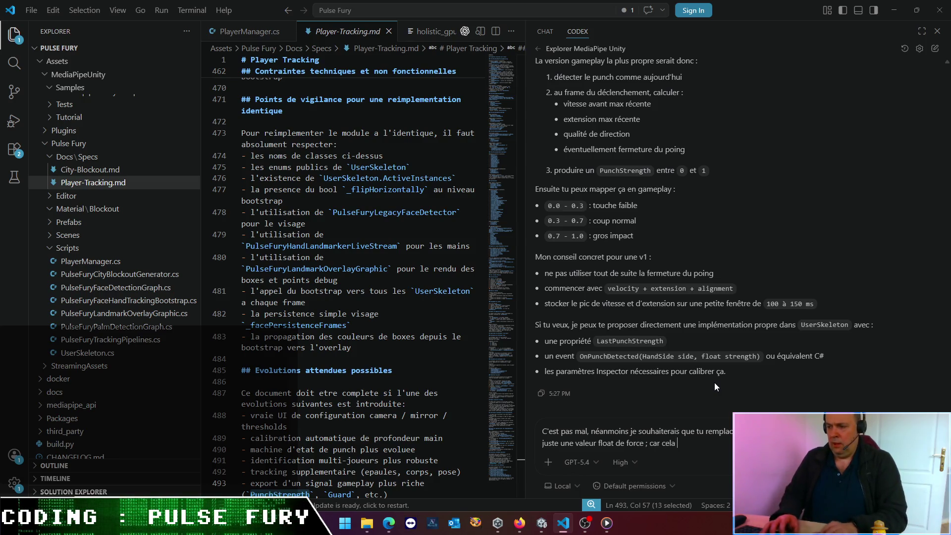
{"action": "type", "text": "permettrai"}
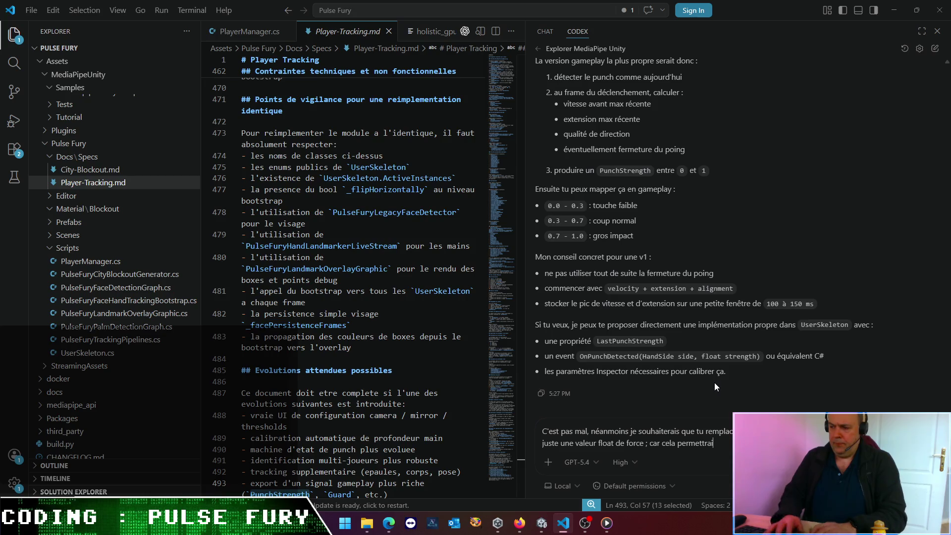
{"action": "type", "text": "t ensu"}
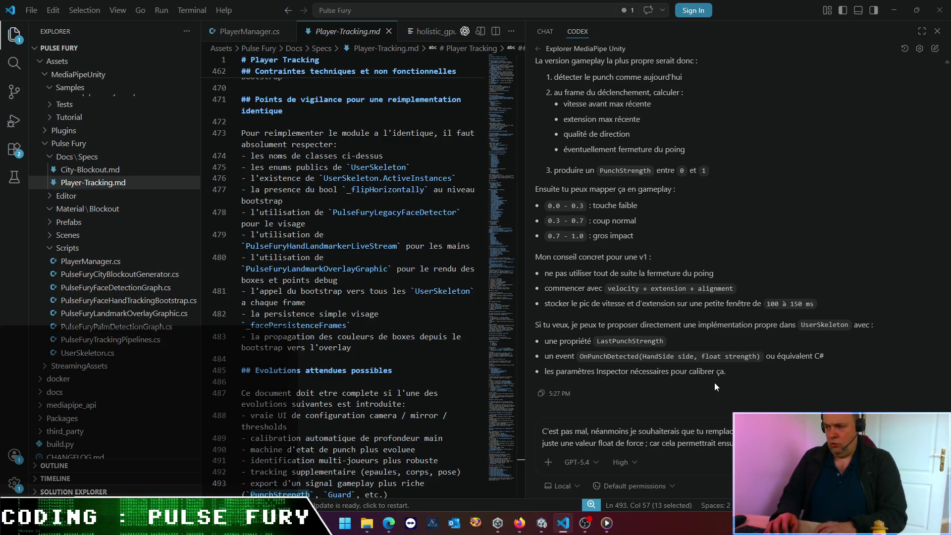
{"action": "type", "text": "joueur fait un"}
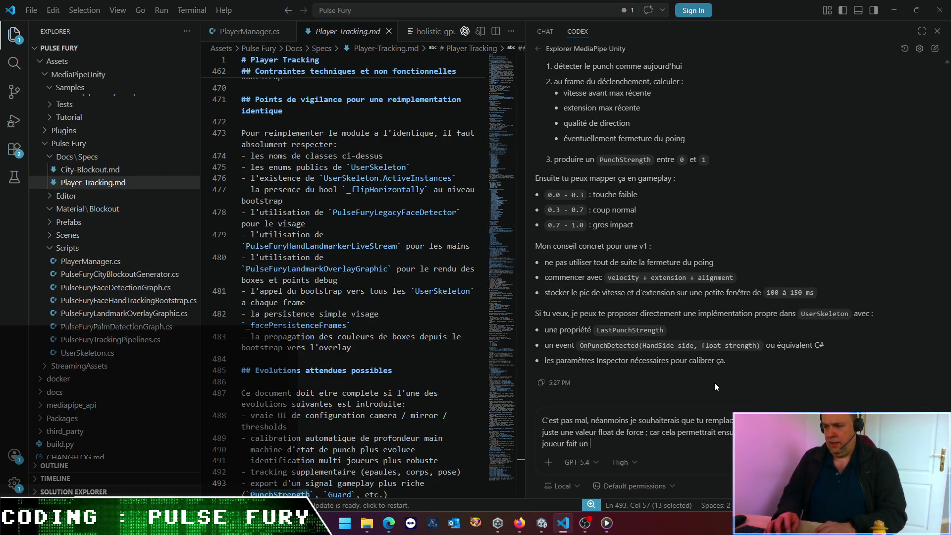
{"action": "type", "text": " uppercut, "}
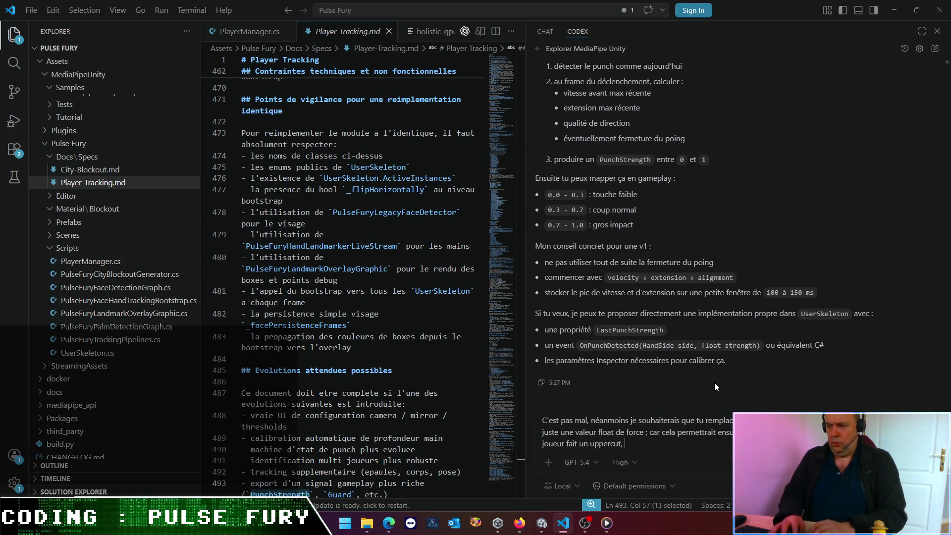
{"action": "type", "text": "le couop"}
{"action": "key", "text": "BackSpace"}
{"action": "key", "text": "BackSpace"}
{"action": "key", "text": "BackSpace"}
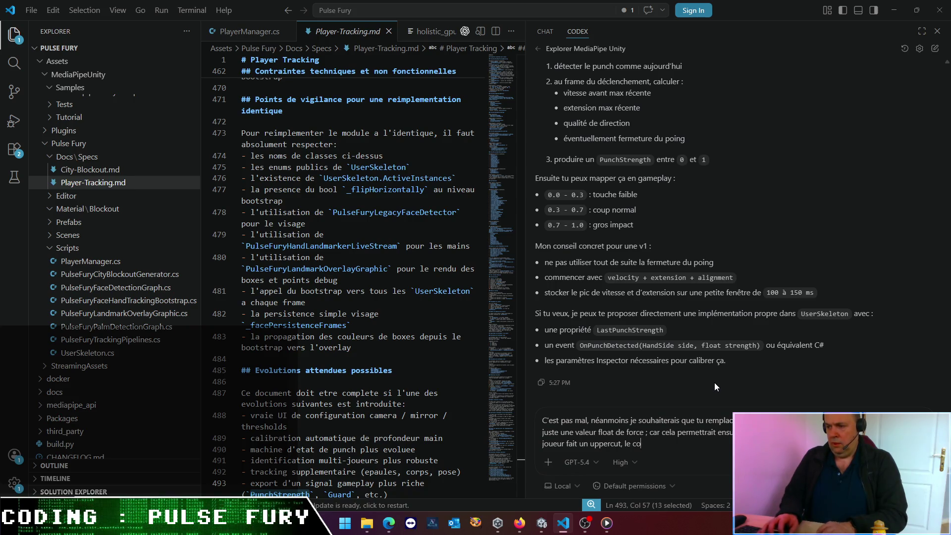
{"action": "type", "text": "a force partira vers le haut, et"}
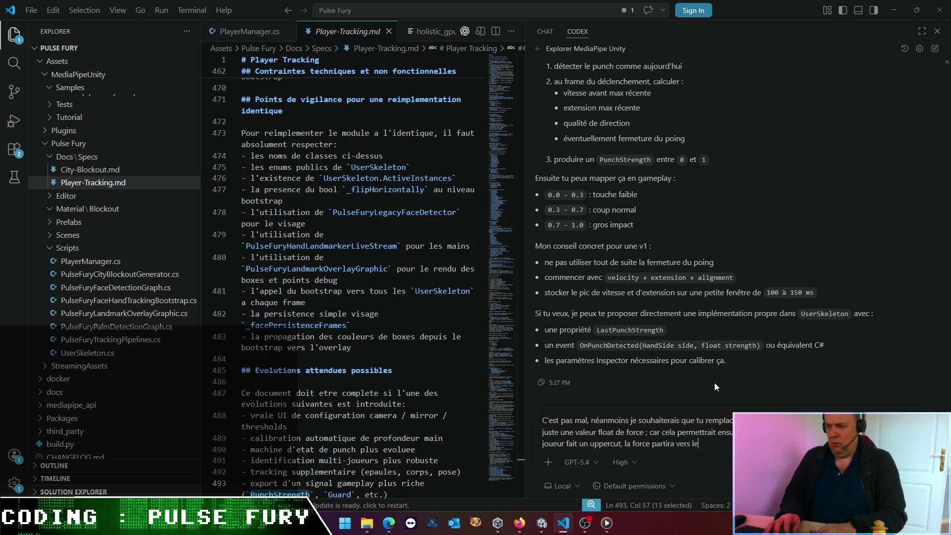
{"action": "type", "text": "c."}
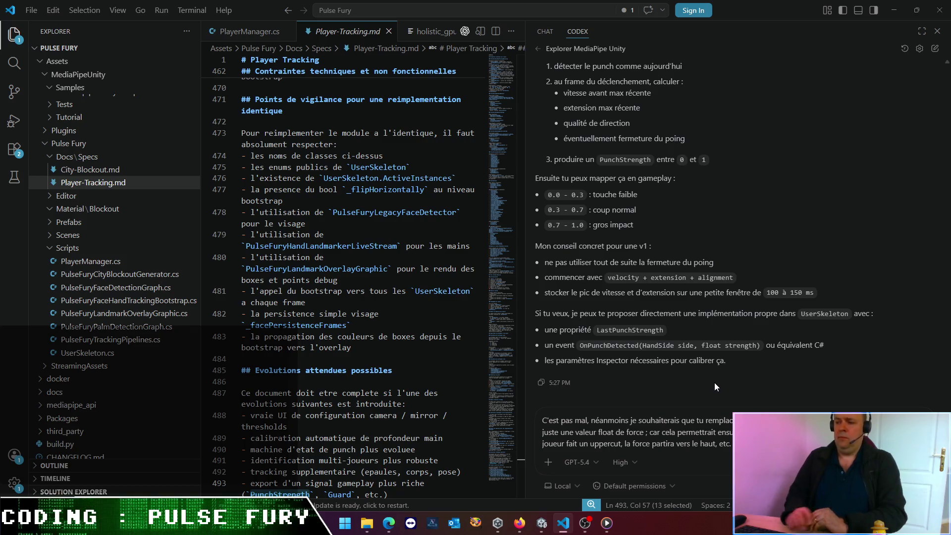
{"action": "key", "text": "Return"}
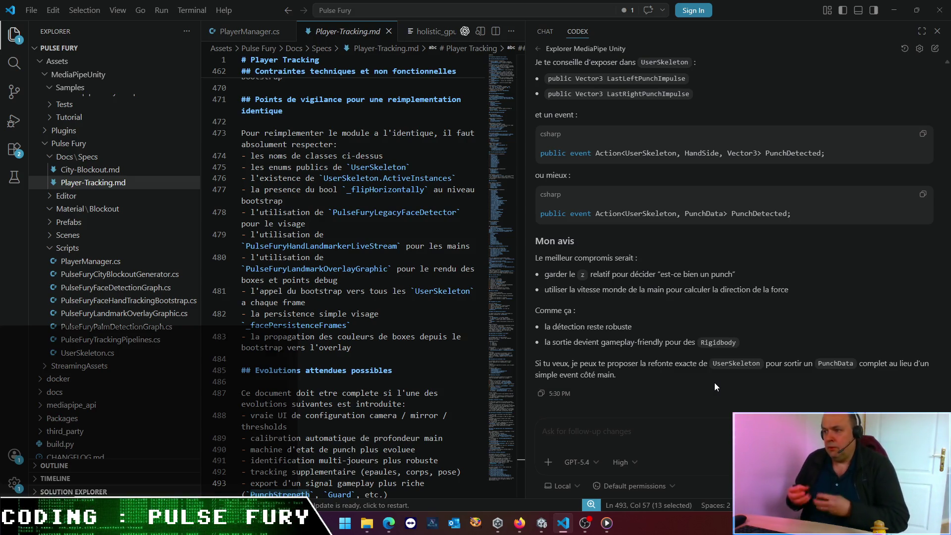
Step: Read Codex's impulse-vector reply down to its note on using the hand's Unity world position
{"action": "scroll", "coordinate": [654, 270], "scroll_direction": "up", "scroll_amount": 5}
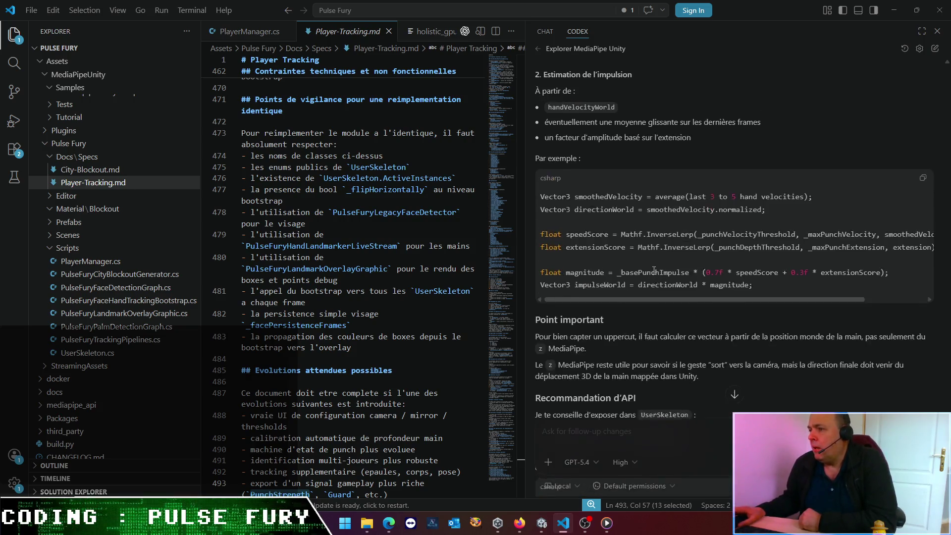
{"action": "scroll", "coordinate": [654, 270], "scroll_direction": "up", "scroll_amount": 4}
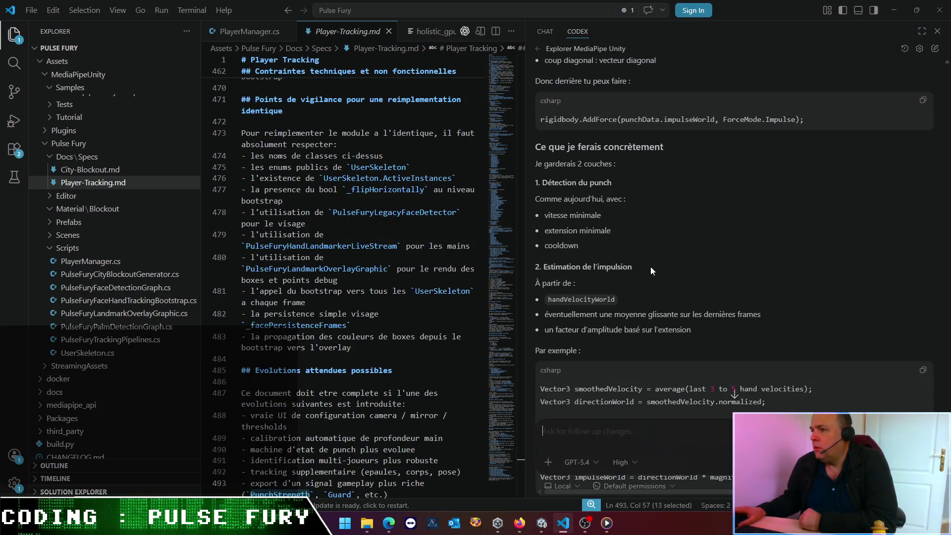
{"action": "scroll", "coordinate": [640, 255], "scroll_direction": "up", "scroll_amount": 10}
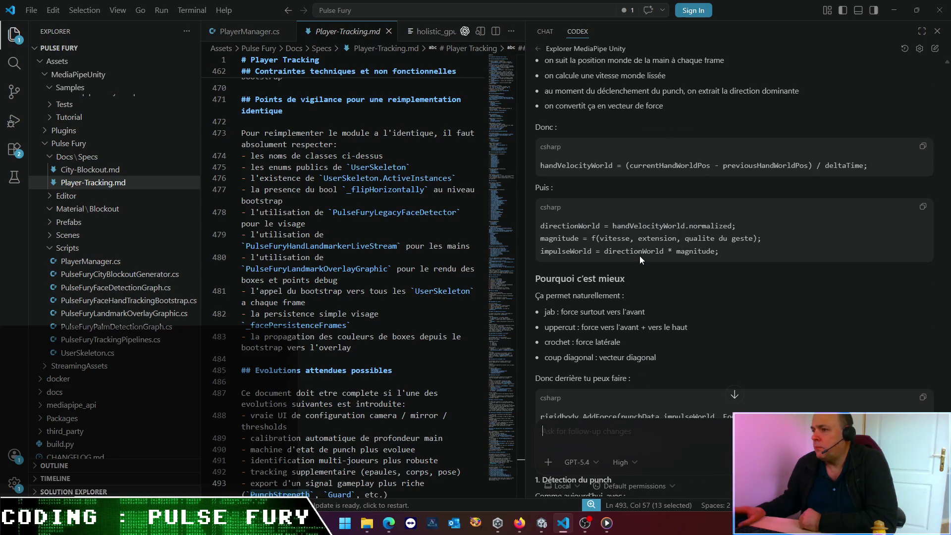
{"action": "scroll", "coordinate": [640, 256], "scroll_direction": "up", "scroll_amount": 3}
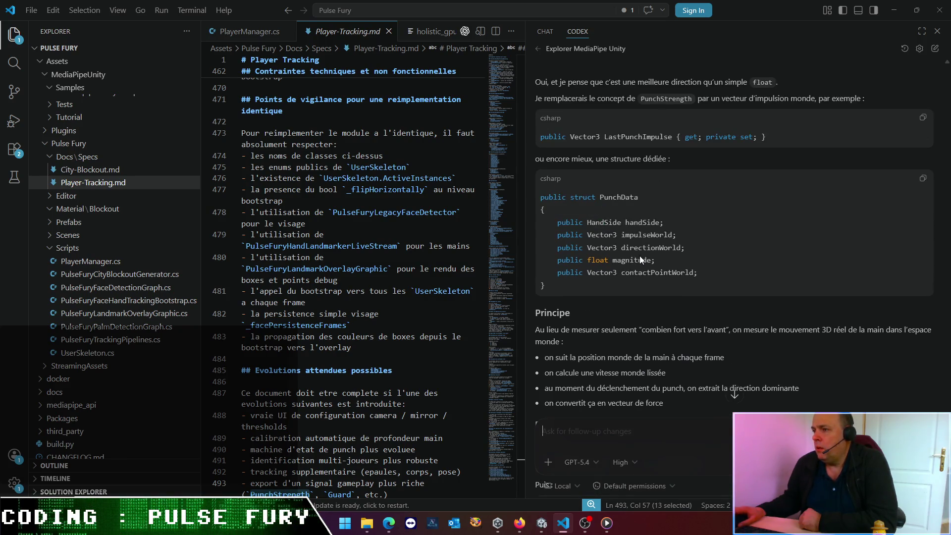
{"action": "scroll", "coordinate": [640, 255], "scroll_direction": "up", "scroll_amount": 3}
{"action": "scroll", "coordinate": [640, 255], "scroll_direction": "up", "scroll_amount": 1}
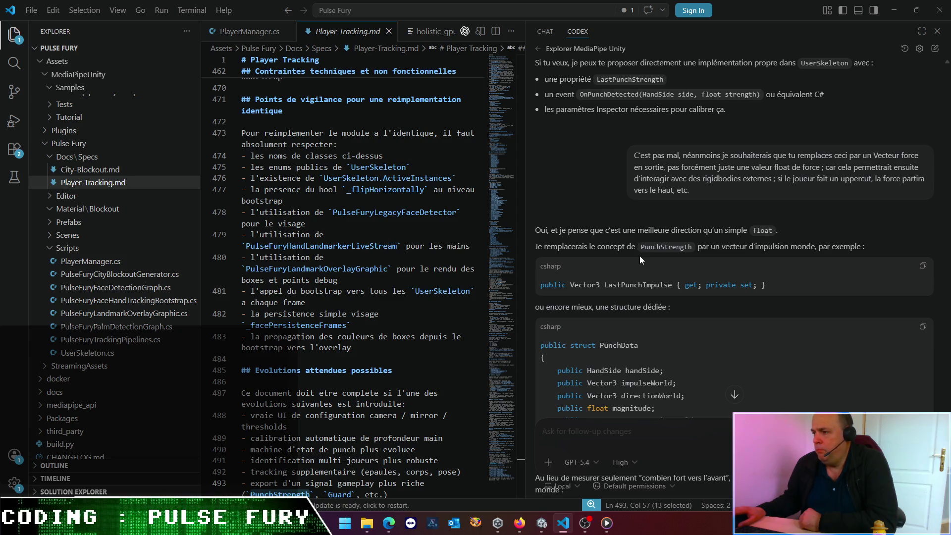
{"action": "scroll", "coordinate": [640, 256], "scroll_direction": "down", "scroll_amount": 5}
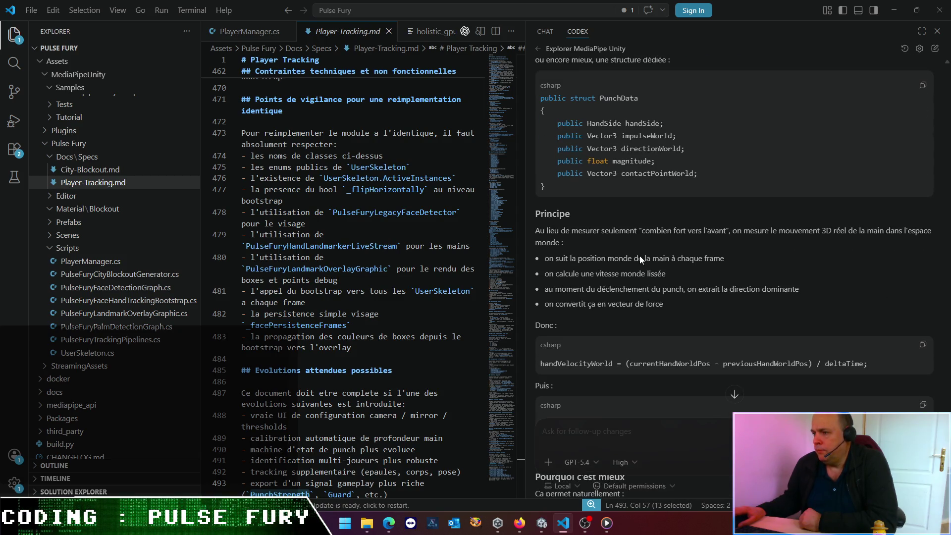
{"action": "scroll", "coordinate": [640, 256], "scroll_direction": "down", "scroll_amount": 5}
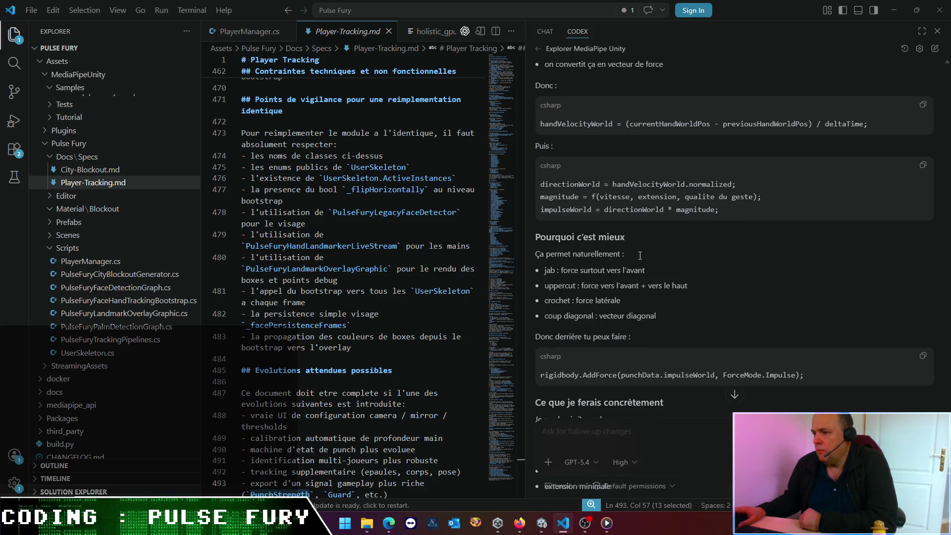
{"action": "scroll", "coordinate": [640, 256], "scroll_direction": "down", "scroll_amount": 4}
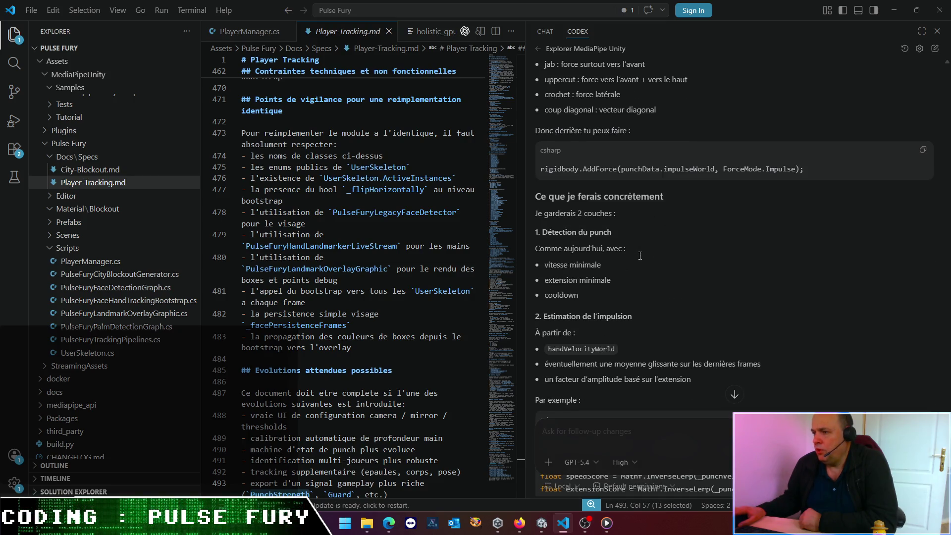
{"action": "scroll", "coordinate": [640, 255], "scroll_direction": "down", "scroll_amount": 6}
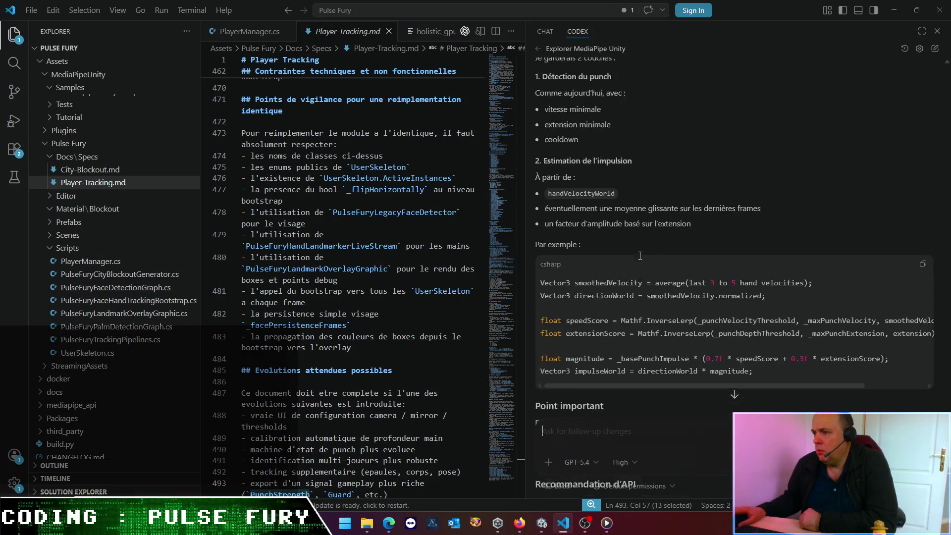
{"action": "scroll", "coordinate": [640, 256], "scroll_direction": "down", "scroll_amount": 3}
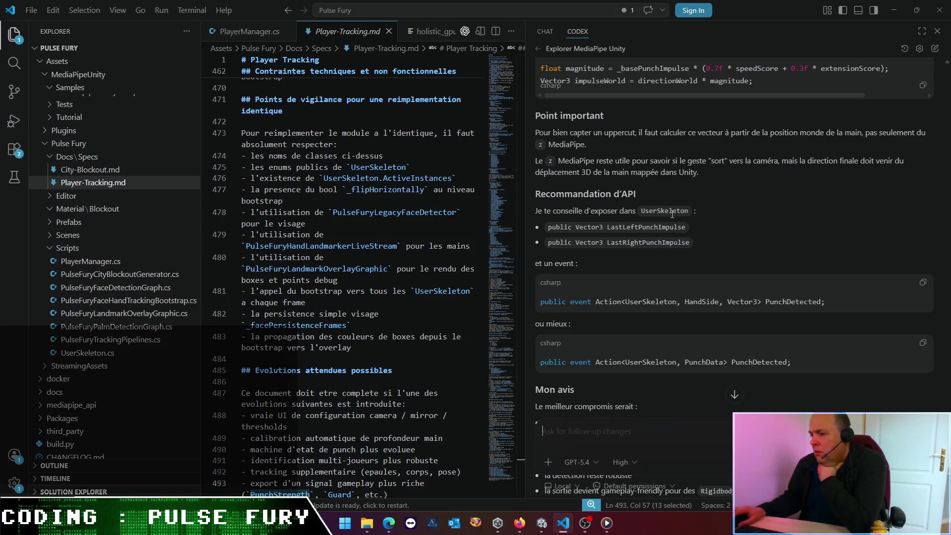
{"action": "scroll", "coordinate": [672, 214], "scroll_direction": "down", "scroll_amount": 3}
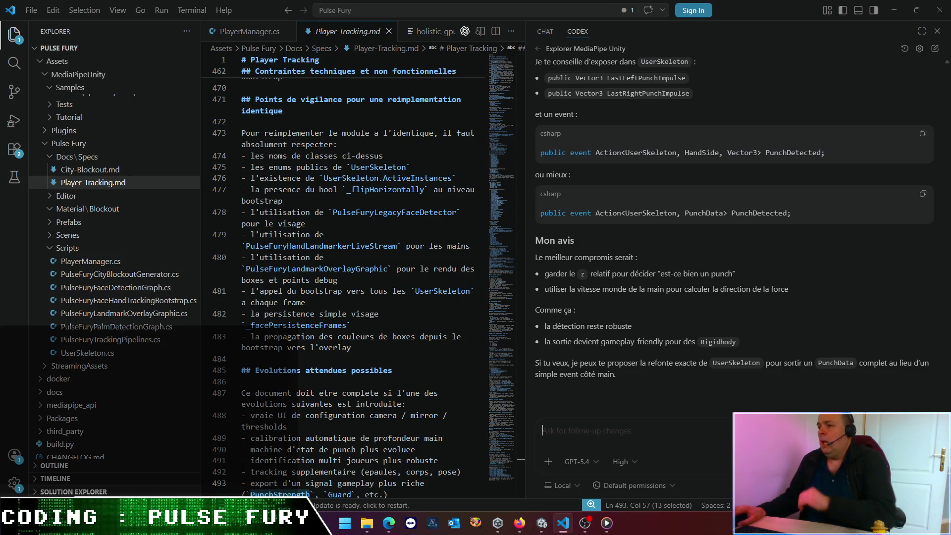
Step: Send 'ok go !' to Codex, then switch to the Edge window with Envato
{"action": "type", "text": "ok go"}
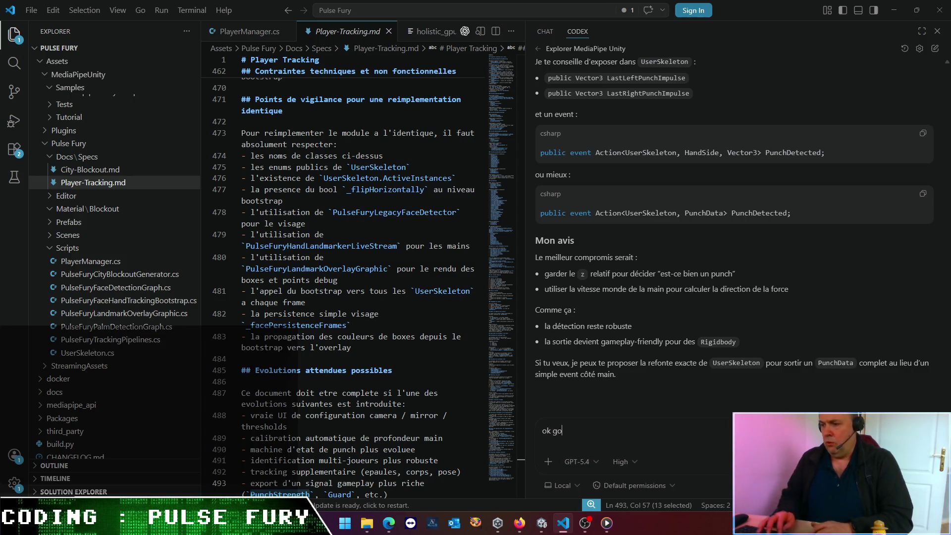
{"action": "type", "text": " ! la suite"}
{"action": "key", "text": "BackSpace"}
{"action": "key", "text": "BackSpace"}
{"action": "key", "text": "BackSpace"}
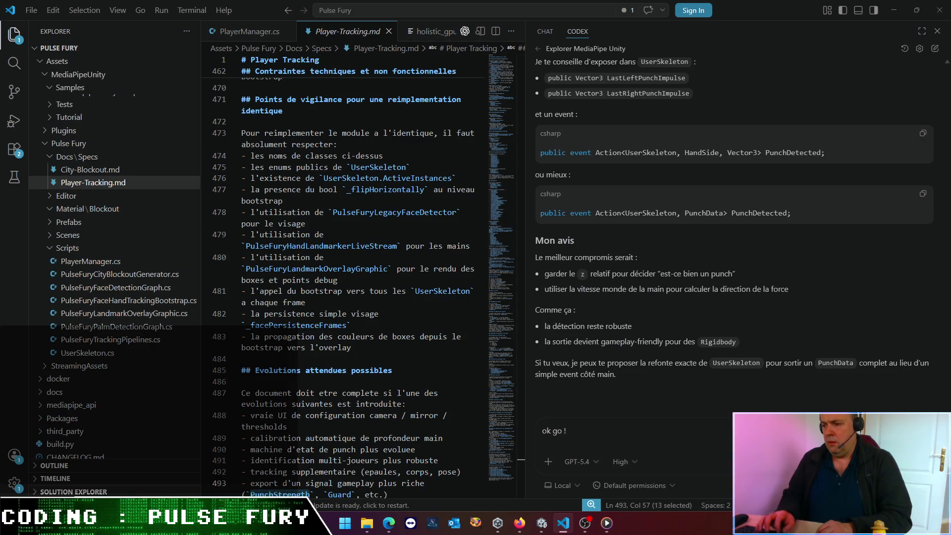
{"action": "key", "text": "Return"}
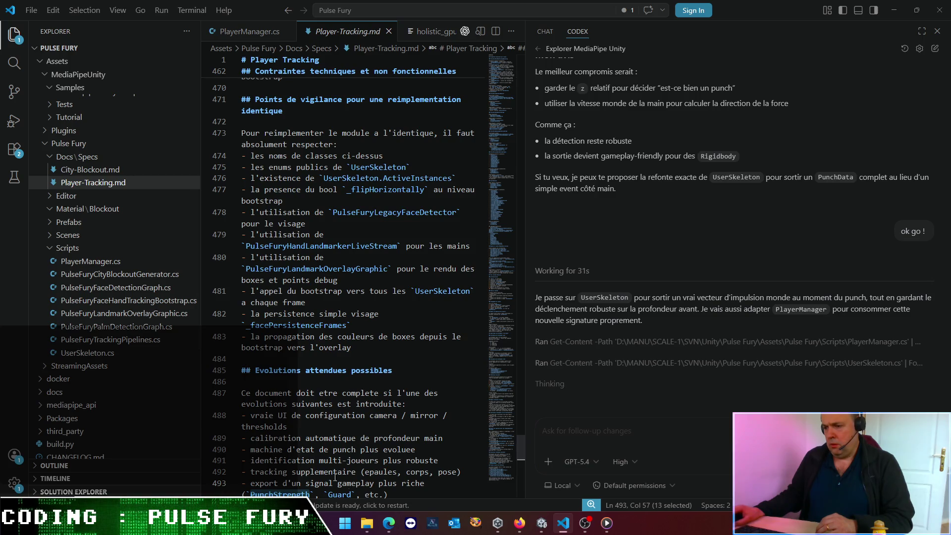
{"action": "mouse_move", "coordinate": [391, 524]}
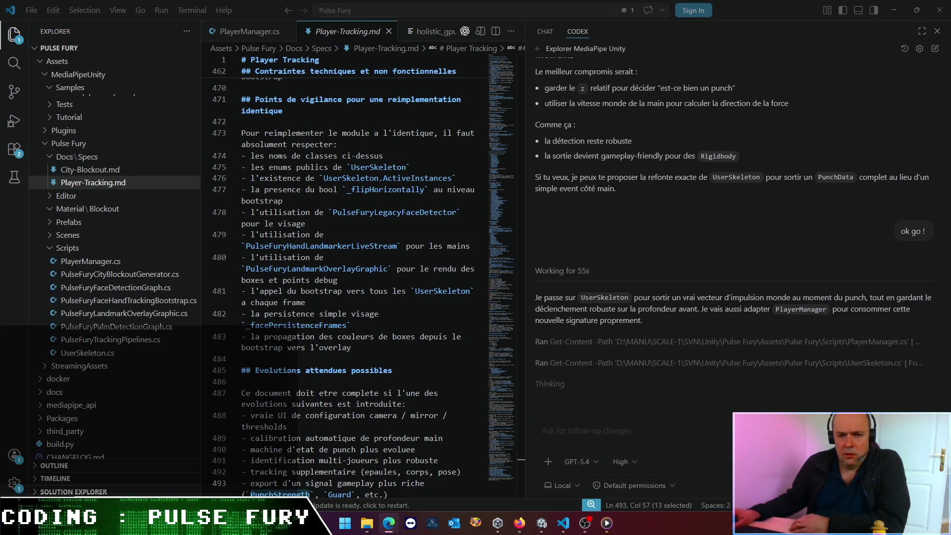
{"action": "key", "text": "alt+Tab"}
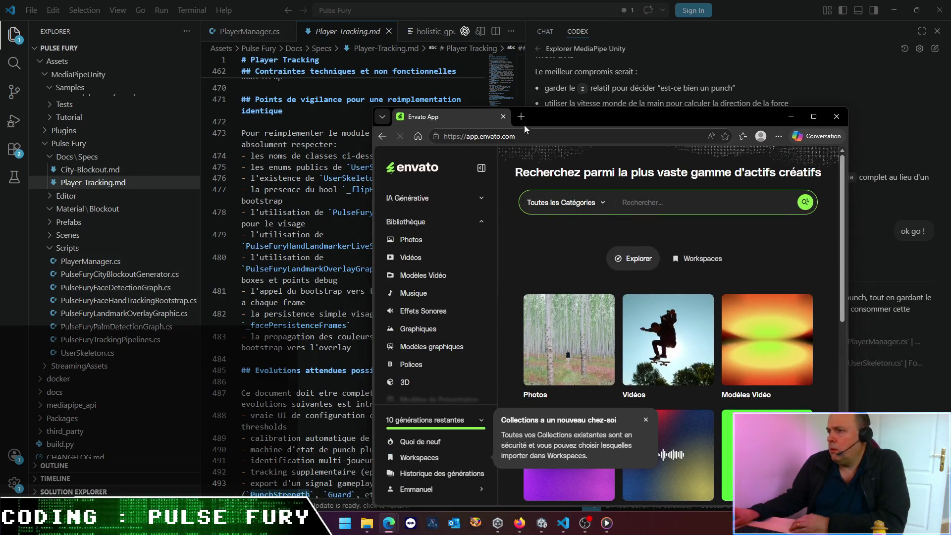
Step: Maximize Edge and search Envato sound effects for 'boxing' within the Jeux vidéo category
{"action": "double_click", "coordinate": [564, 113]}
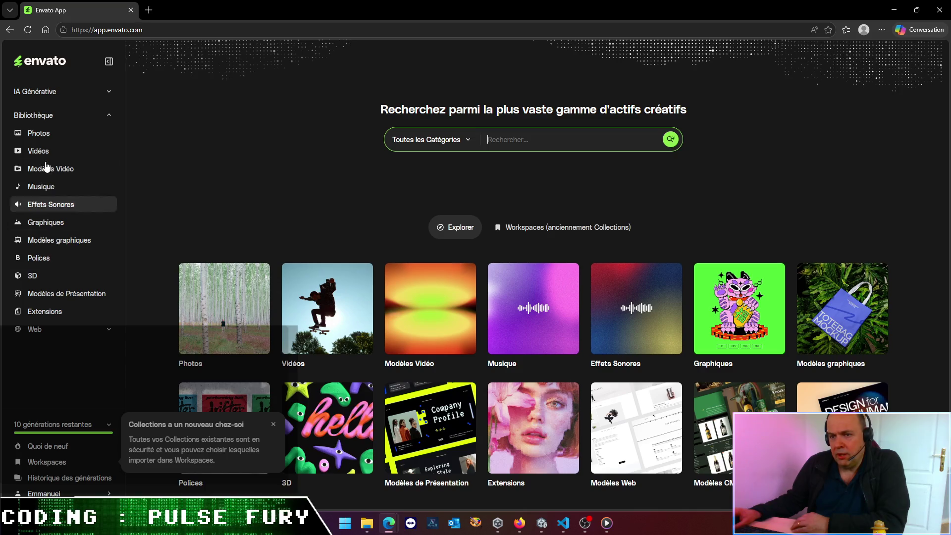
{"action": "left_click", "coordinate": [40, 207]}
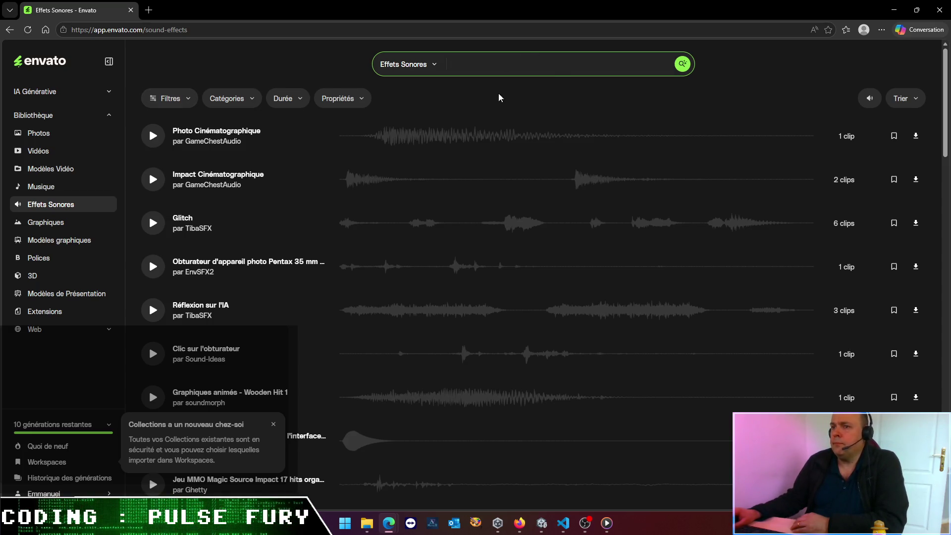
{"action": "left_click", "coordinate": [258, 98]}
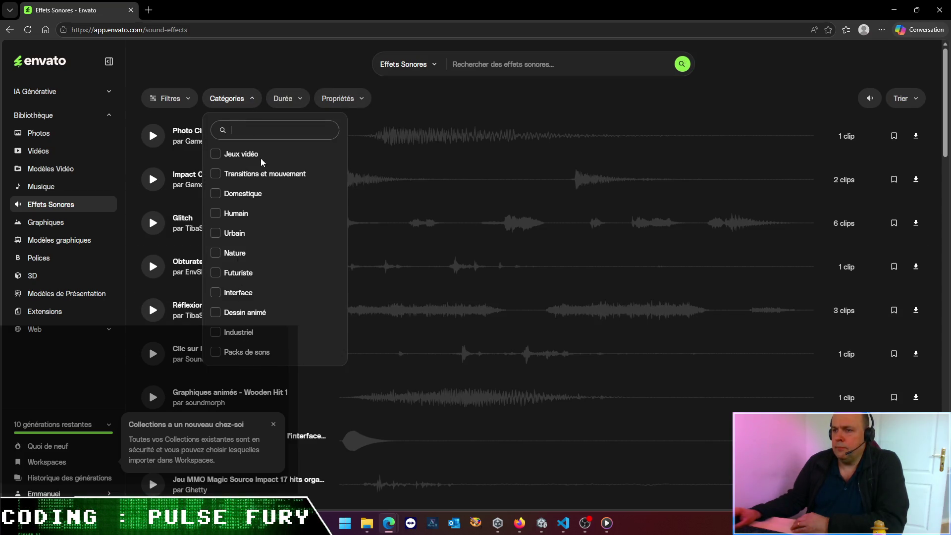
{"action": "left_click", "coordinate": [242, 154]}
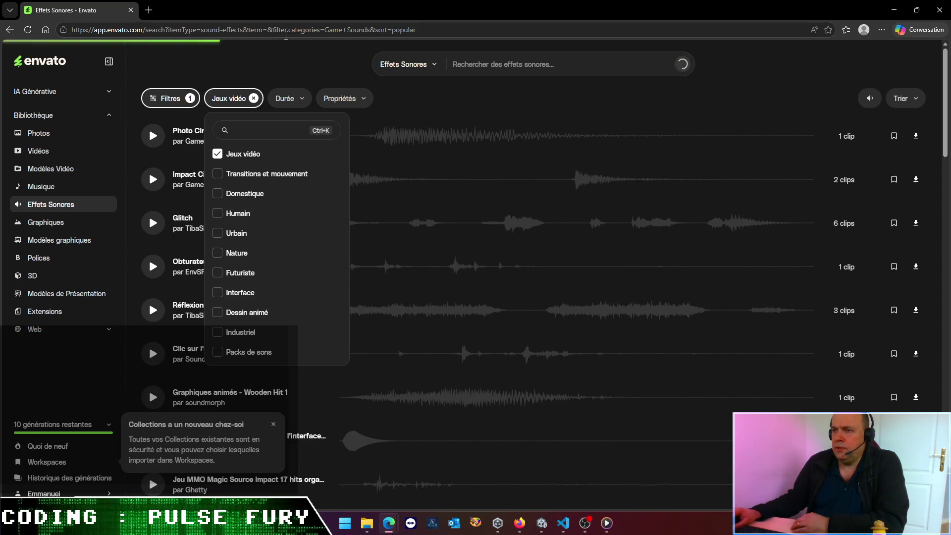
{"action": "left_click", "coordinate": [506, 59]}
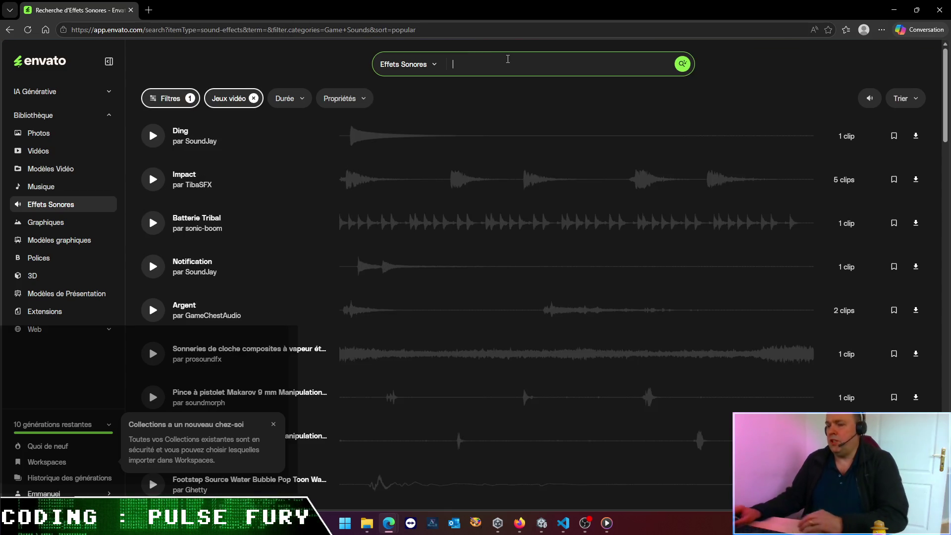
{"action": "type", "text": "boxing"}
{"action": "key", "text": "Return"}
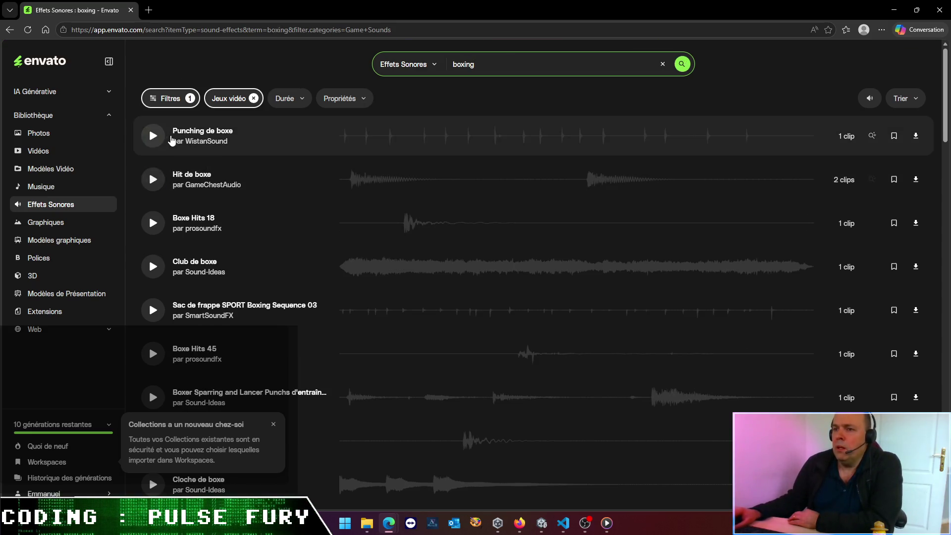
Step: Preview Punching de boxe and Hit de boxe several times, then Boxe Hits 18 and Club de boxe
{"action": "left_click", "coordinate": [154, 139]}
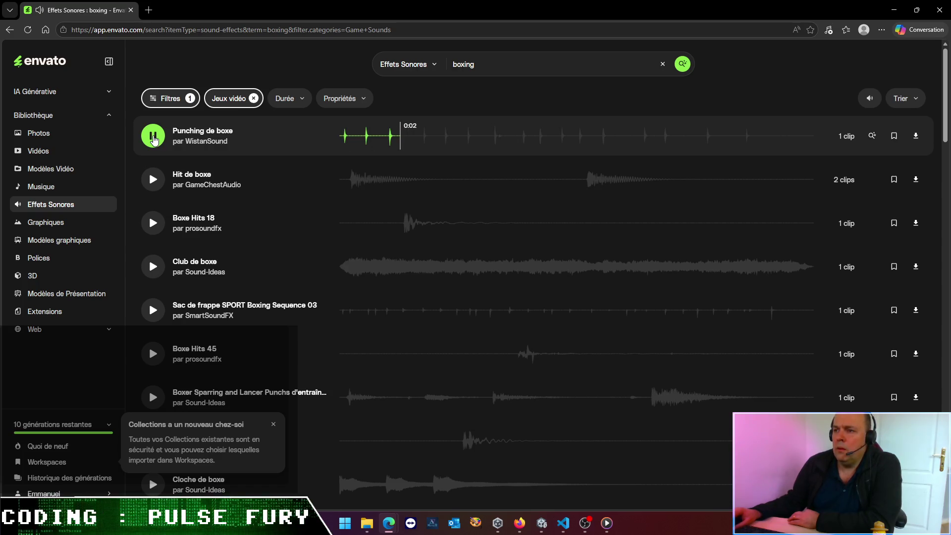
{"action": "left_click", "coordinate": [150, 187]}
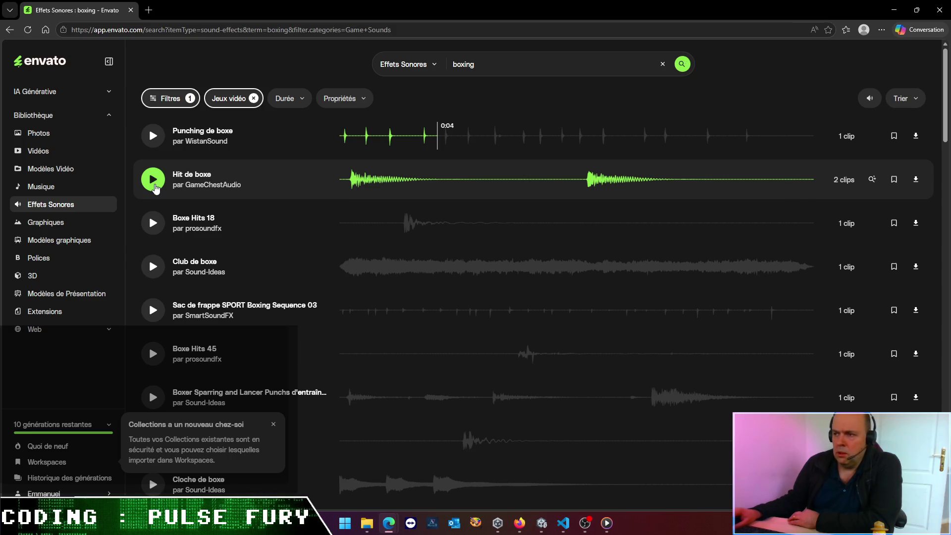
{"action": "left_click", "coordinate": [155, 188]}
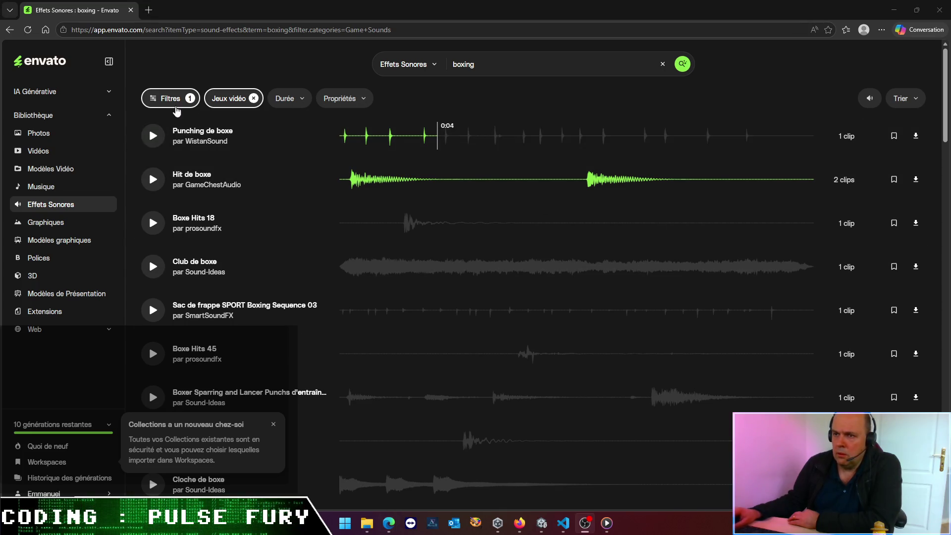
{"action": "left_click", "coordinate": [153, 134]}
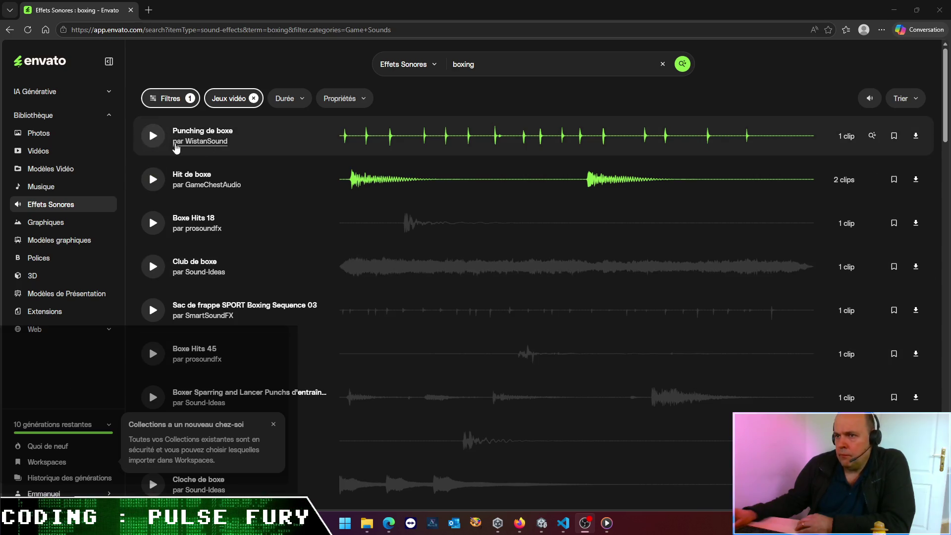
{"action": "left_click", "coordinate": [158, 144]}
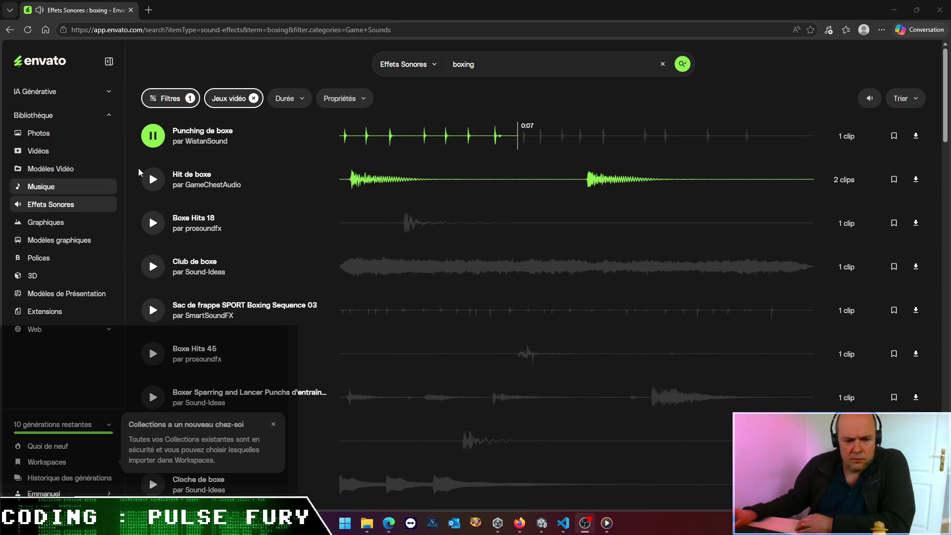
{"action": "left_click", "coordinate": [153, 136]}
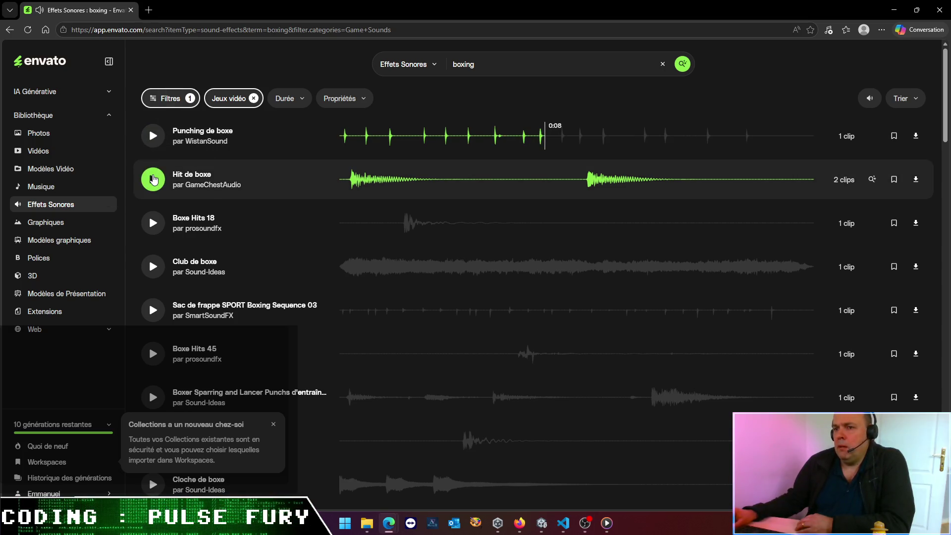
{"action": "left_click", "coordinate": [153, 179]}
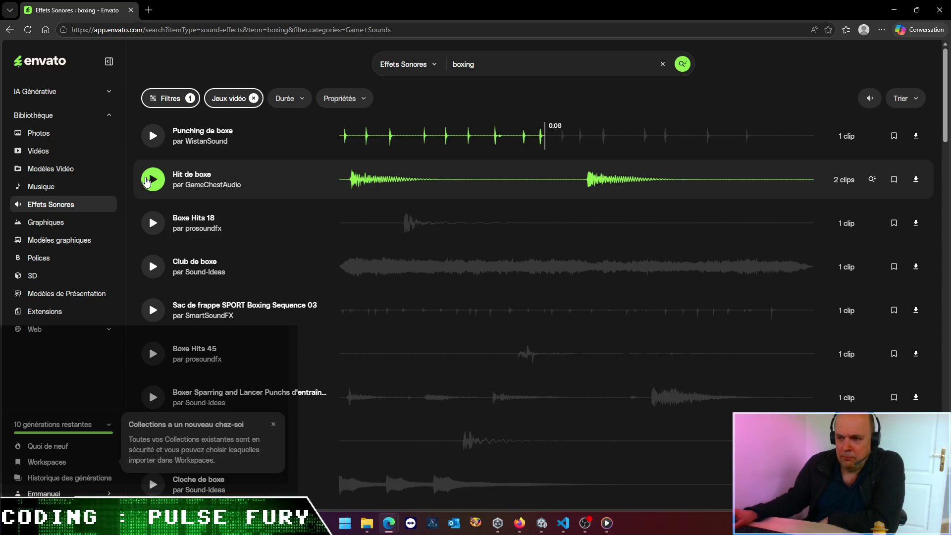
{"action": "left_click", "coordinate": [152, 223]}
{"action": "left_click", "coordinate": [151, 275]}
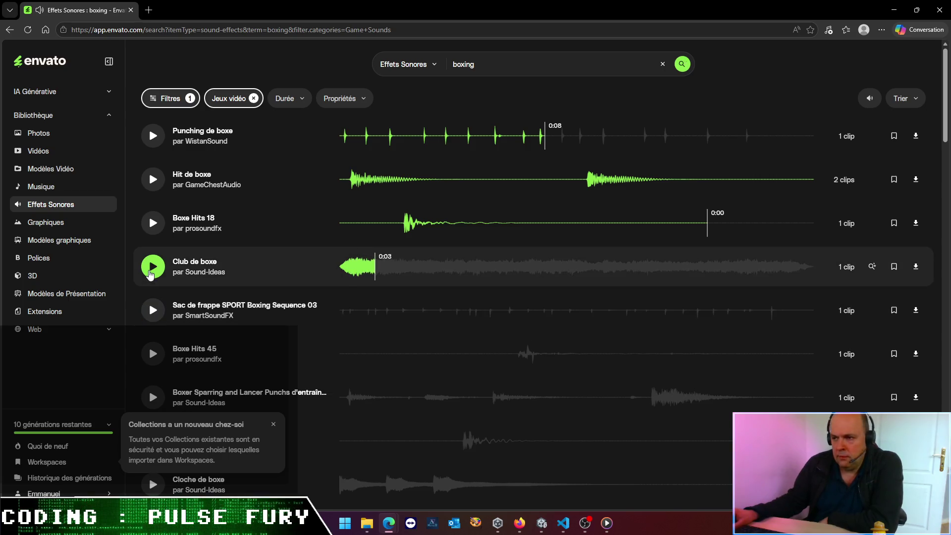
Step: Preview Sac de frappe SPORT Boxing Sequence 03 and the boxer sparring punches track
{"action": "scroll", "coordinate": [150, 274], "scroll_direction": "down", "scroll_amount": 1}
{"action": "left_click", "coordinate": [152, 261]}
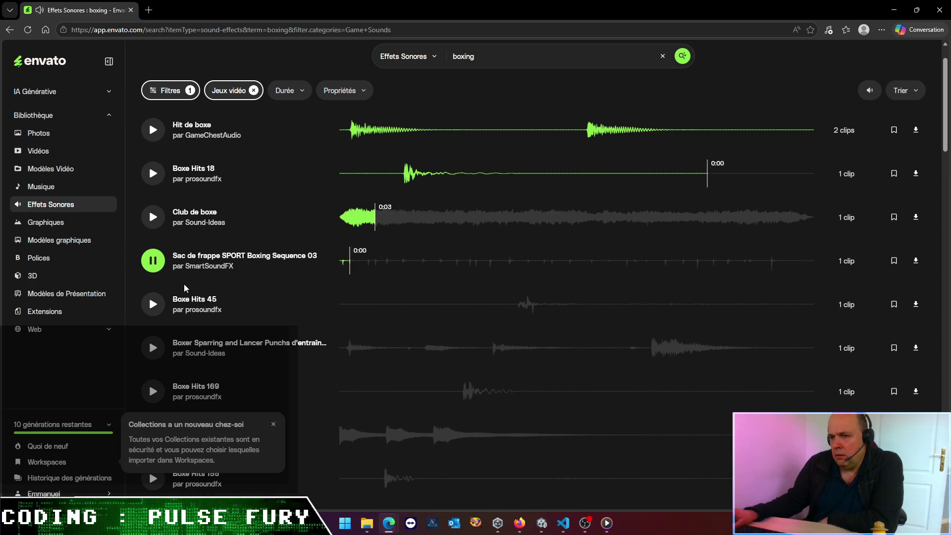
{"action": "scroll", "coordinate": [184, 288], "scroll_direction": "down", "scroll_amount": 3}
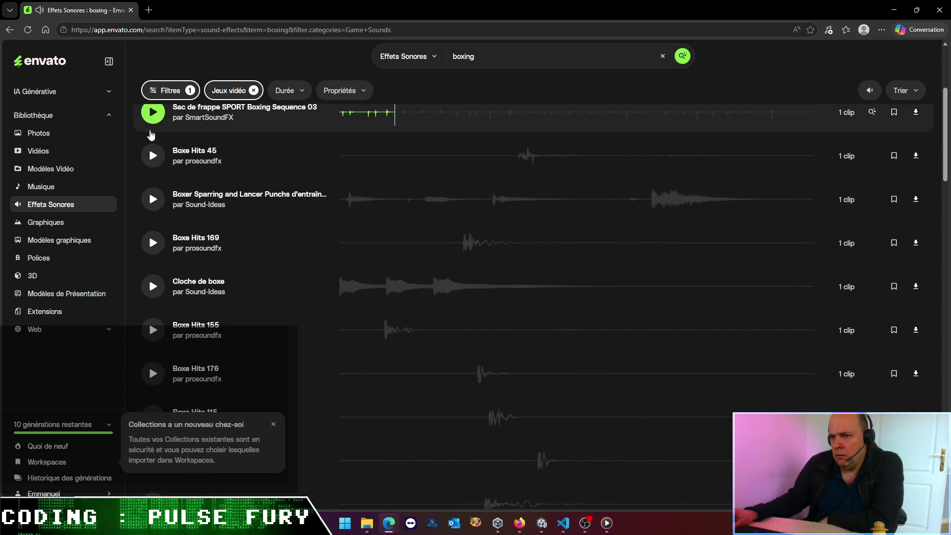
{"action": "left_click", "coordinate": [150, 201]}
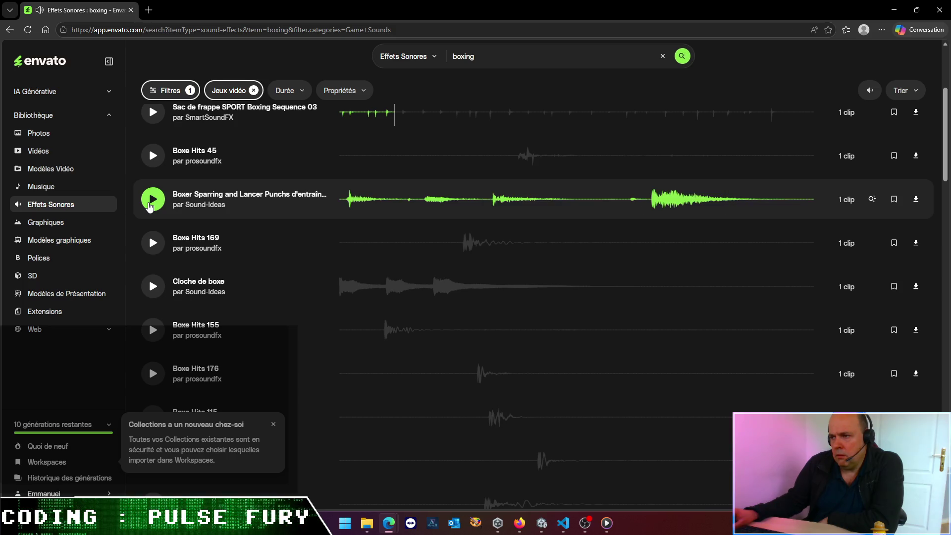
{"action": "left_click", "coordinate": [150, 204]}
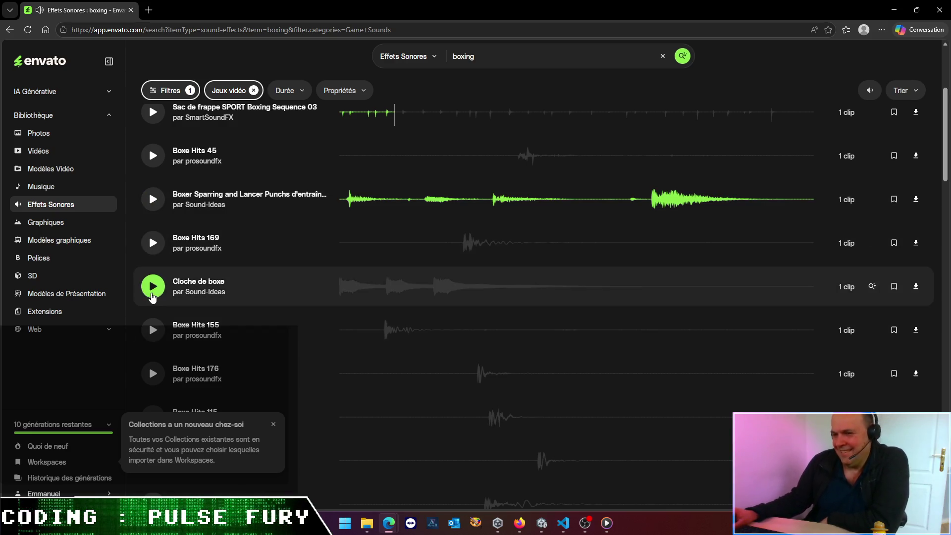
Step: Preview Cloche de boxe, Boxe Hits 155 and Boxe Hits 176, then select the 'boxing' search term
{"action": "left_click", "coordinate": [152, 293]}
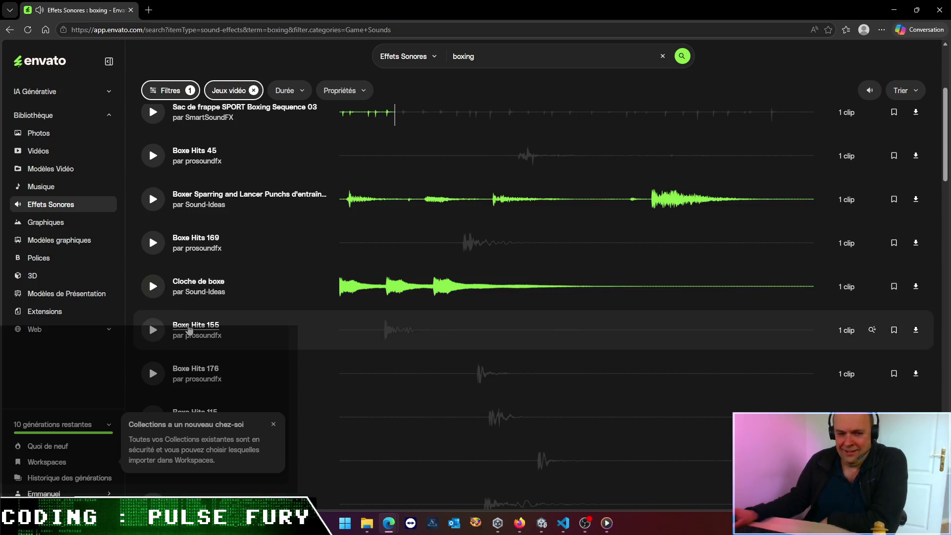
{"action": "scroll", "coordinate": [189, 329], "scroll_direction": "down", "scroll_amount": 2}
{"action": "left_click", "coordinate": [152, 231]}
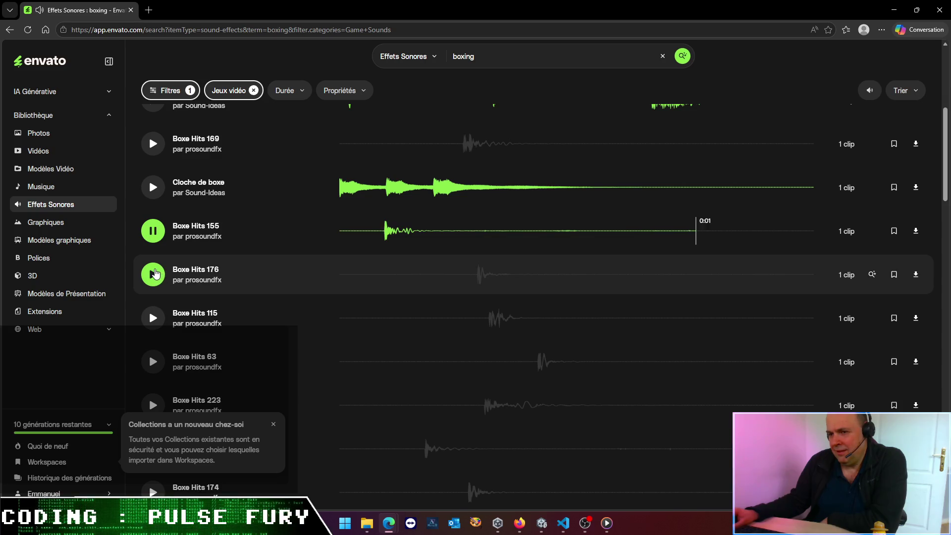
{"action": "left_click", "coordinate": [155, 275]}
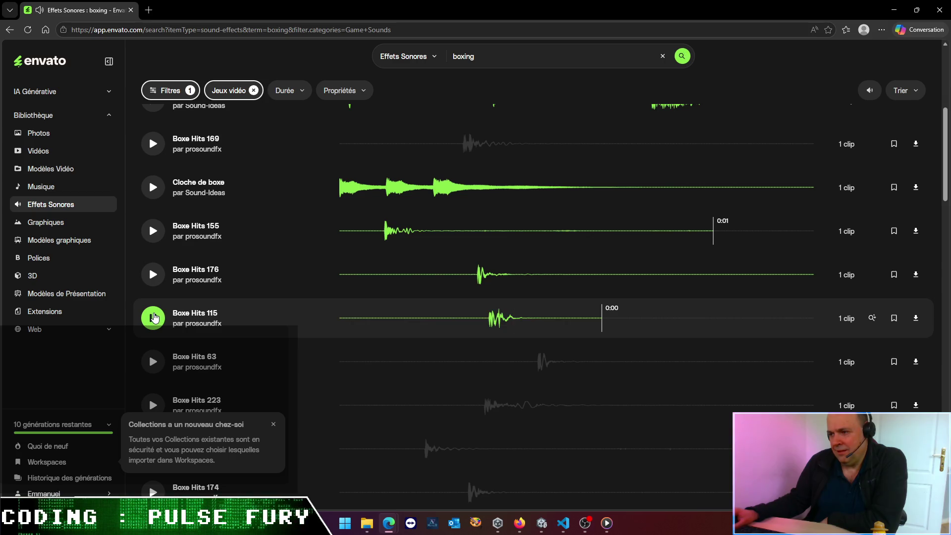
{"action": "double_click", "coordinate": [473, 56]}
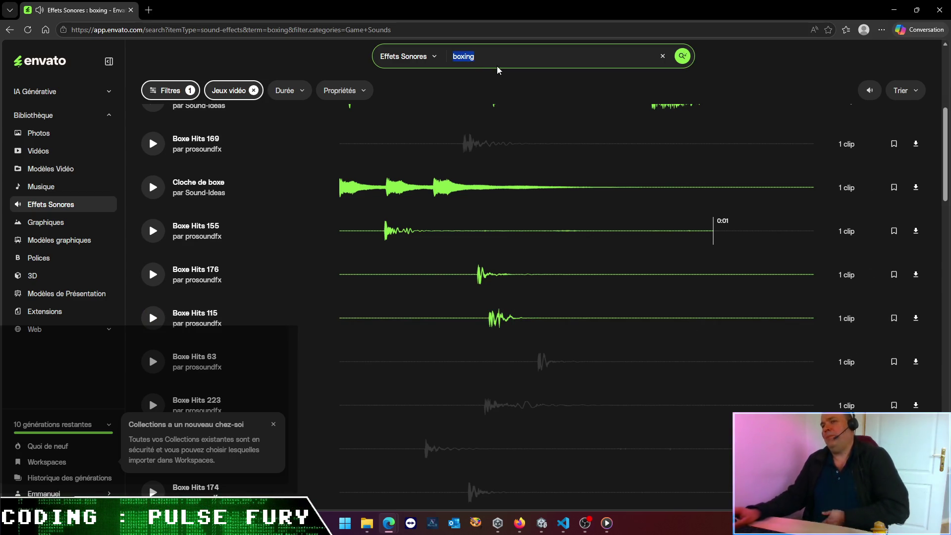
Step: Search Envato for 'punch' and preview Coup de poing puissant, Combattez Punch, Beefy Punch, Coup de poing and Poinçon en métal
{"action": "type", "text": "punch"}
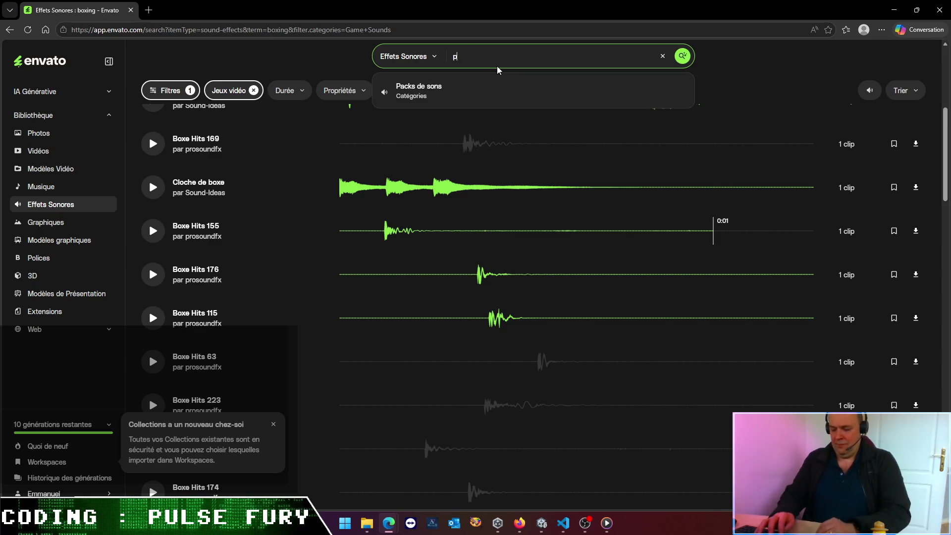
{"action": "key", "text": "Return"}
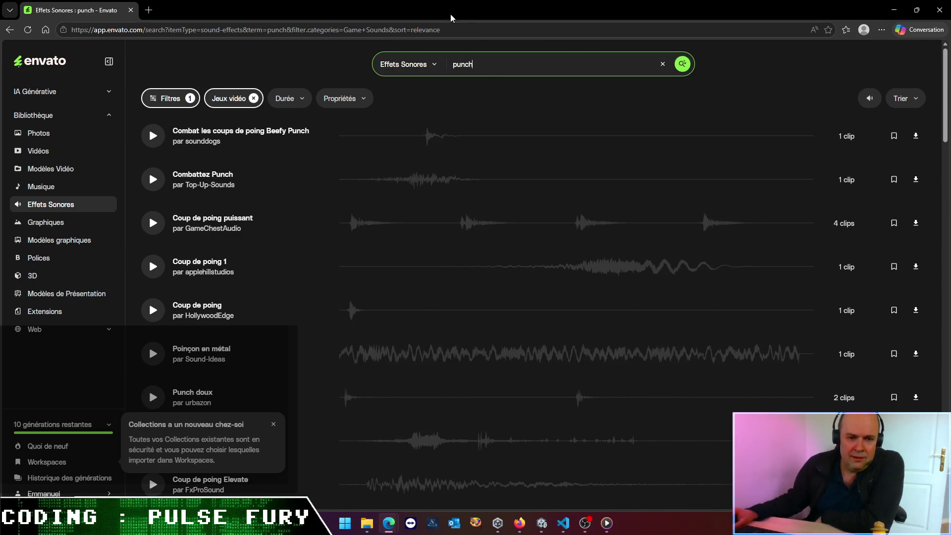
{"action": "left_click", "coordinate": [157, 225]}
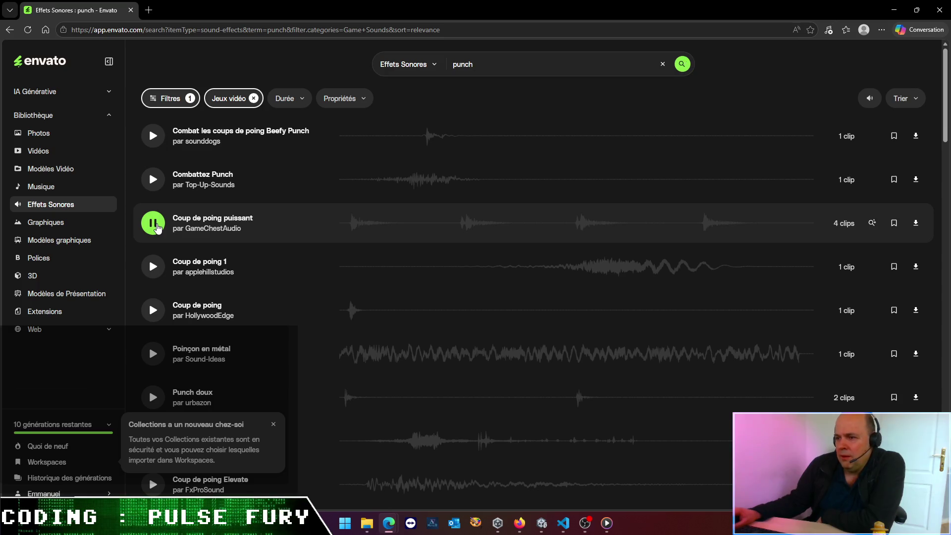
{"action": "left_click", "coordinate": [153, 179]}
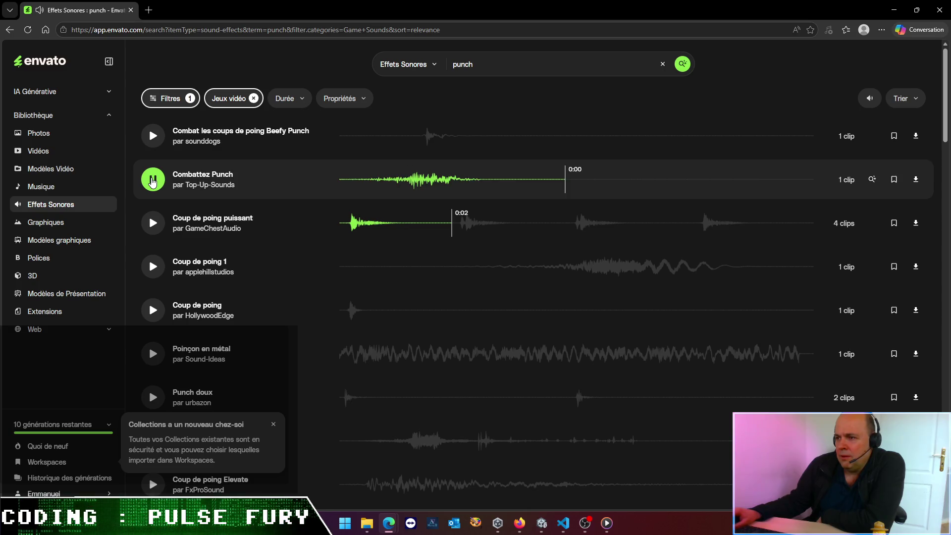
{"action": "left_click", "coordinate": [156, 139]}
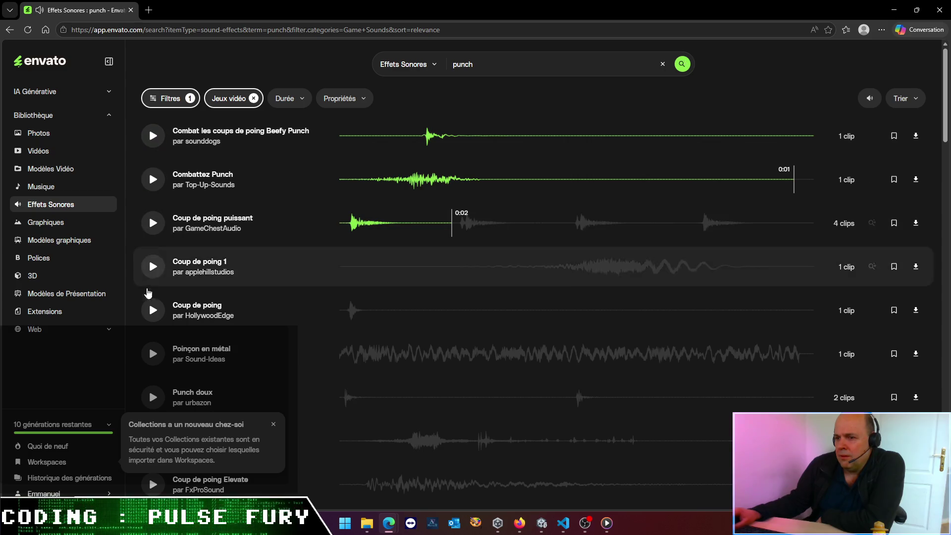
{"action": "left_click", "coordinate": [149, 315]}
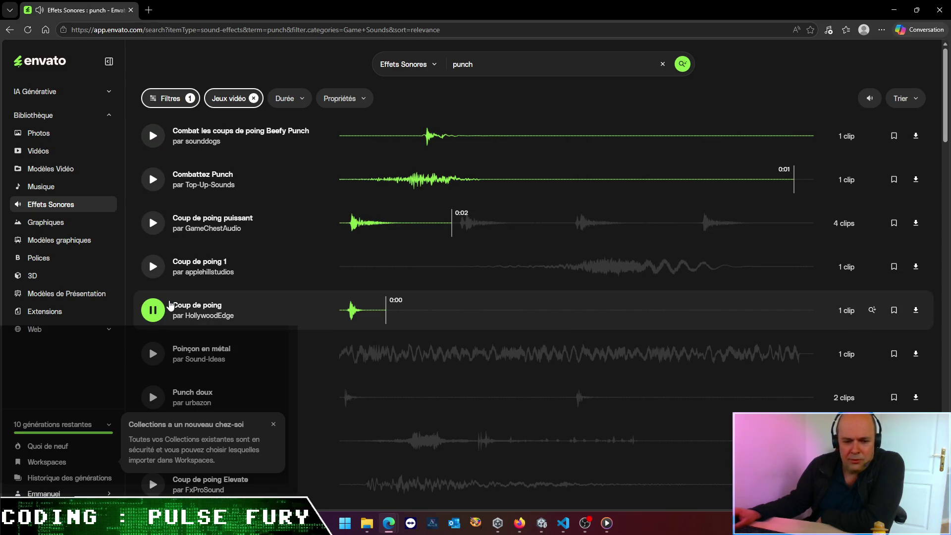
{"action": "left_click", "coordinate": [153, 353]}
Step: Preview Punch doux, Bande dessinée Punch, Coup de poing Elevate and Coup de poing Splat
{"action": "scroll", "coordinate": [156, 347], "scroll_direction": "down", "scroll_amount": 4}
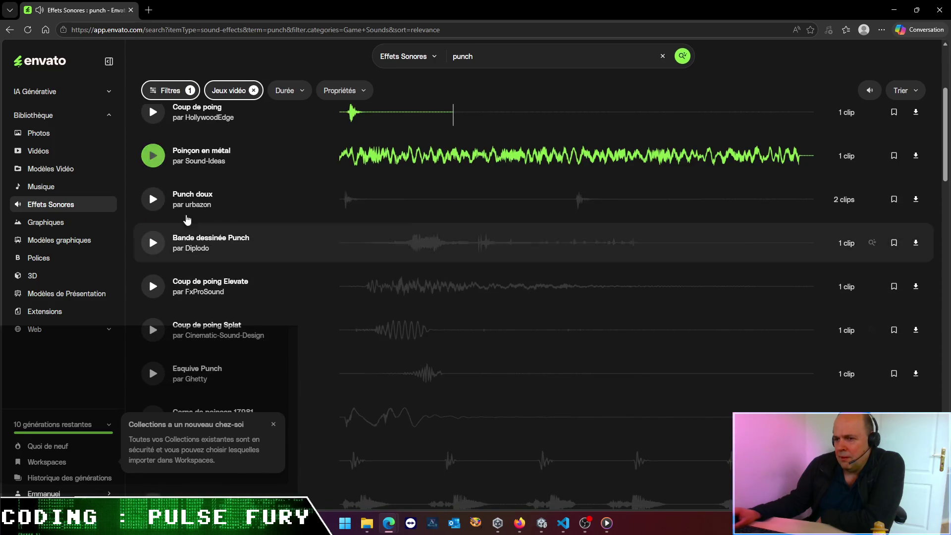
{"action": "left_click", "coordinate": [163, 199]}
{"action": "scroll", "coordinate": [154, 223], "scroll_direction": "down", "scroll_amount": 2}
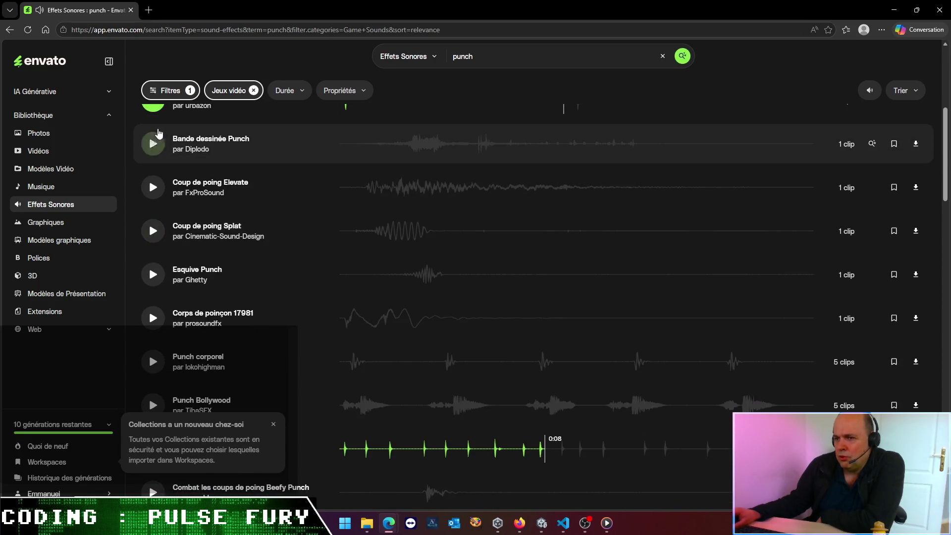
{"action": "left_click", "coordinate": [149, 143]}
{"action": "left_click", "coordinate": [153, 188]}
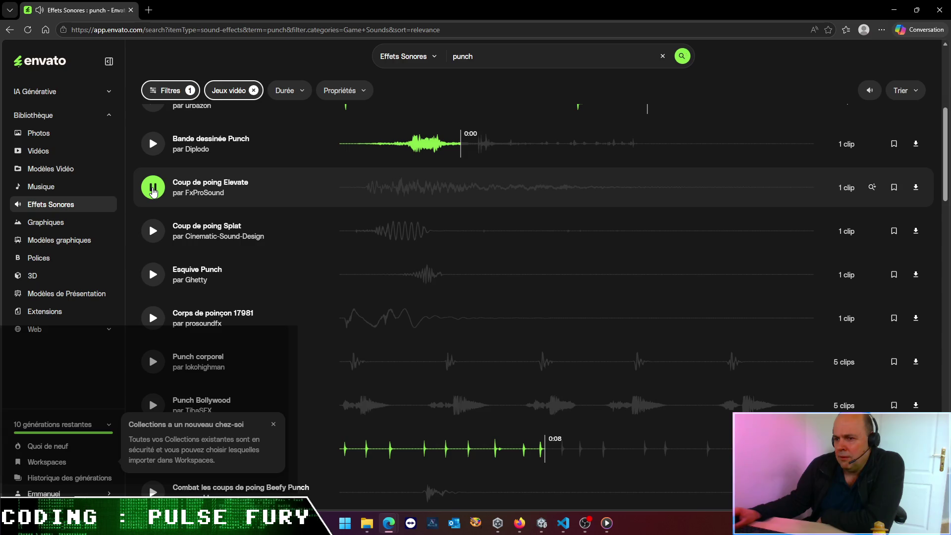
{"action": "left_click", "coordinate": [152, 229]}
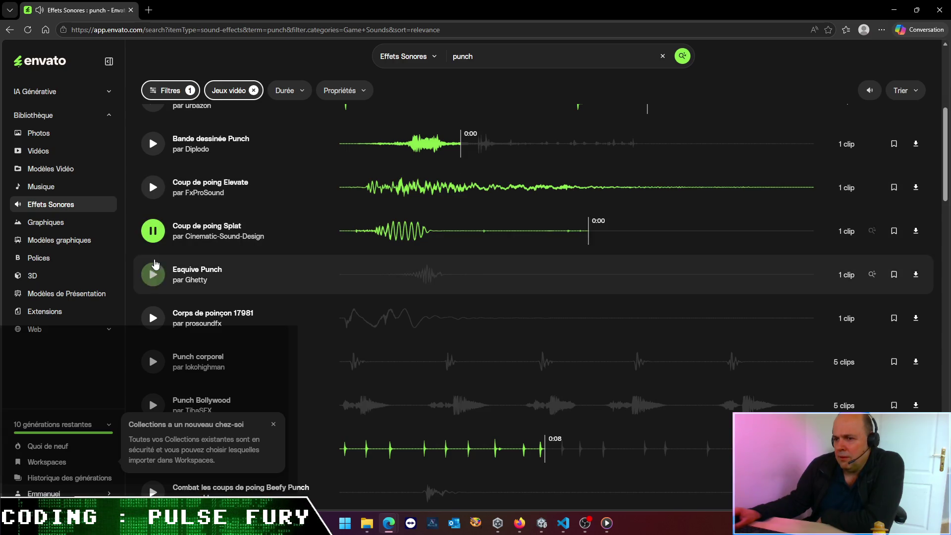
Step: Audition Esquive Punch twice and start its download
{"action": "left_click", "coordinate": [154, 281]}
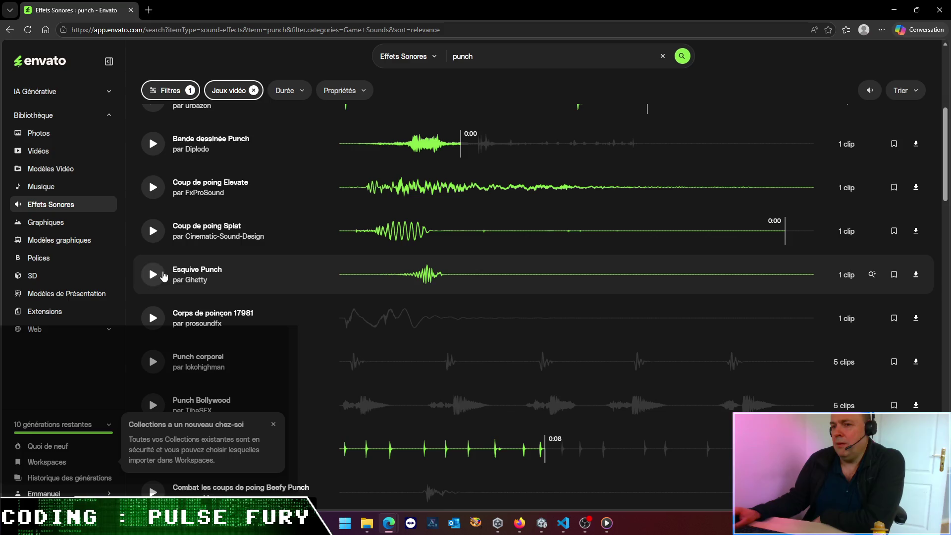
{"action": "left_click", "coordinate": [168, 276]}
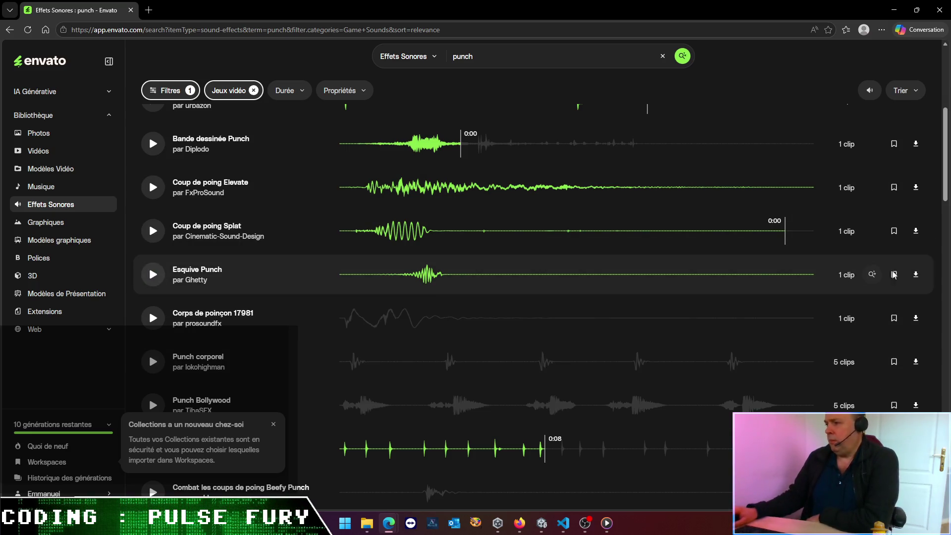
{"action": "left_click", "coordinate": [918, 277]}
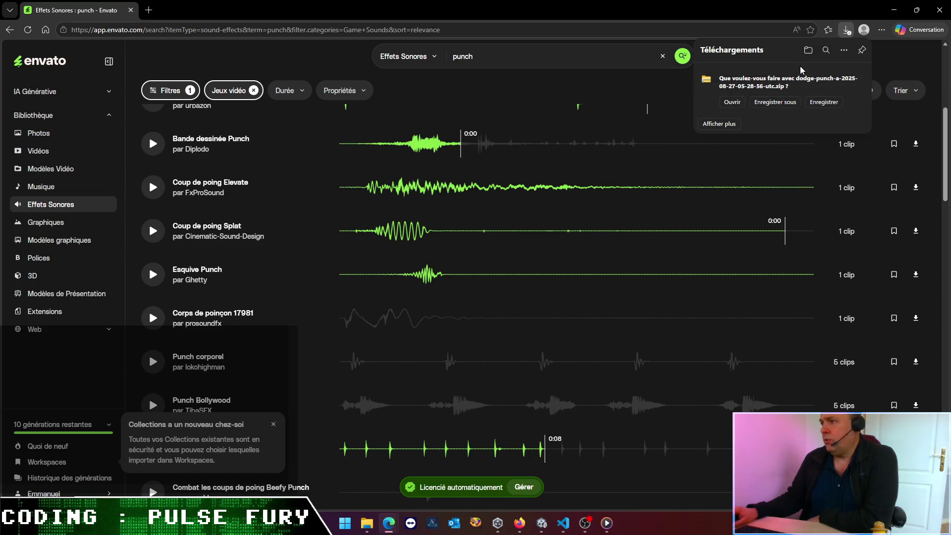
Step: Save the zip via Enregistrer sous, browsing to the Pulse Fury project's Assets/Pulse Fury folder
{"action": "left_click", "coordinate": [772, 108]}
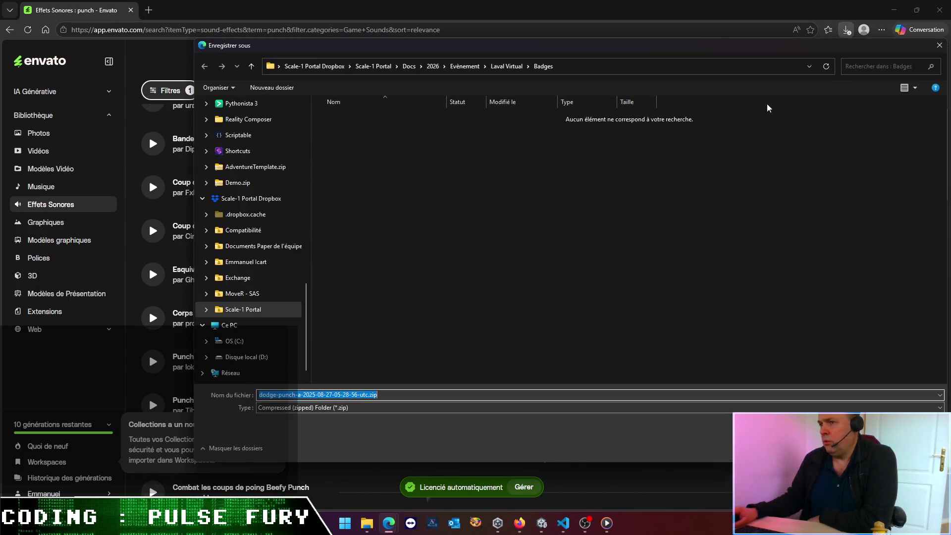
{"action": "left_click", "coordinate": [257, 246]}
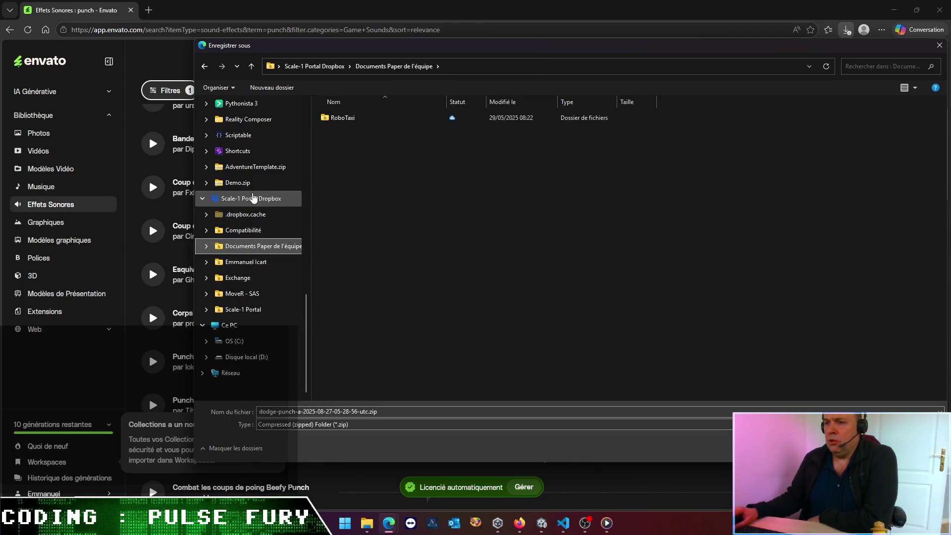
{"action": "scroll", "coordinate": [252, 191], "scroll_direction": "up", "scroll_amount": 5}
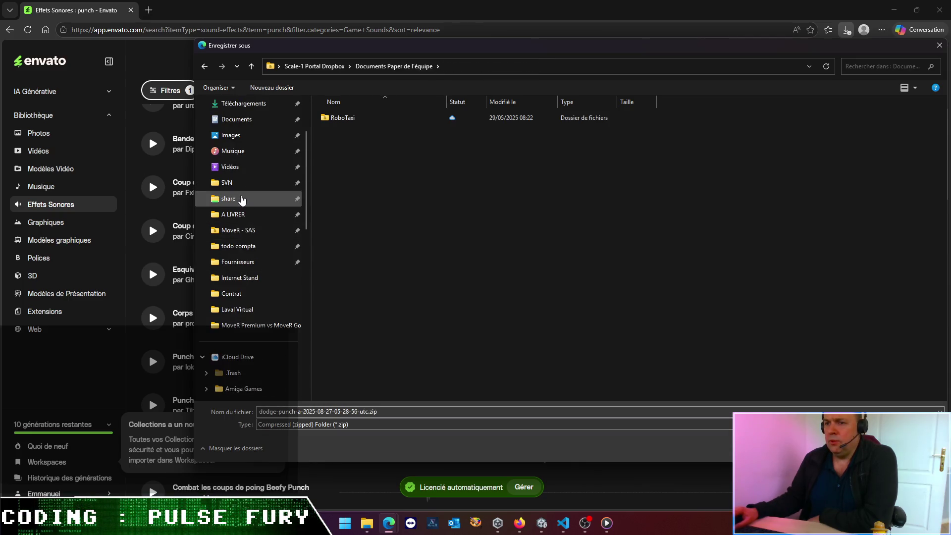
{"action": "left_click", "coordinate": [249, 184]}
{"action": "double_click", "coordinate": [338, 187]}
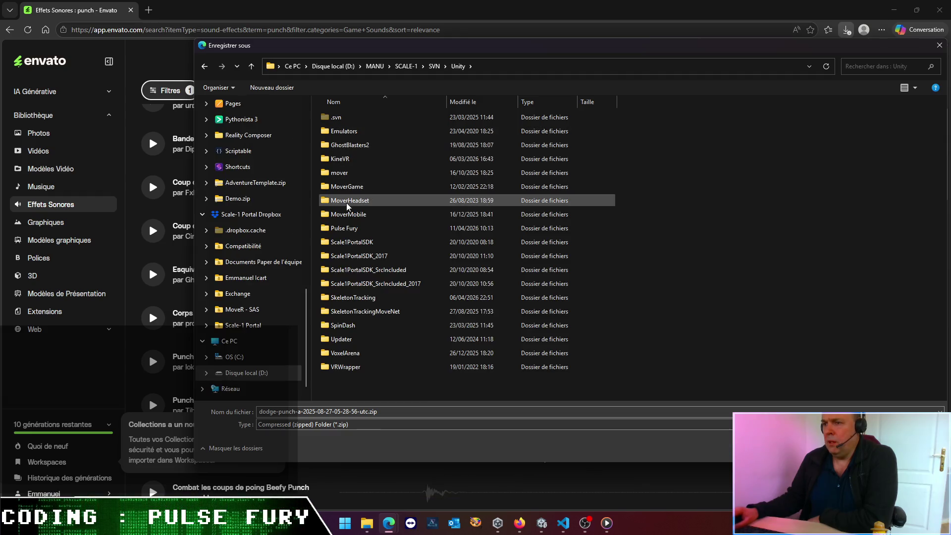
{"action": "double_click", "coordinate": [347, 229]}
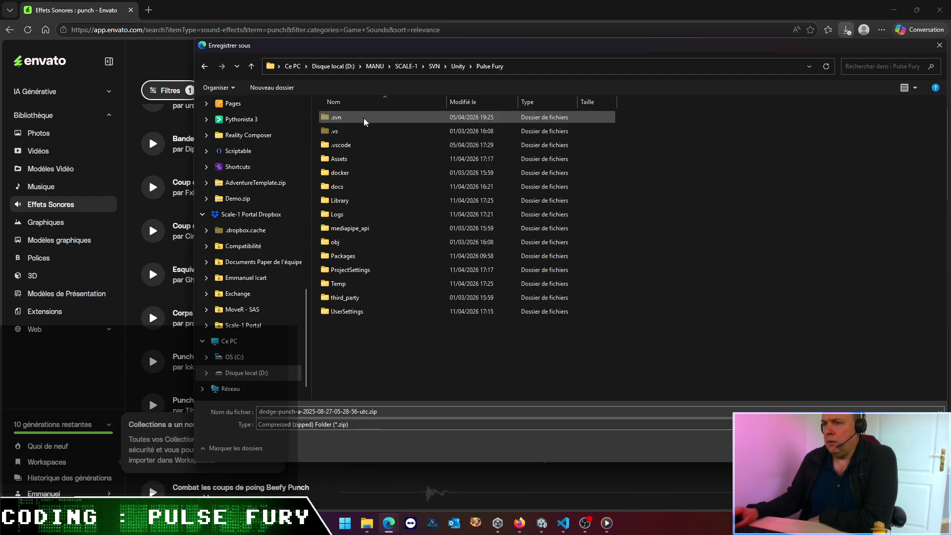
{"action": "double_click", "coordinate": [353, 160]}
{"action": "double_click", "coordinate": [346, 159]}
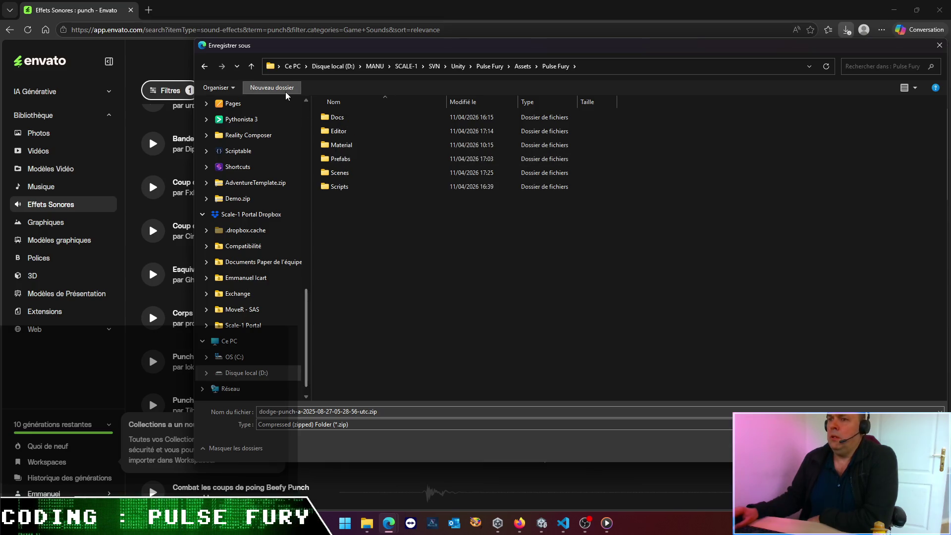
Step: Create Audio and SFX folders, save the dodge-punch zip into SFX, and show it in Explorer
{"action": "type", "text": "Audio"}
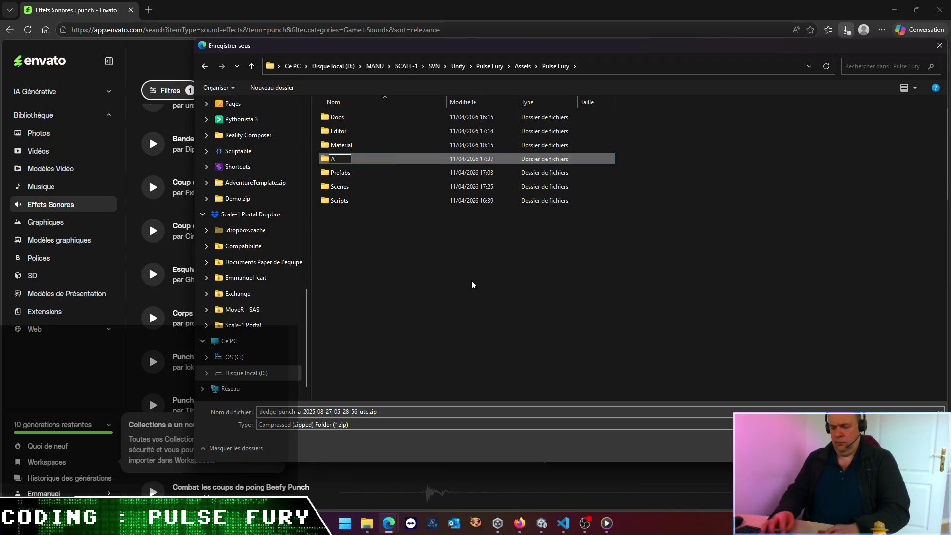
{"action": "key", "text": "Return"}
{"action": "key", "text": "Return"}
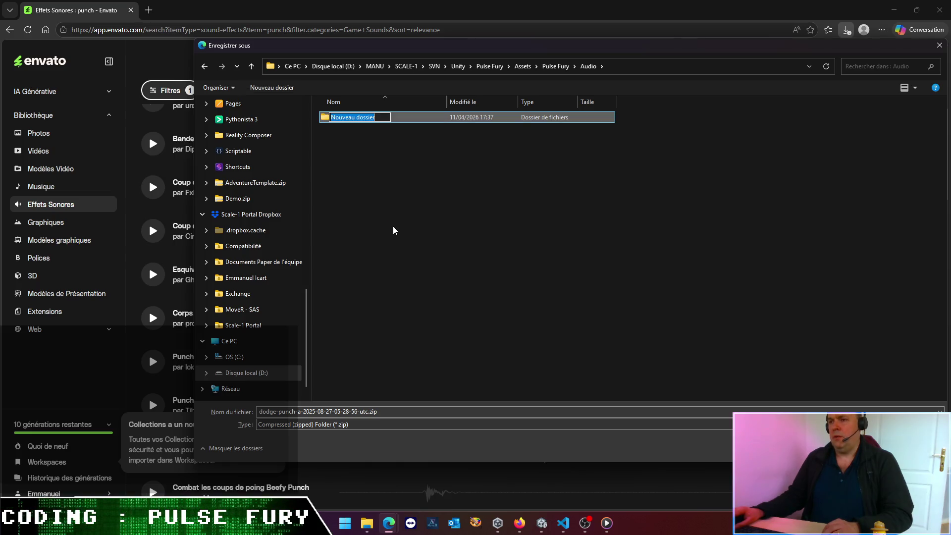
{"action": "type", "text": "SFX"}
{"action": "key", "text": "Return"}
{"action": "key", "text": "Return"}
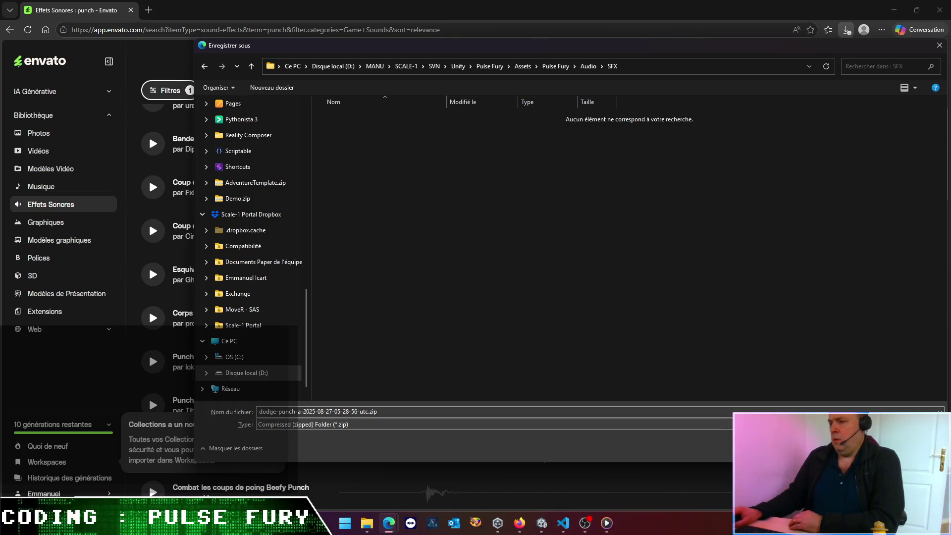
{"action": "key", "text": "Return"}
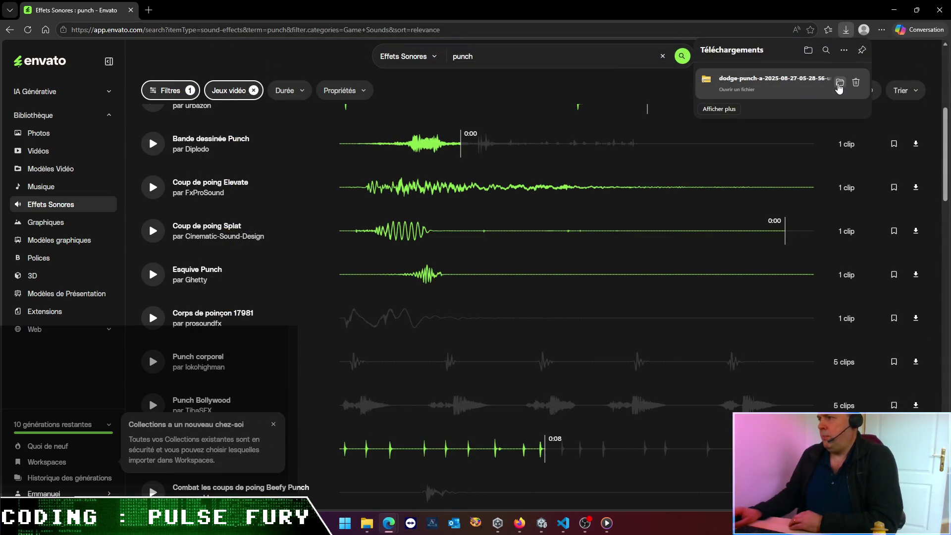
{"action": "left_click", "coordinate": [839, 84]}
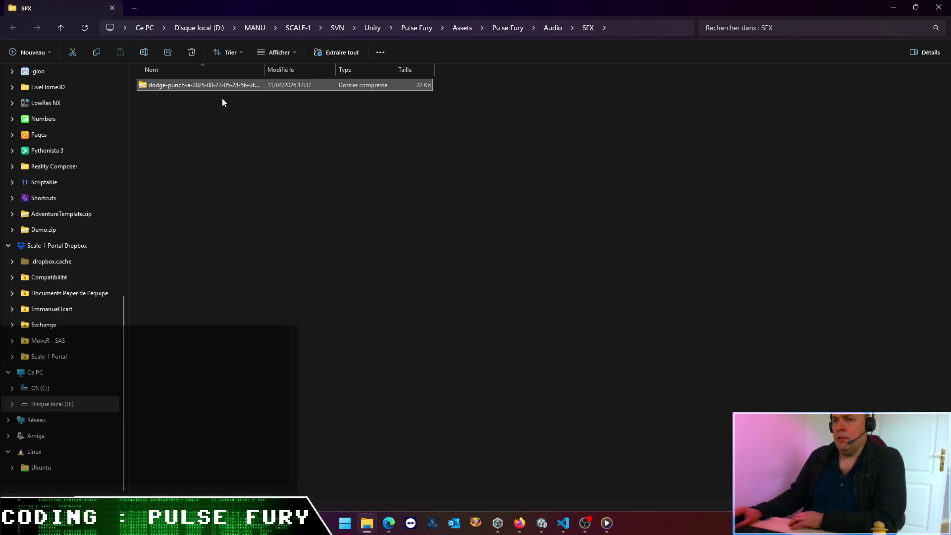
Step: Extract the dodge-punch zip into the SFX folder and widen the name column
{"action": "right_click", "coordinate": [197, 85]}
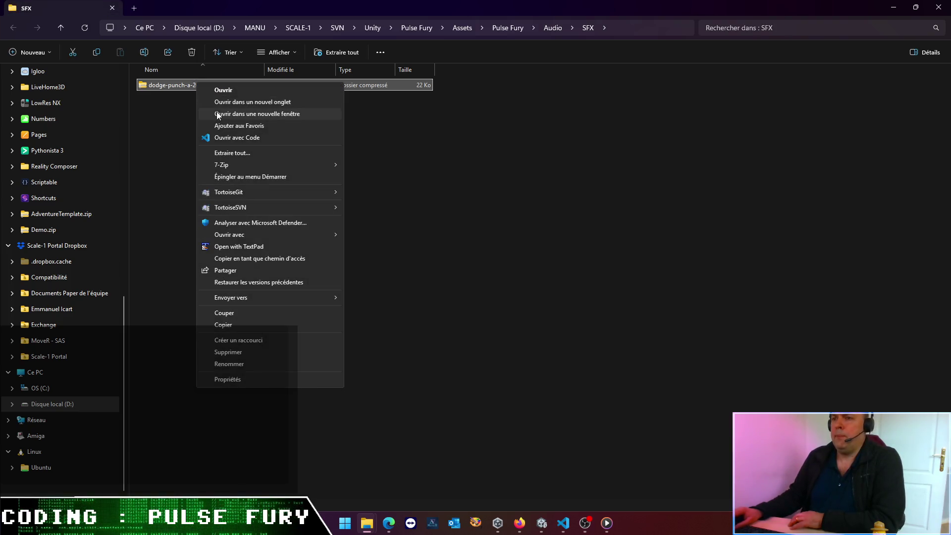
{"action": "mouse_move", "coordinate": [226, 167]}
{"action": "left_click", "coordinate": [391, 201]}
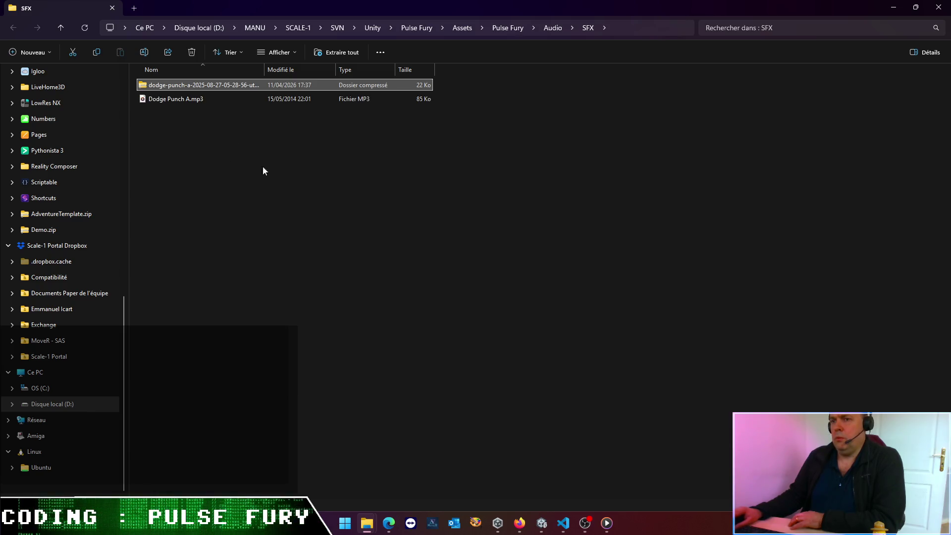
{"action": "key", "text": "Delete"}
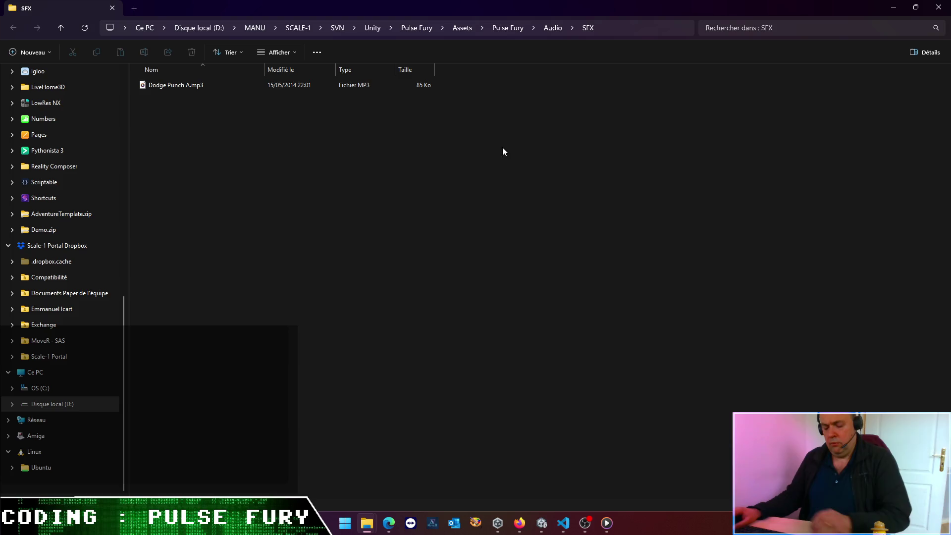
{"action": "key", "text": "ctrl+z"}
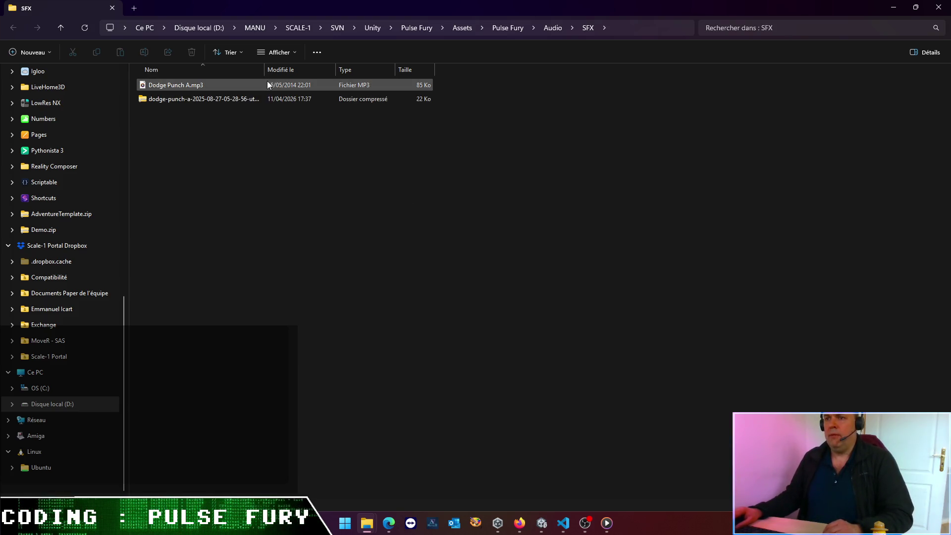
{"action": "left_click_drag", "start_coordinate": [264, 70], "coordinate": [404, 85]}
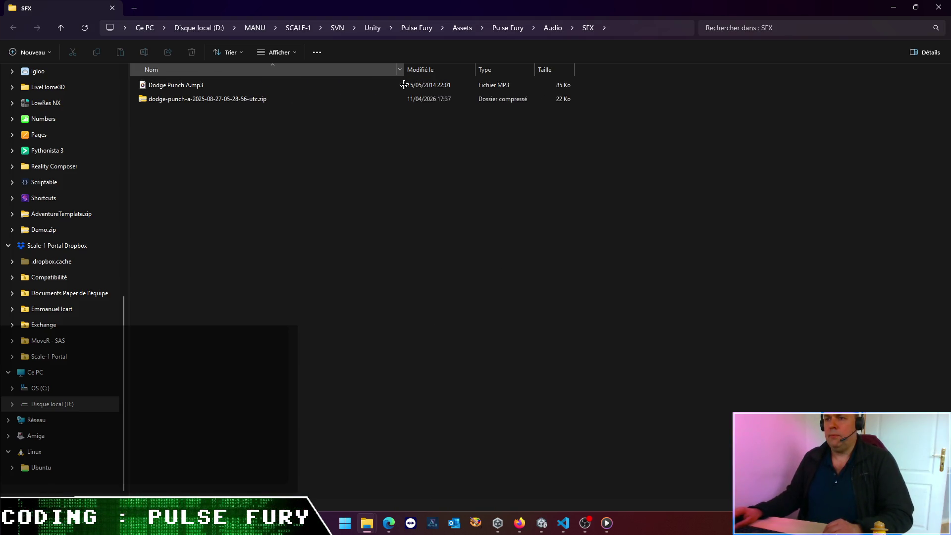
Step: Delete the zip archive from SFX and select Dodge Punch A.mp3
{"action": "left_click", "coordinate": [233, 99]}
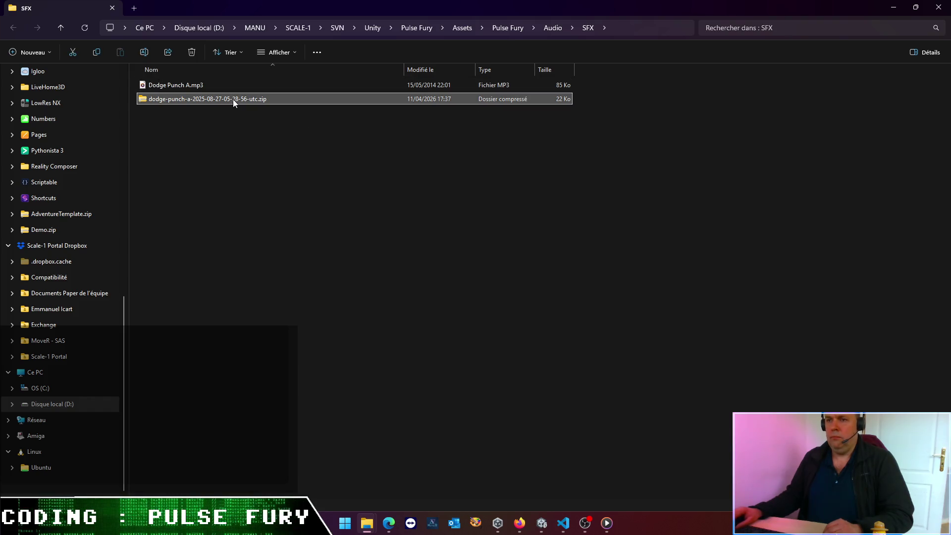
{"action": "key", "text": "Delete"}
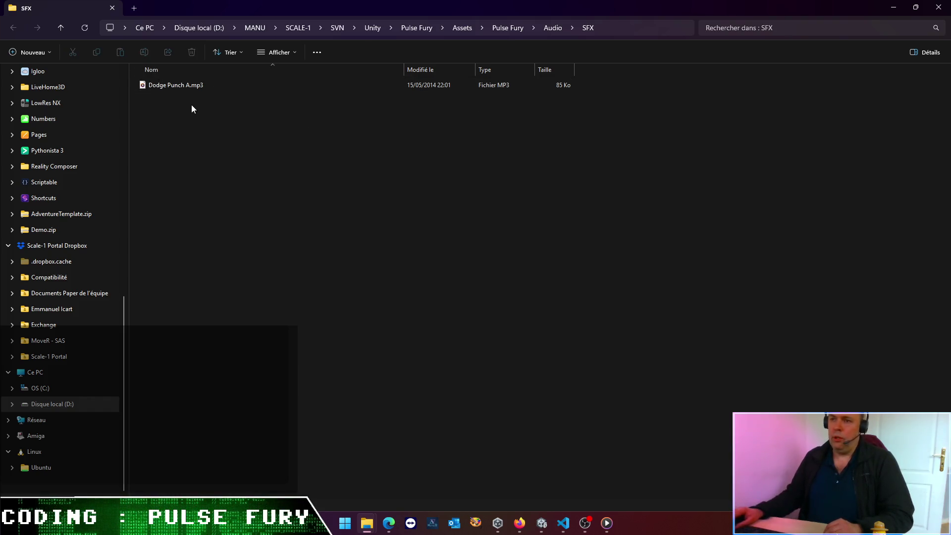
{"action": "left_click", "coordinate": [197, 88]}
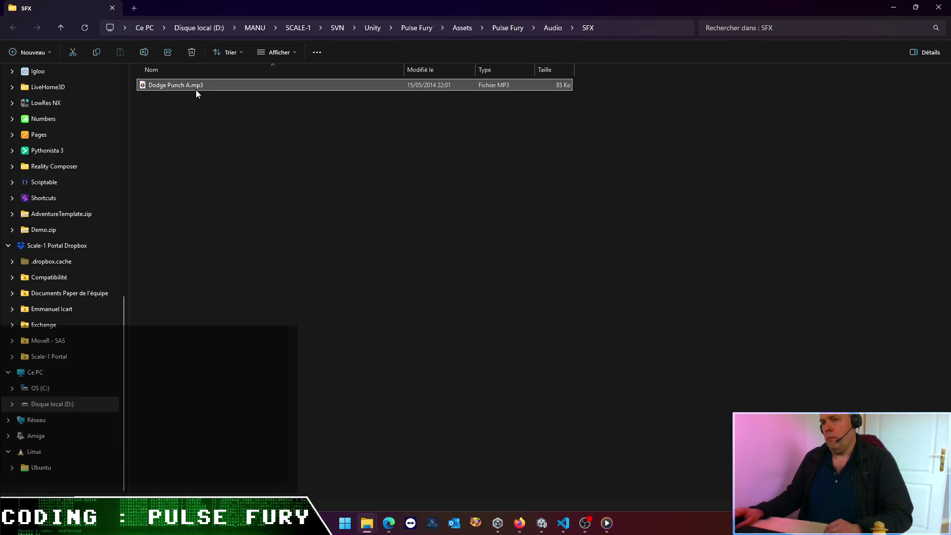
{"action": "left_click", "coordinate": [347, 525]}
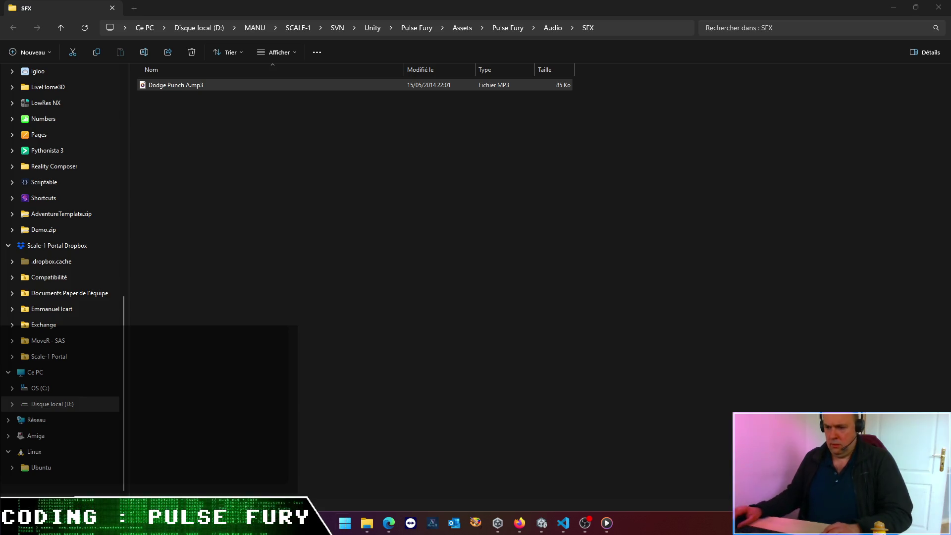
{"action": "left_click", "coordinate": [346, 524]}
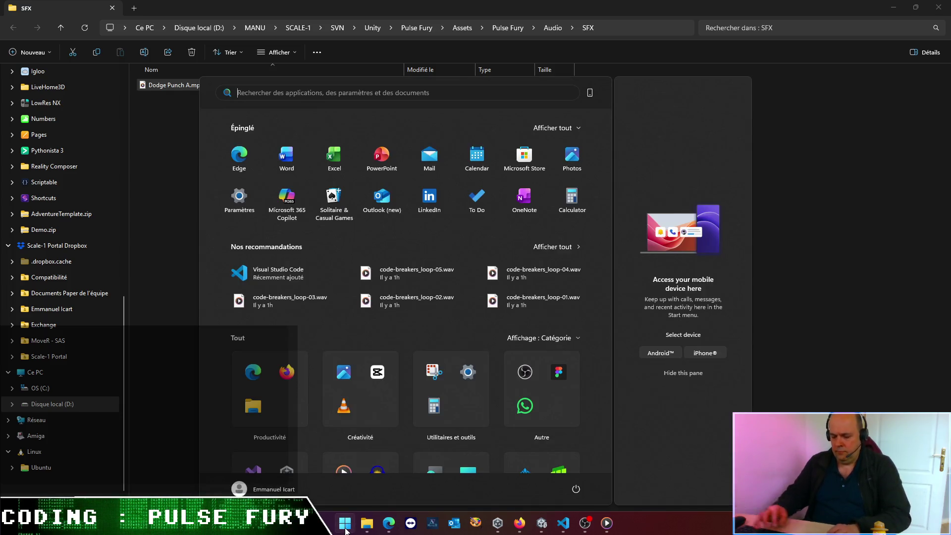
Step: Launch Audacity and drag Dodge Punch A.mp3 into it as a stereo track
{"action": "type", "text": "audacity"}
{"action": "key", "text": "Return"}
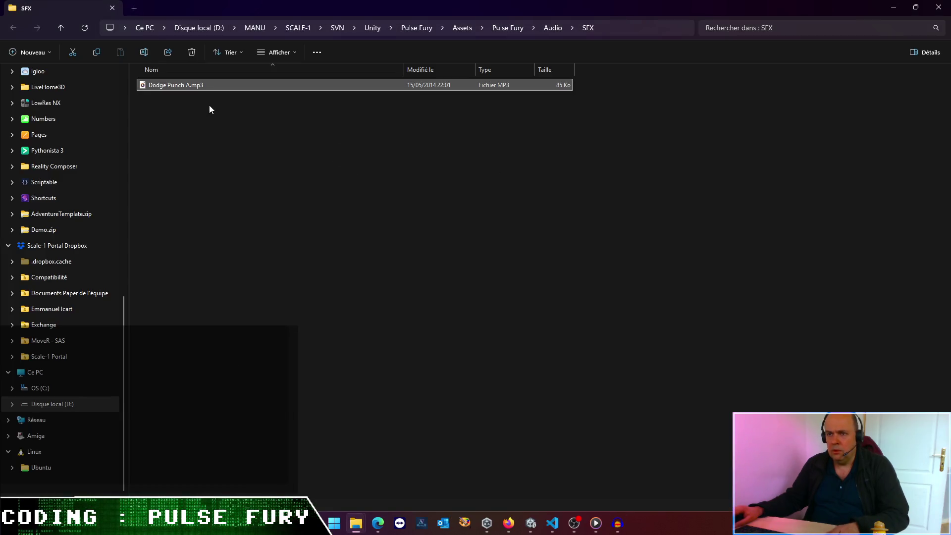
{"action": "mouse_move", "coordinate": [239, 10]}
{"action": "left_mouse_down"}
{"action": "mouse_move", "coordinate": [453, 131]}
{"action": "mouse_move", "coordinate": [569, 162]}
{"action": "left_mouse_up"}
{"action": "left_click_drag", "start_coordinate": [528, 227], "coordinate": [179, 230]}
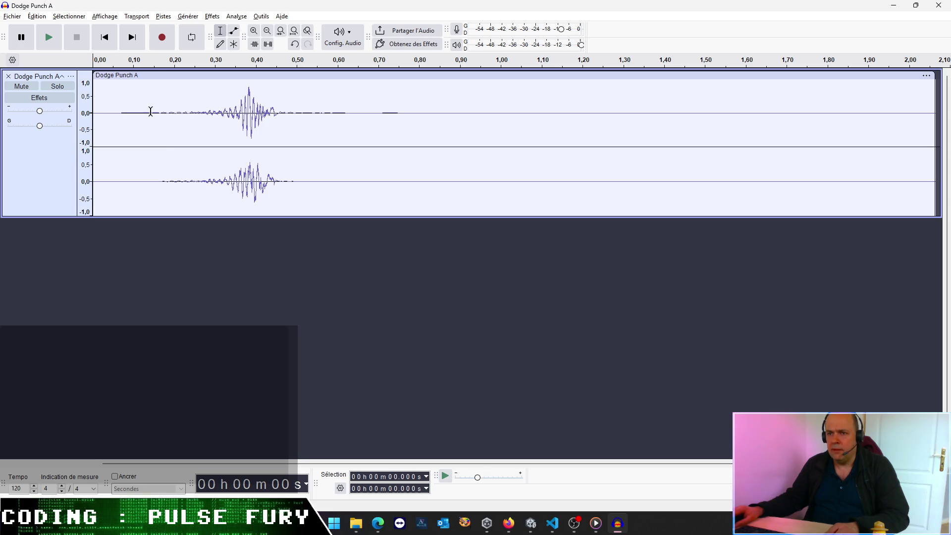
Step: Select the punch from about 0.24 s to 0.59 s and browse the Outils, Édition and Aide menus
{"action": "mouse_move", "coordinate": [192, 115]}
{"action": "left_mouse_down"}
{"action": "mouse_move", "coordinate": [362, 132]}
{"action": "mouse_move", "coordinate": [297, 147]}
{"action": "mouse_move", "coordinate": [336, 147]}
{"action": "left_mouse_up"}
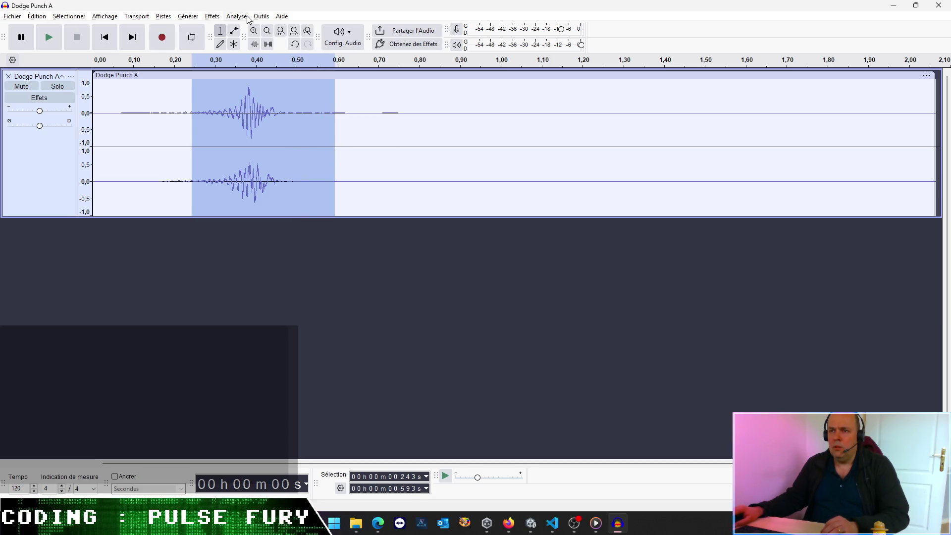
{"action": "left_click", "coordinate": [263, 16]}
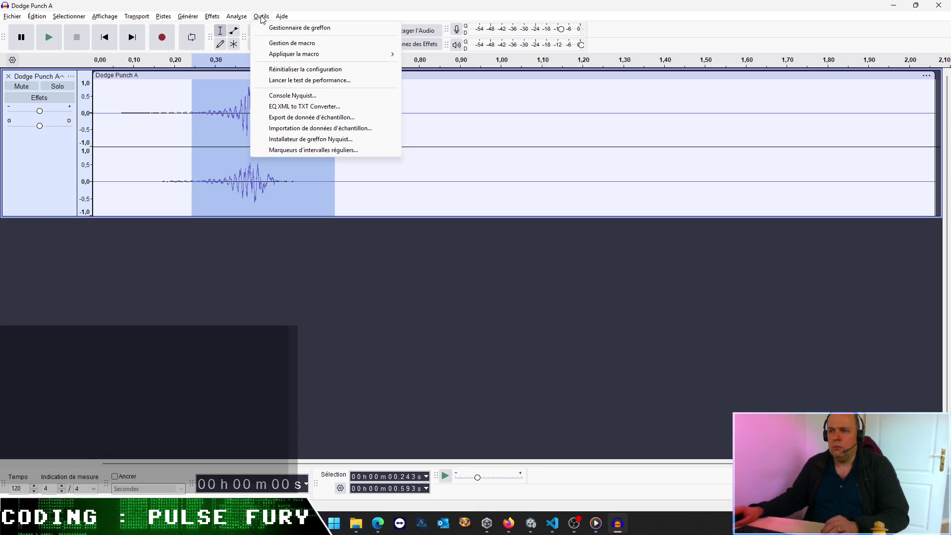
{"action": "left_click", "coordinate": [226, 4]}
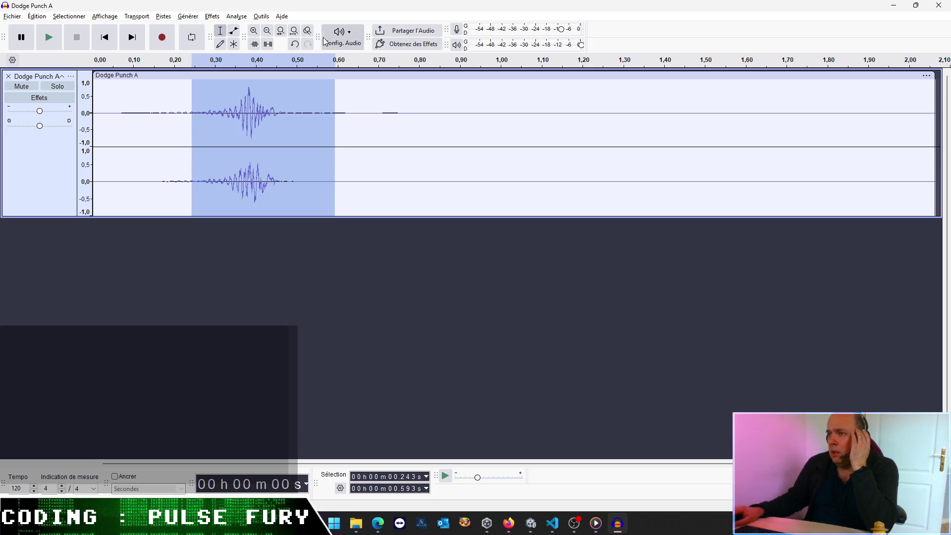
{"action": "left_click", "coordinate": [40, 18]}
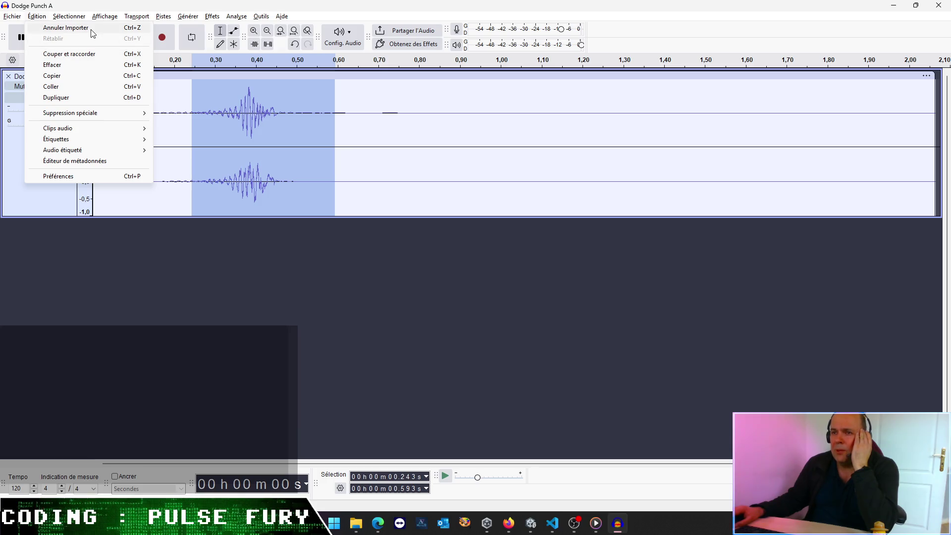
{"action": "mouse_move", "coordinate": [208, 20]}
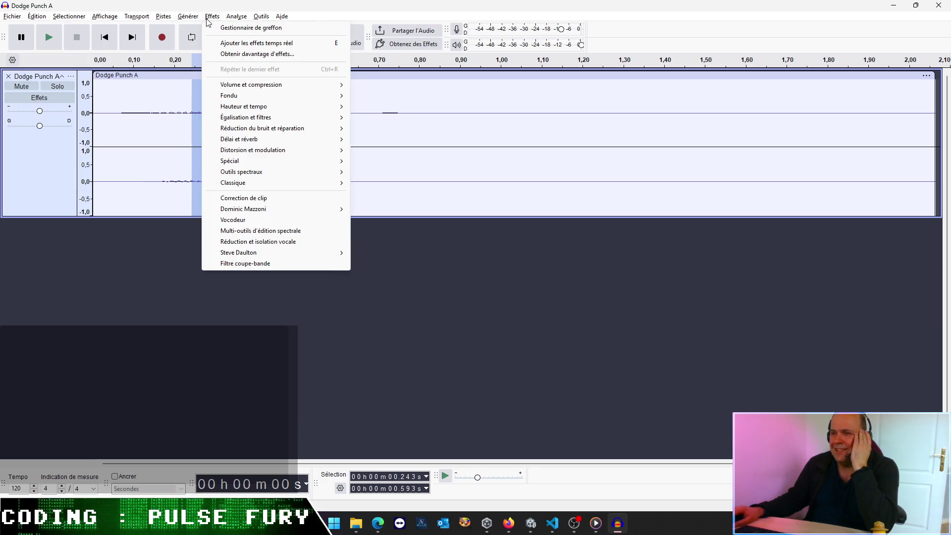
{"action": "mouse_move", "coordinate": [272, 20]}
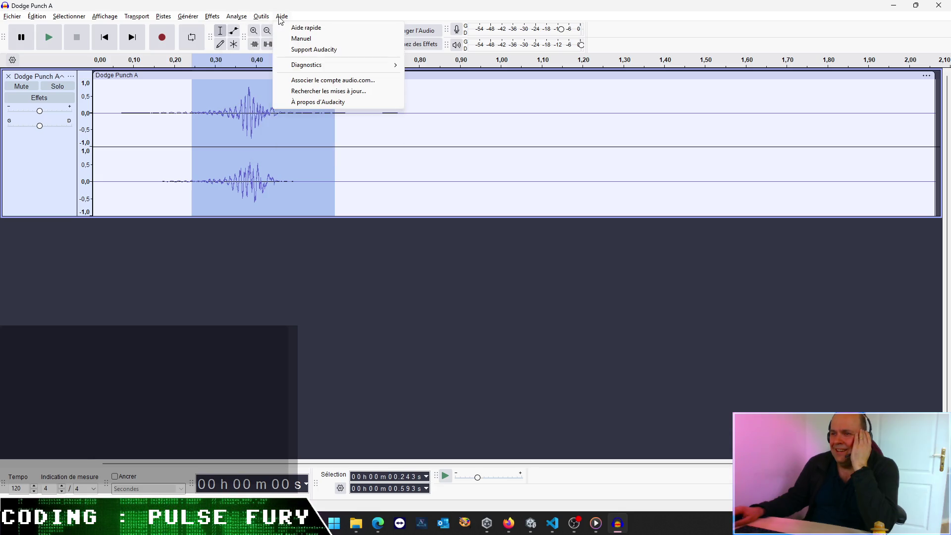
{"action": "left_click", "coordinate": [414, 5]}
Step: Trim away the audio after 0.487 s and the silence before the punch
{"action": "left_click", "coordinate": [337, 97]}
{"action": "left_click_drag", "start_coordinate": [291, 113], "coordinate": [947, 136]}
{"action": "key", "text": "Delete"}
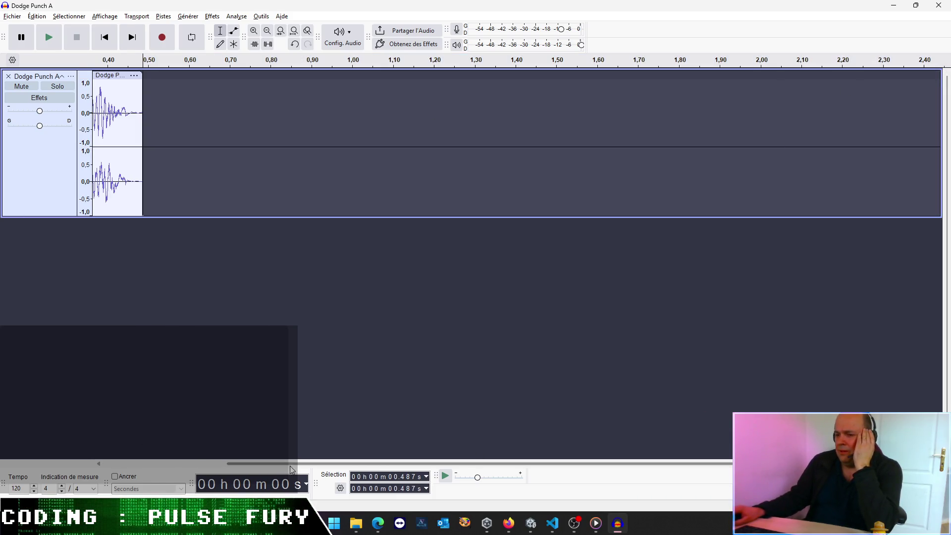
{"action": "left_click_drag", "start_coordinate": [237, 463], "coordinate": [79, 470]}
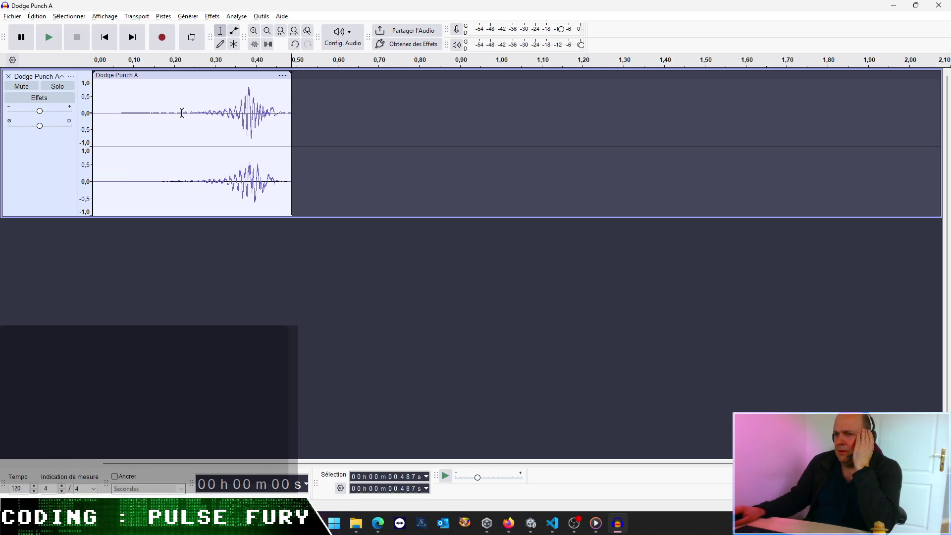
{"action": "left_click_drag", "start_coordinate": [194, 115], "coordinate": [43, 125]}
{"action": "key", "text": "Delete"}
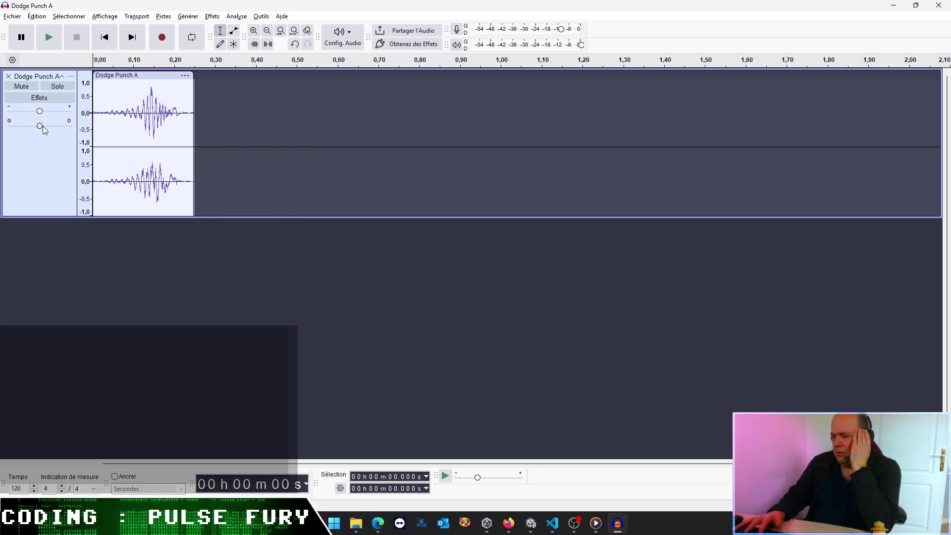
Step: Play the trimmed punch clip several times to check the cut
{"action": "left_click", "coordinate": [54, 38]}
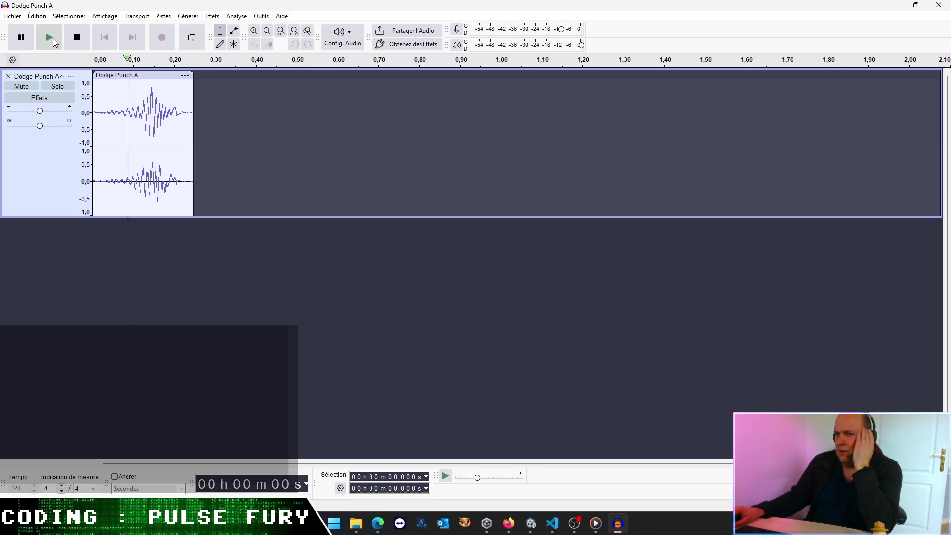
{"action": "left_click", "coordinate": [53, 39]}
{"action": "left_click", "coordinate": [53, 38]}
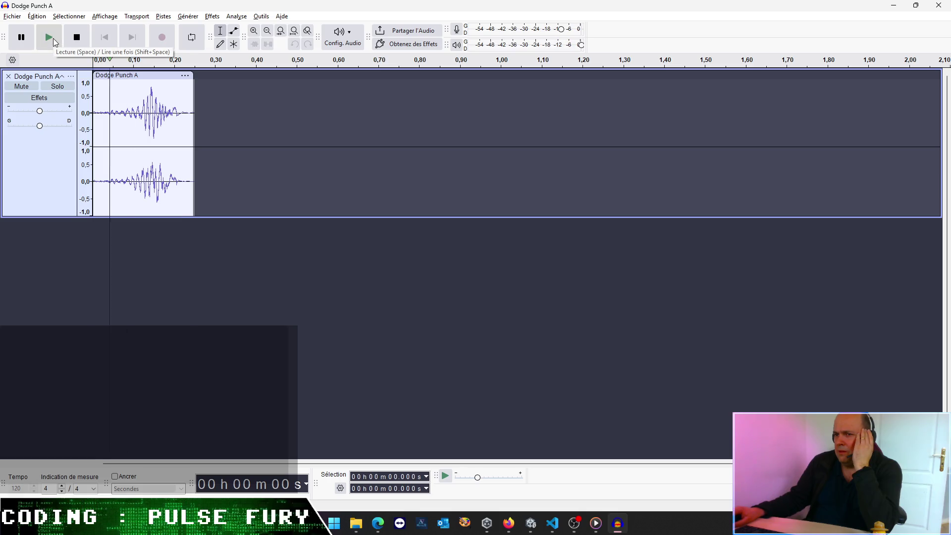
{"action": "left_click", "coordinate": [52, 38]}
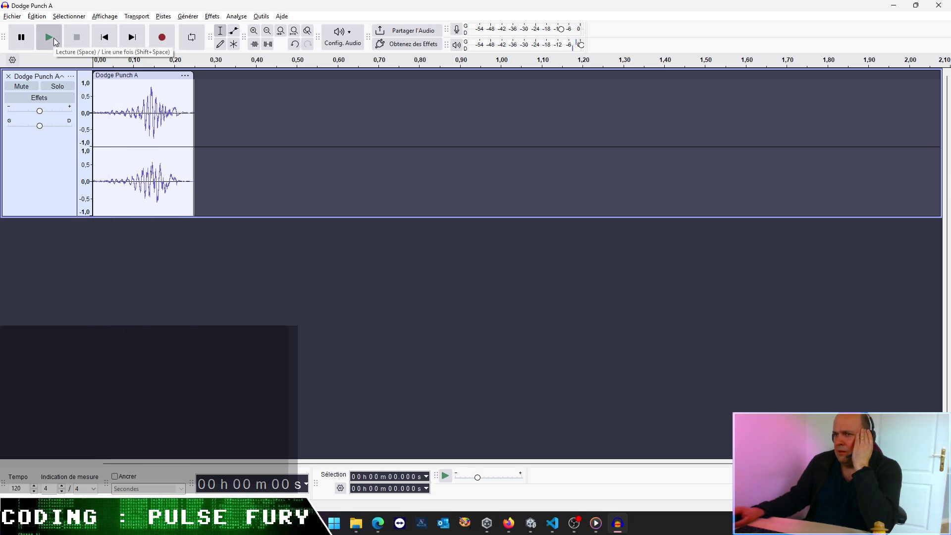
{"action": "left_click", "coordinate": [54, 38]}
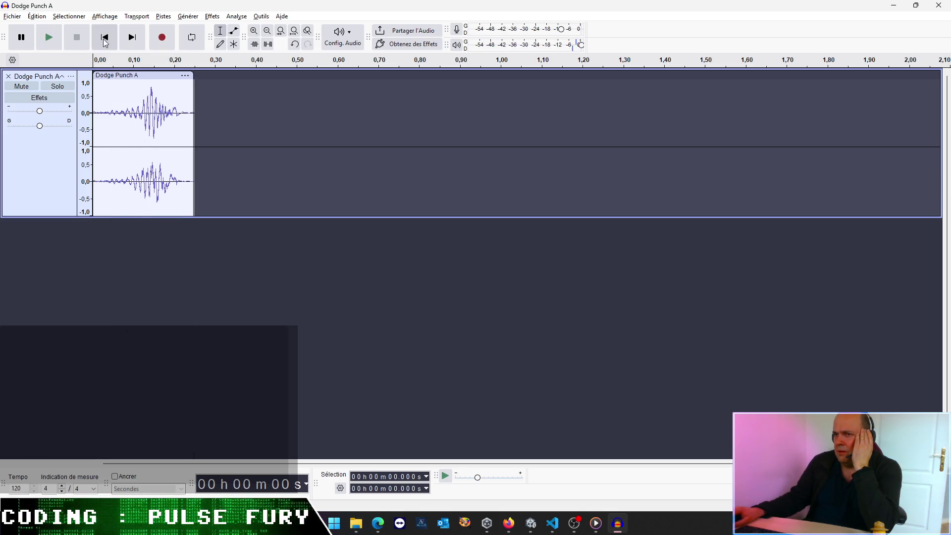
Step: Try Effets > Volume et compression > Normaliser and dismiss the no-audio-selected warning
{"action": "left_click", "coordinate": [213, 18]}
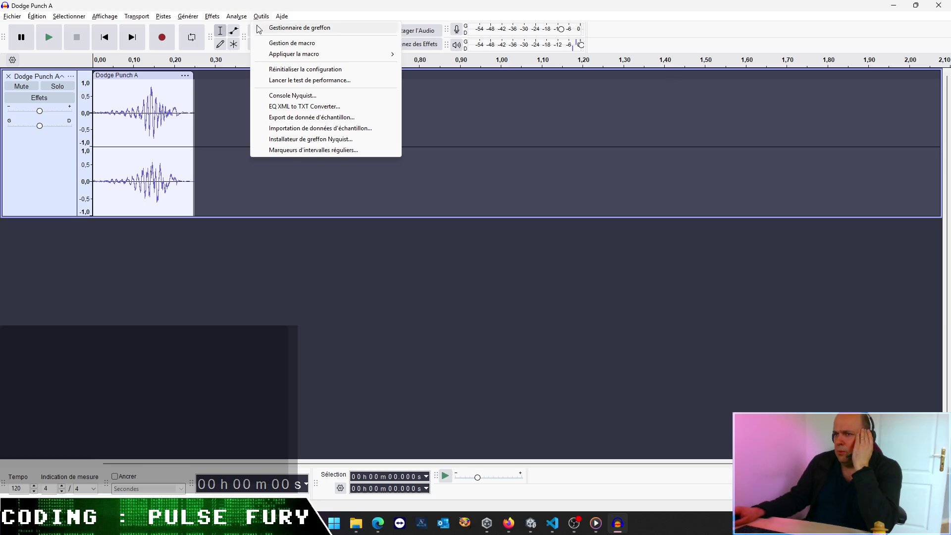
{"action": "mouse_move", "coordinate": [210, 19]}
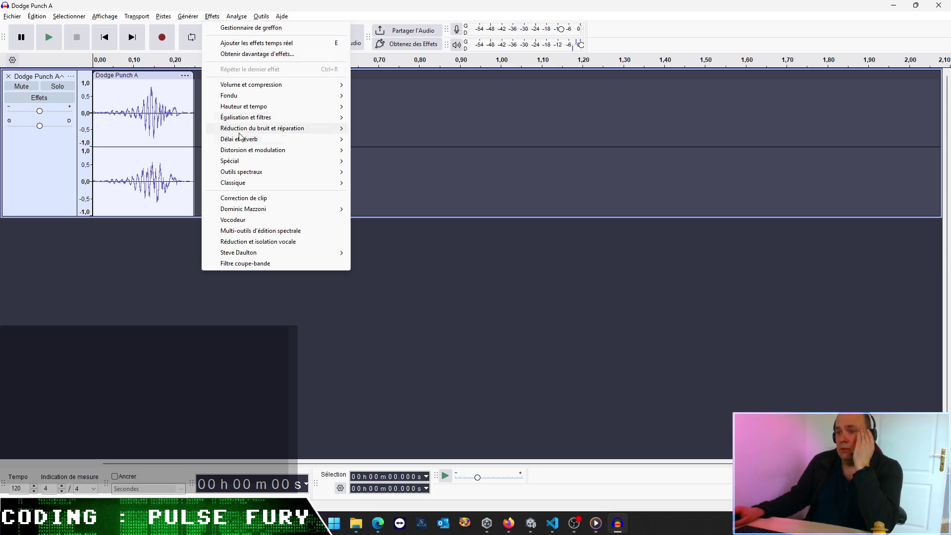
{"action": "mouse_move", "coordinate": [257, 109]}
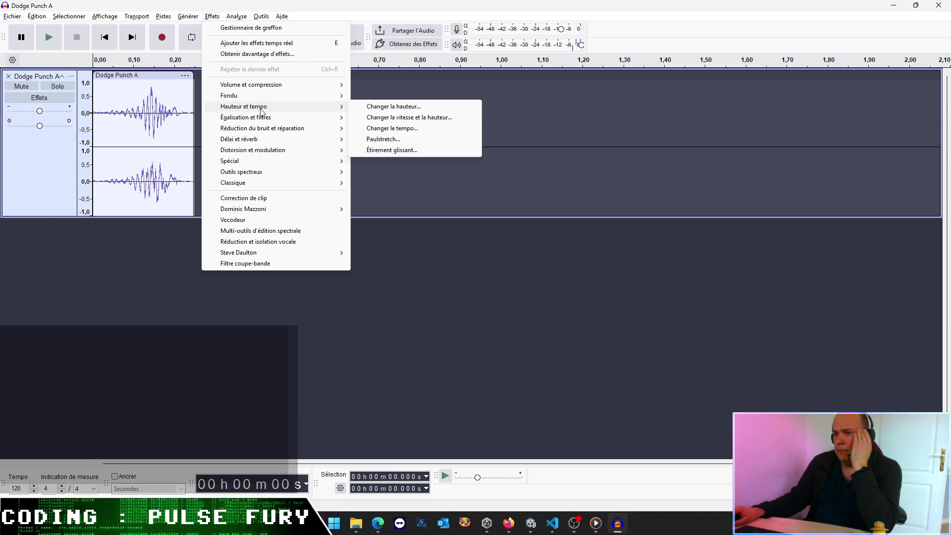
{"action": "mouse_move", "coordinate": [296, 185]}
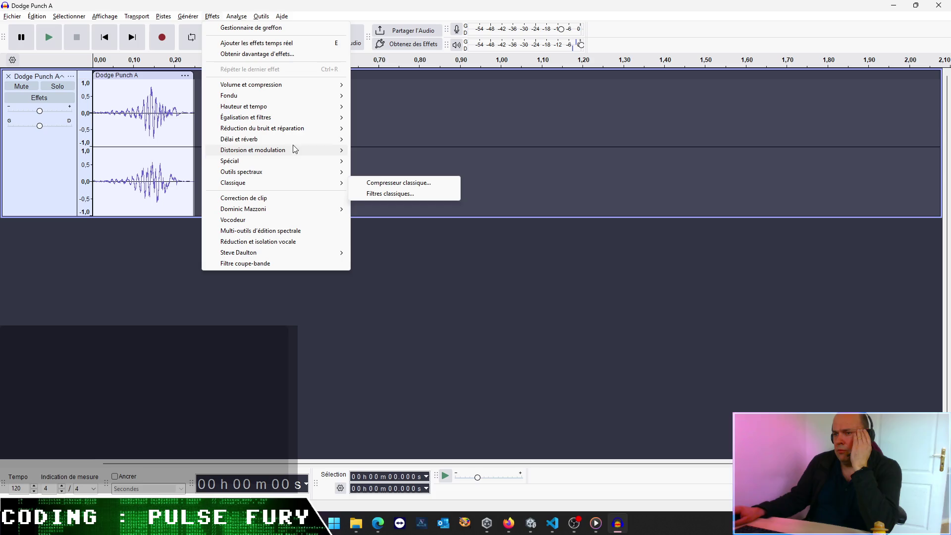
{"action": "mouse_move", "coordinate": [290, 106]}
{"action": "mouse_move", "coordinate": [291, 87]}
{"action": "left_click", "coordinate": [398, 141]}
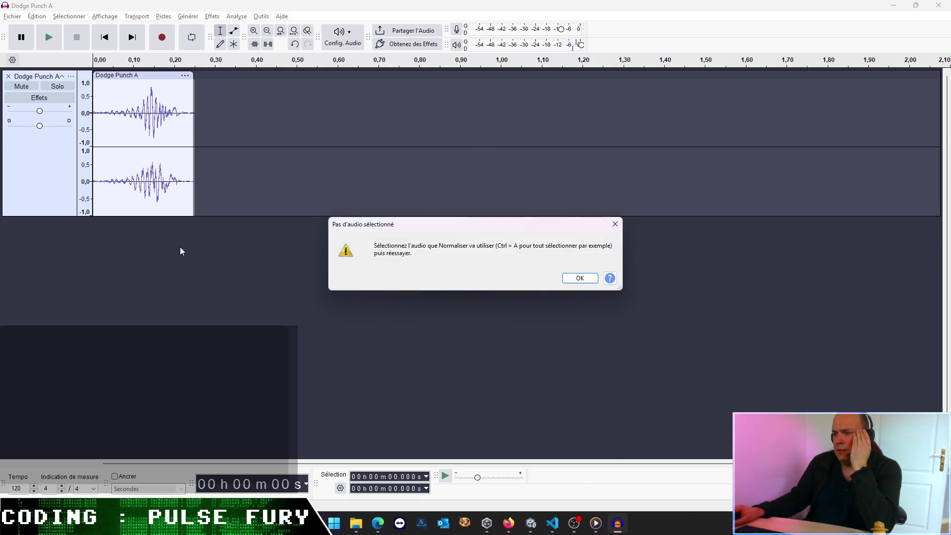
{"action": "left_click", "coordinate": [578, 279]}
Step: Select the whole clip, then preview and apply Normaliser to a -1.0 dB peak
{"action": "double_click", "coordinate": [180, 134]}
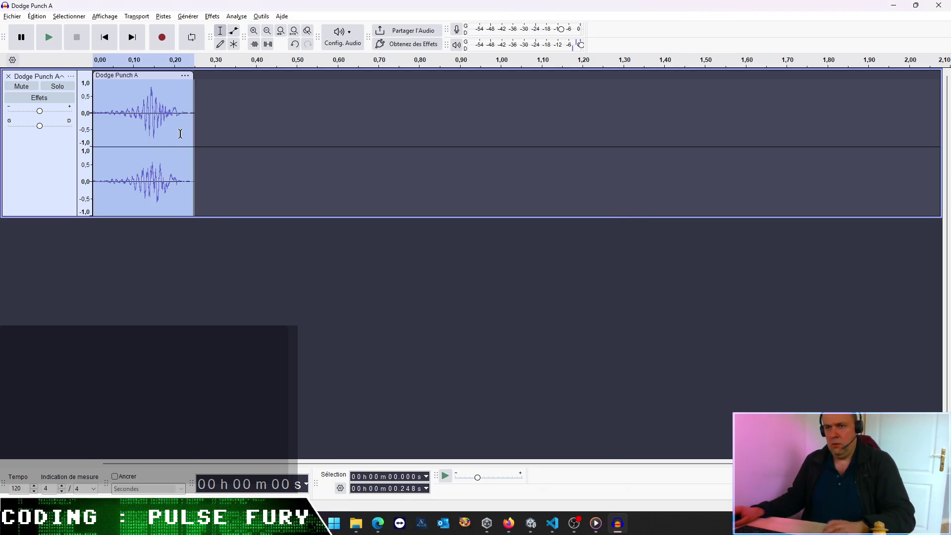
{"action": "left_click", "coordinate": [261, 16]}
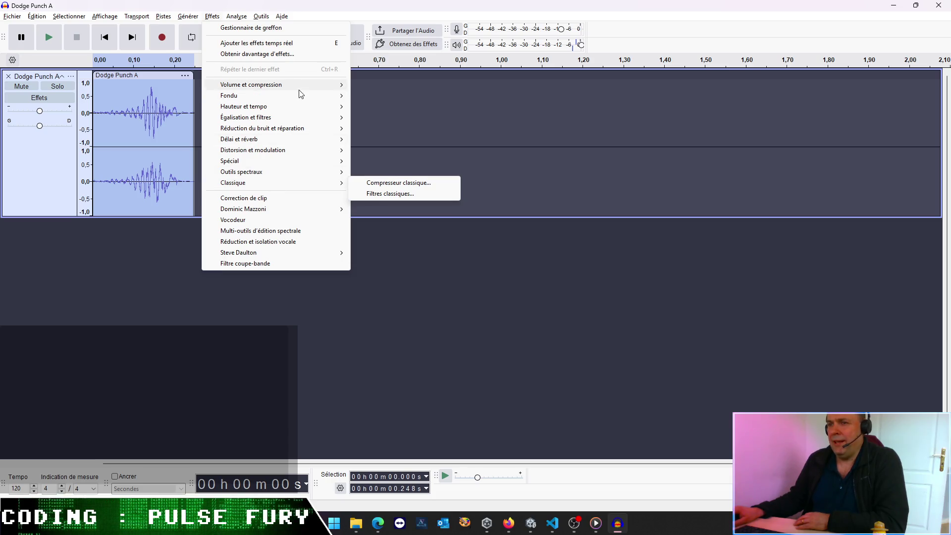
{"action": "mouse_move", "coordinate": [304, 87]}
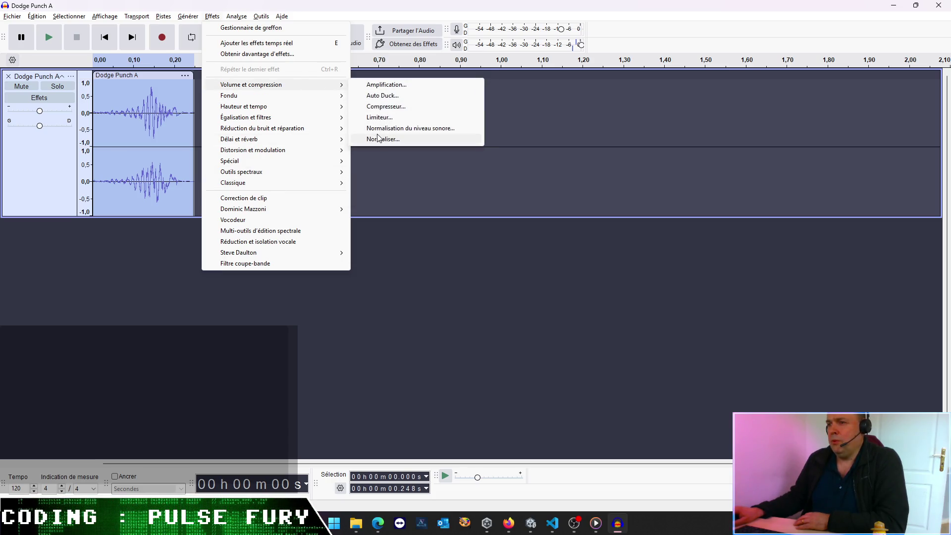
{"action": "left_click", "coordinate": [382, 139]}
{"action": "left_click", "coordinate": [430, 294]}
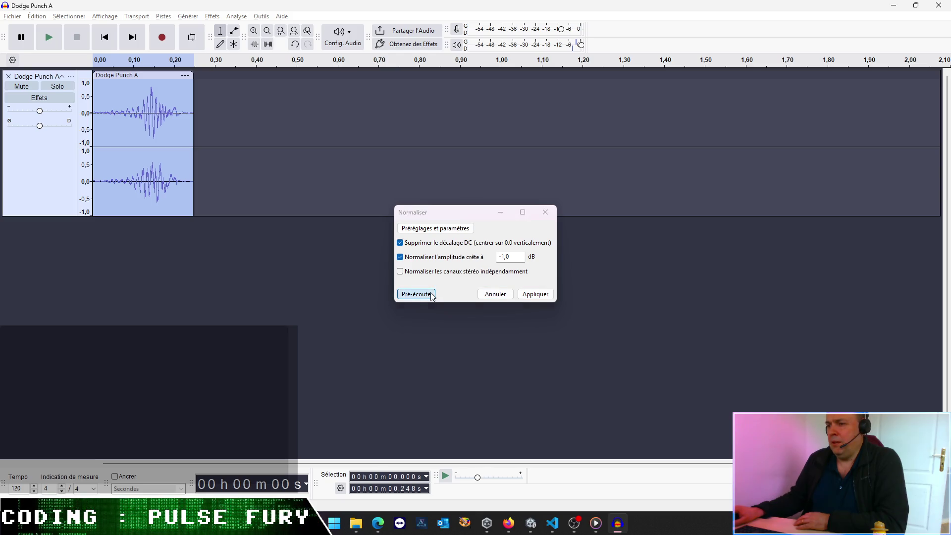
{"action": "left_click", "coordinate": [529, 295]}
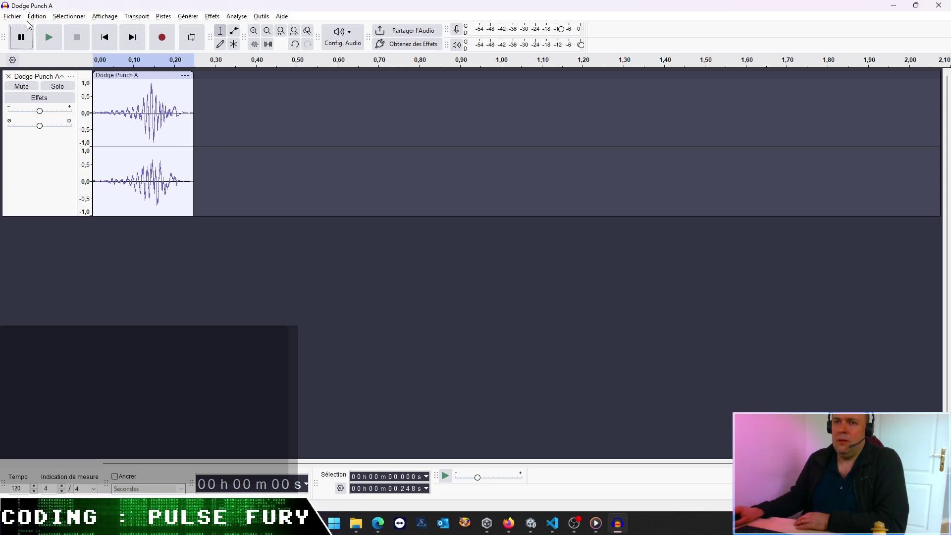
Step: Start Exporter l'audio and browse from Bureau into the SVN Unity project folder
{"action": "left_click", "coordinate": [12, 17]}
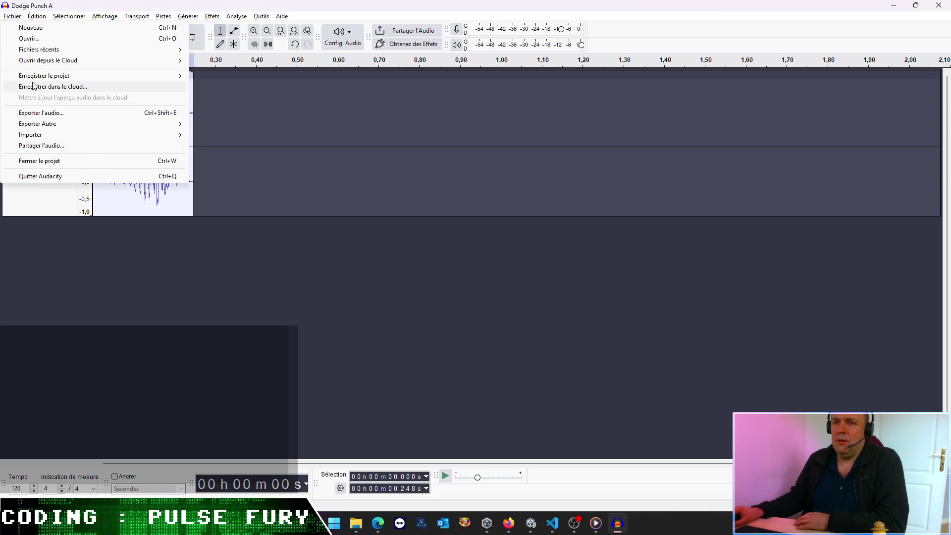
{"action": "left_click", "coordinate": [42, 112]}
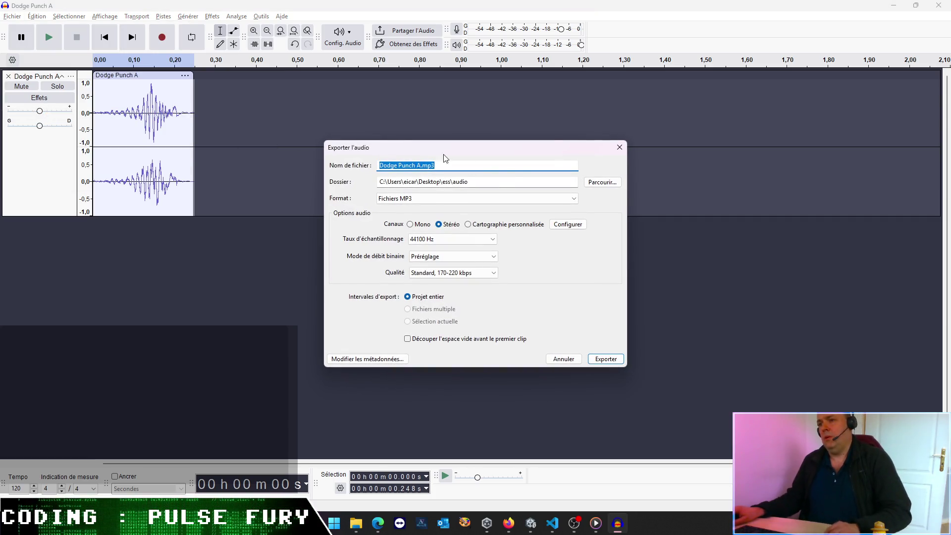
{"action": "left_click", "coordinate": [603, 182]}
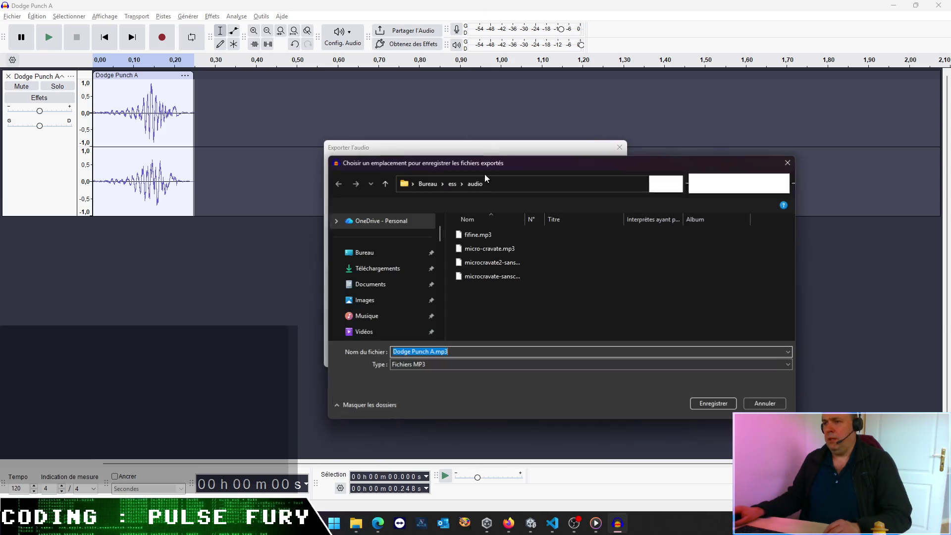
{"action": "left_click", "coordinate": [428, 184]}
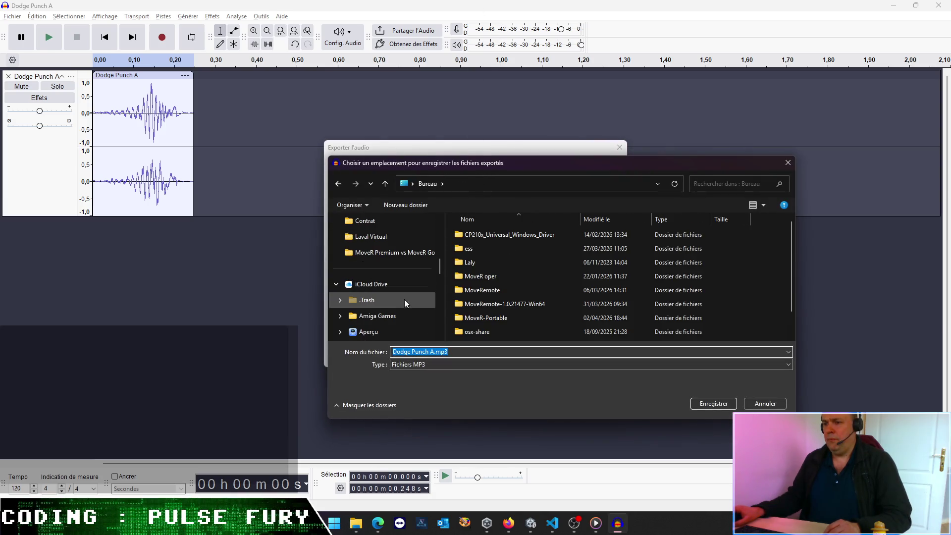
{"action": "scroll", "coordinate": [376, 278], "scroll_direction": "up", "scroll_amount": 5}
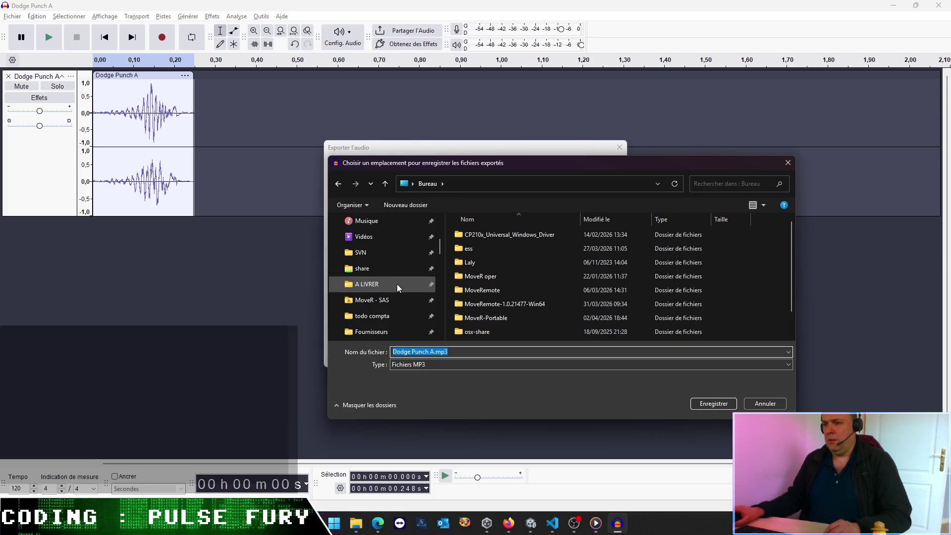
{"action": "left_click", "coordinate": [377, 259]}
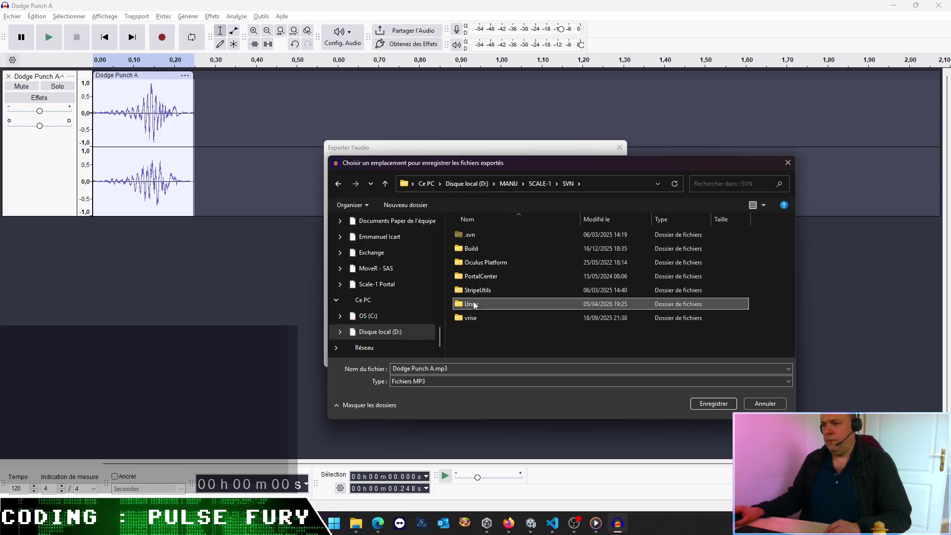
{"action": "scroll", "coordinate": [486, 280], "scroll_direction": "down", "scroll_amount": 2}
{"action": "left_click", "coordinate": [491, 271]}
Step: Export as Dodge Punch A.mp3 into Pulse Fury\Assets\Pulse Fury\Audio\SFX, replacing the old file
{"action": "double_click", "coordinate": [491, 270]}
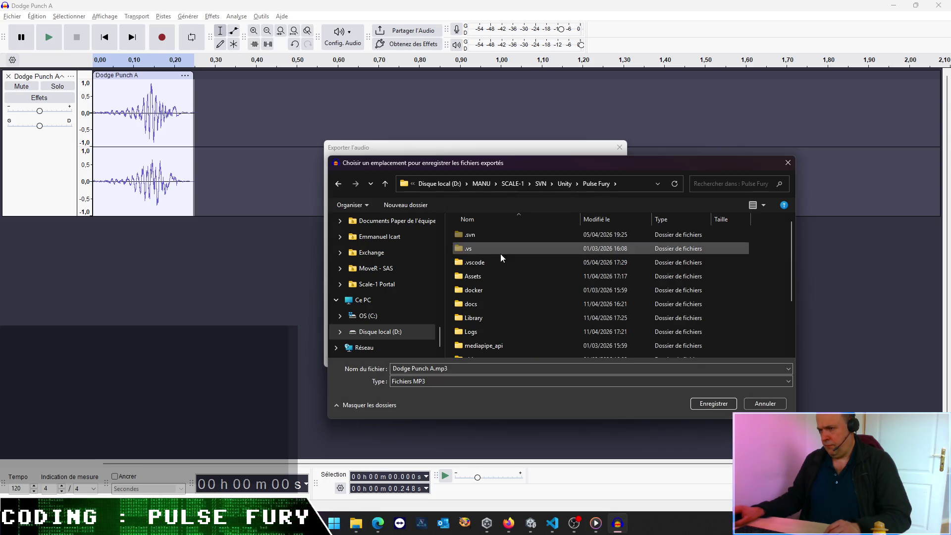
{"action": "double_click", "coordinate": [477, 275]}
{"action": "double_click", "coordinate": [478, 276]}
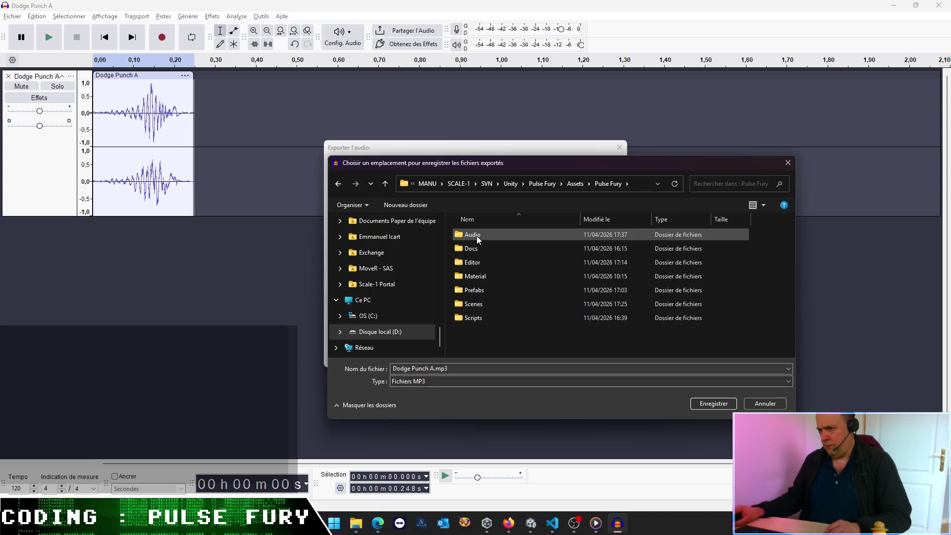
{"action": "double_click", "coordinate": [477, 236]}
{"action": "double_click", "coordinate": [477, 235]}
{"action": "double_click", "coordinate": [475, 238]}
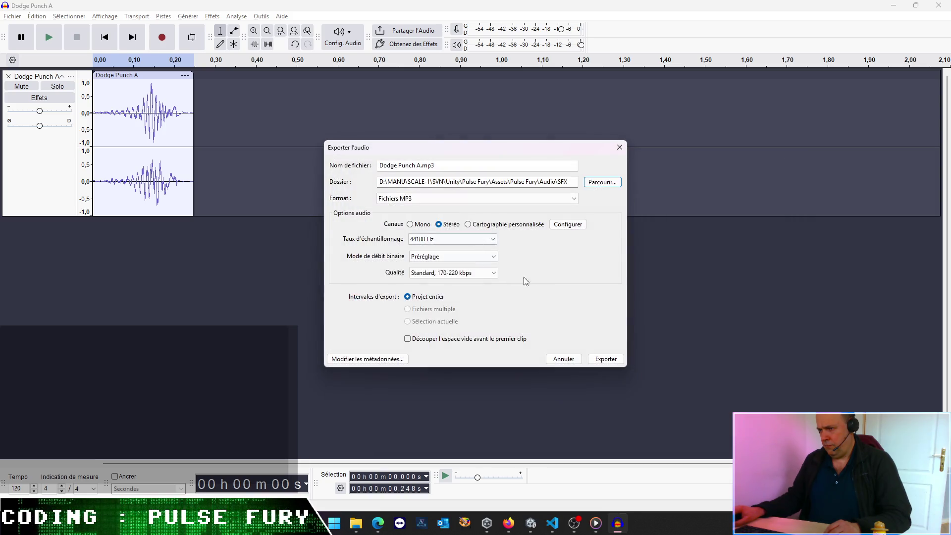
{"action": "left_click", "coordinate": [605, 359]}
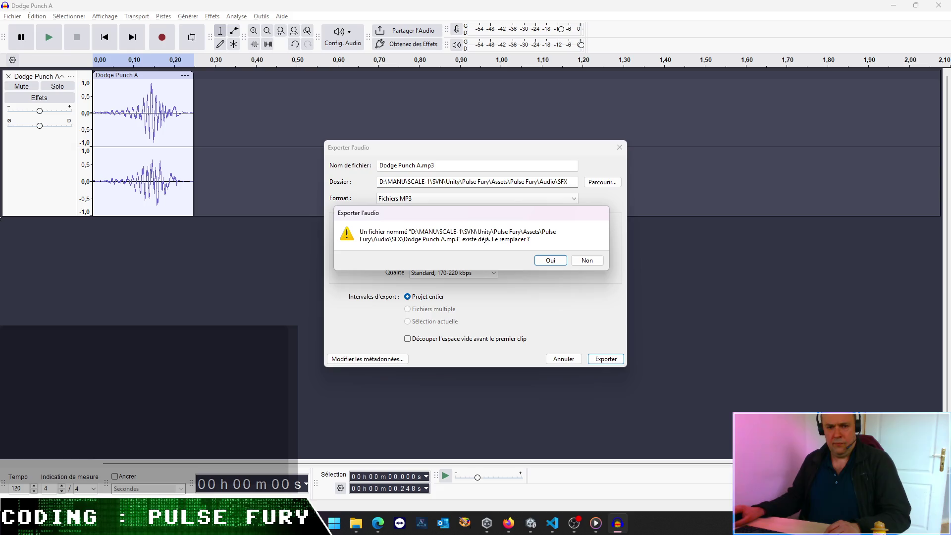
{"action": "left_click", "coordinate": [550, 261]}
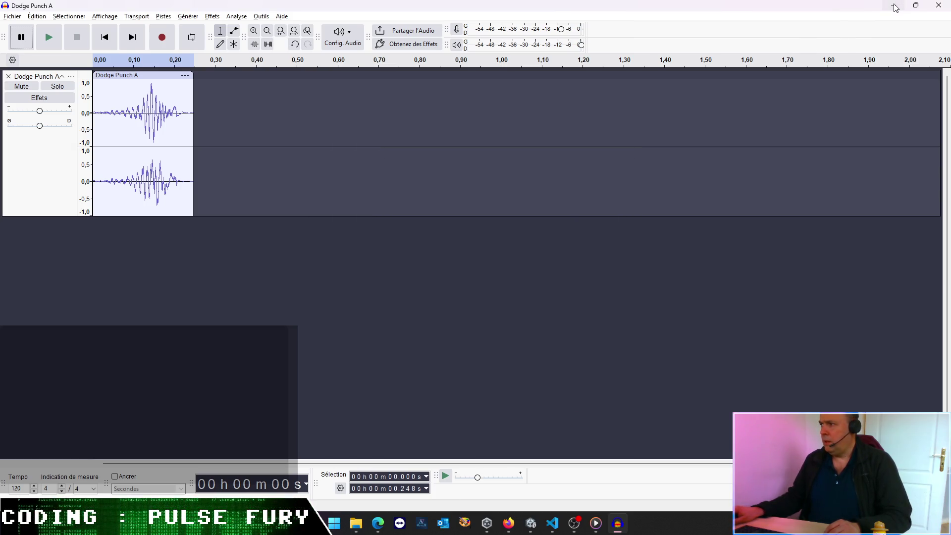
{"action": "key", "text": "alt+Tab"}
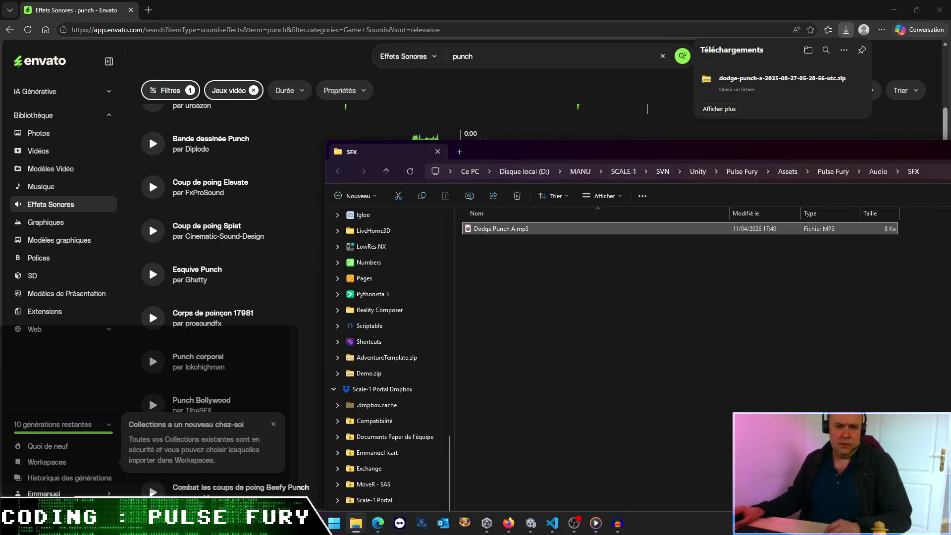
Step: Back in Envato, preview Coup de poing Splat, Punch Bollywood and Punch corporel
{"action": "left_click", "coordinate": [364, 5]}
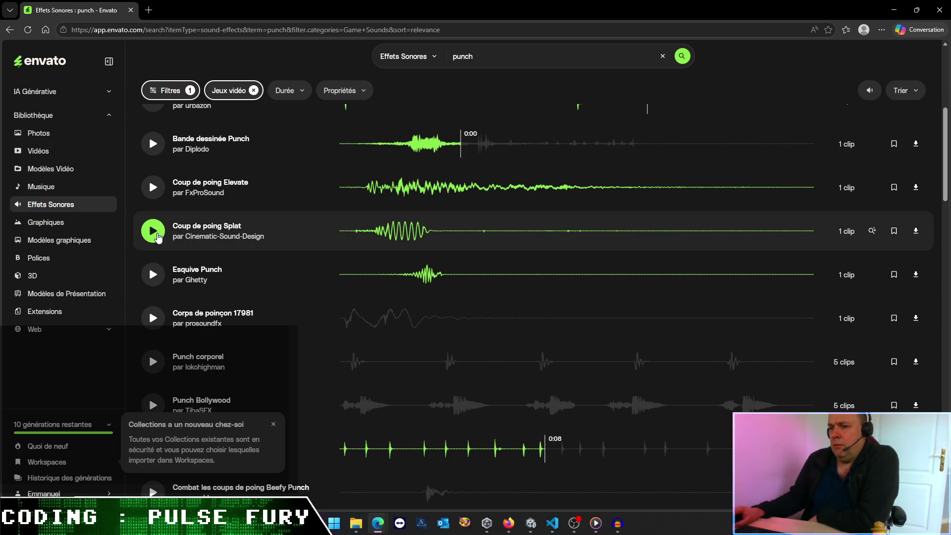
{"action": "left_click", "coordinate": [158, 238]}
{"action": "scroll", "coordinate": [178, 233], "scroll_direction": "down", "scroll_amount": 3}
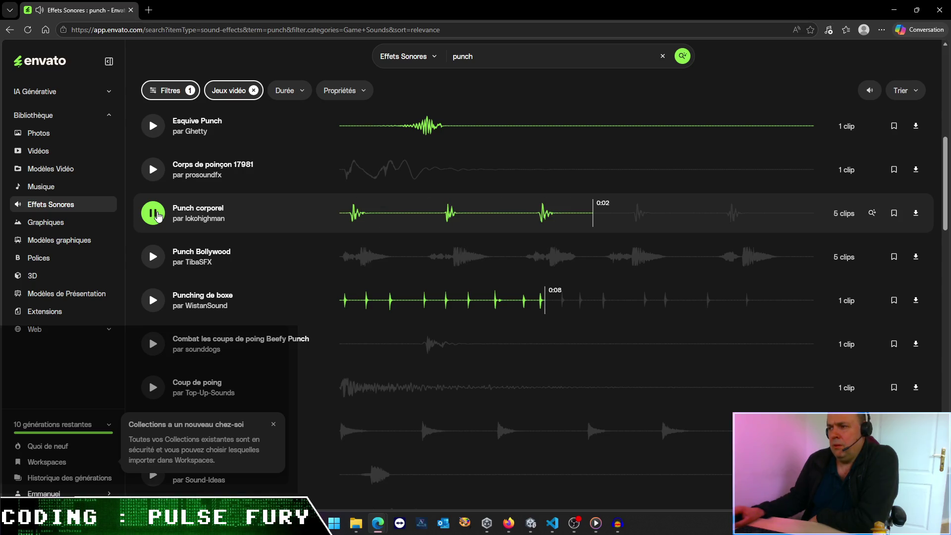
{"action": "left_click", "coordinate": [161, 258]}
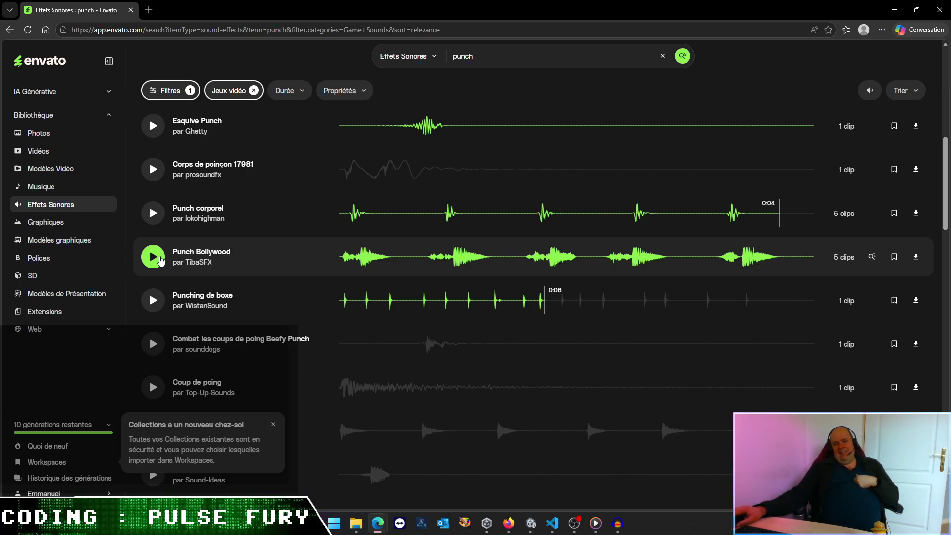
{"action": "left_click", "coordinate": [160, 260]}
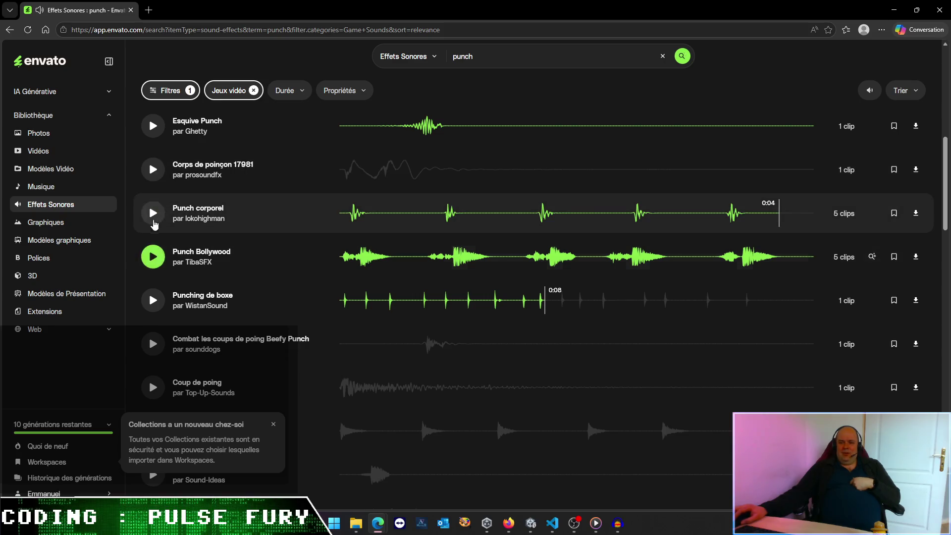
{"action": "left_click", "coordinate": [152, 223]}
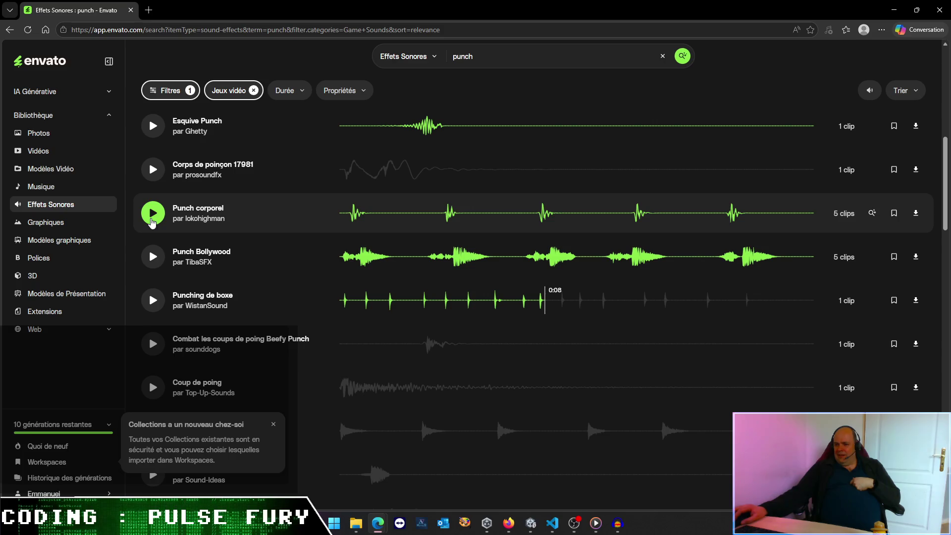
{"action": "left_click", "coordinate": [153, 214]}
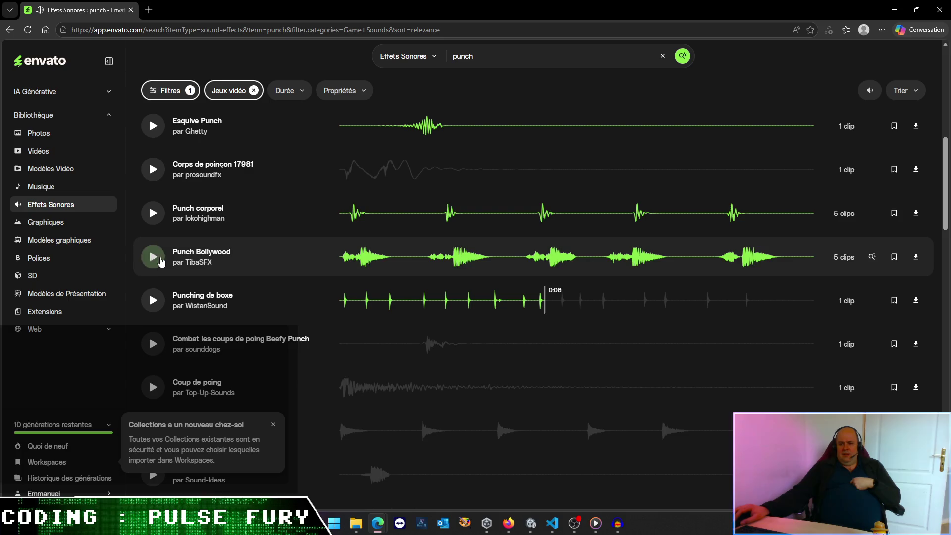
Step: Compare Punch Bollywood with Beefy Punch and Punching de boxe, then download Punch Bollywood
{"action": "left_click", "coordinate": [159, 258]}
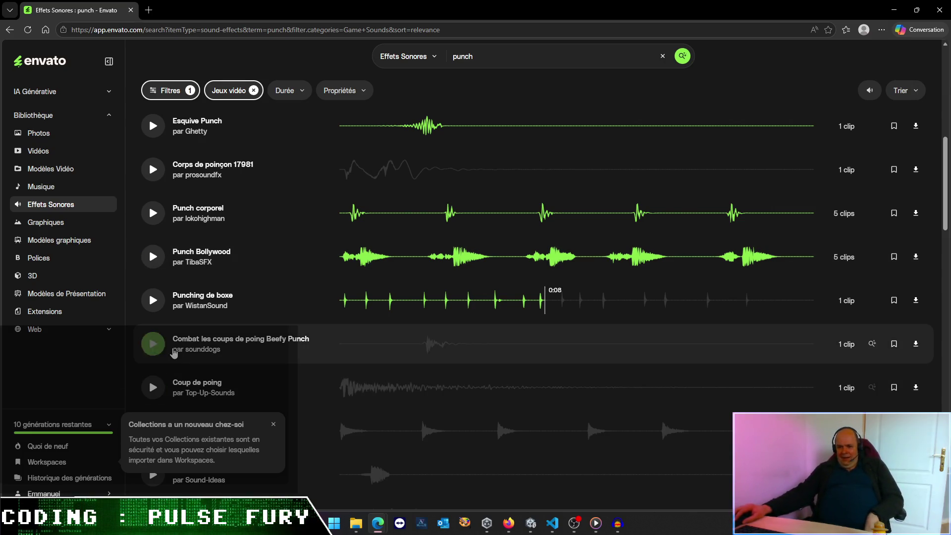
{"action": "left_click", "coordinate": [166, 348]}
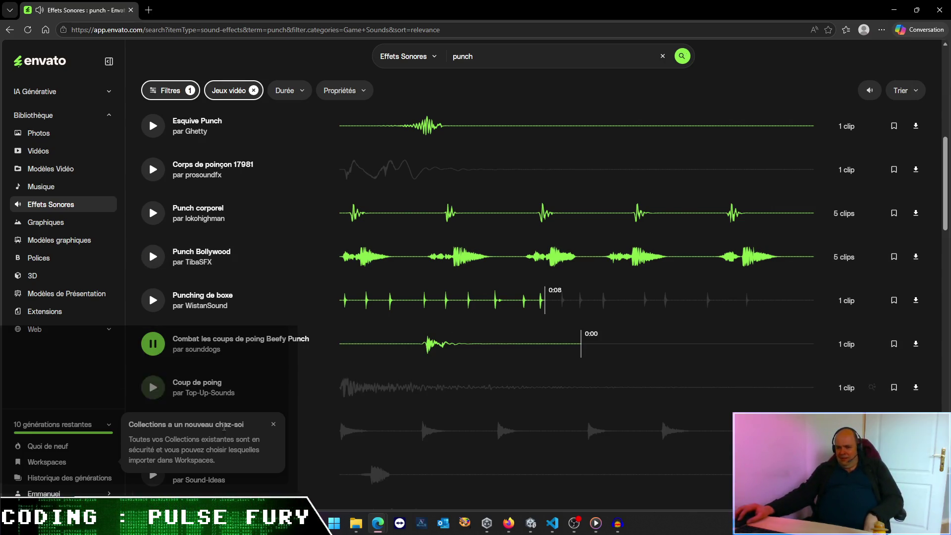
{"action": "left_click", "coordinate": [274, 426]}
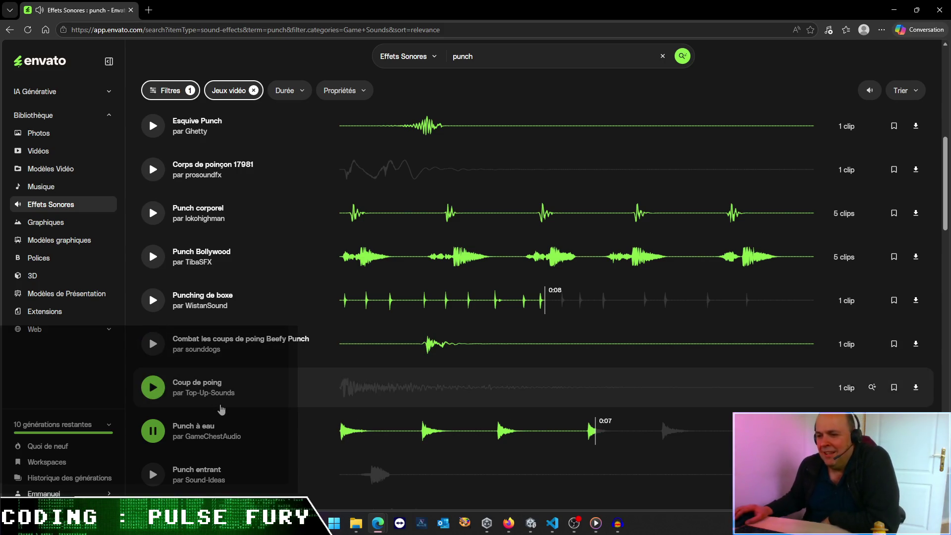
{"action": "left_click", "coordinate": [155, 254]}
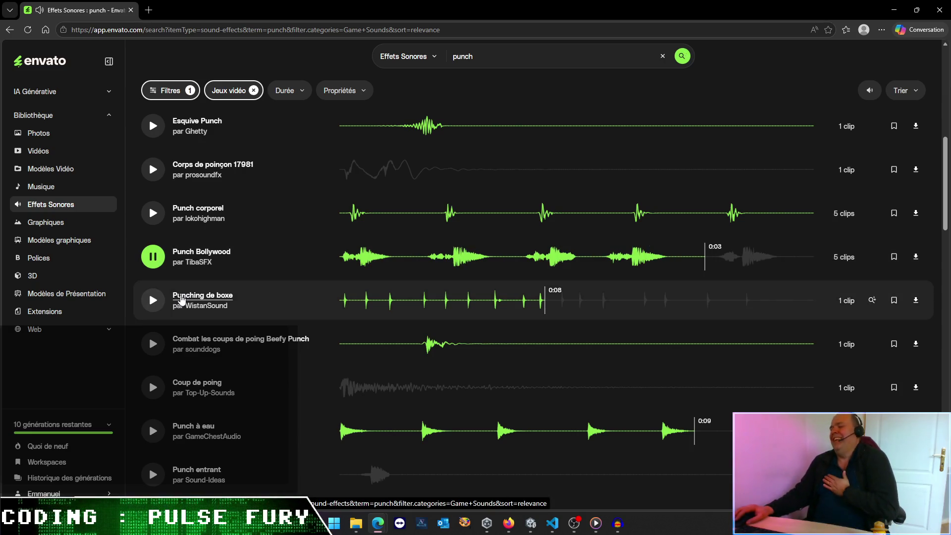
{"action": "left_click", "coordinate": [183, 297]}
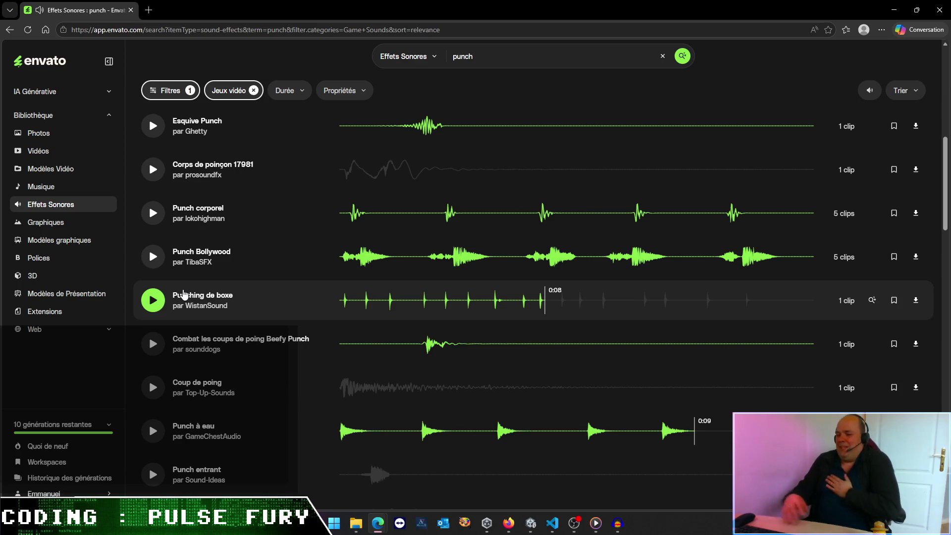
{"action": "left_click", "coordinate": [916, 256]}
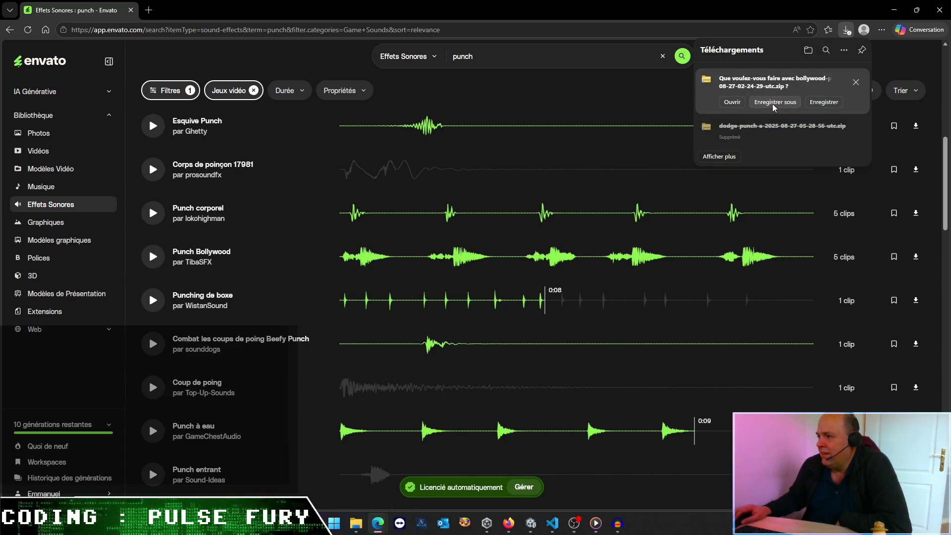
Step: Save the bollywood-punch and Punch corporel body-punch zips into the SFX folder
{"action": "left_click", "coordinate": [776, 107]}
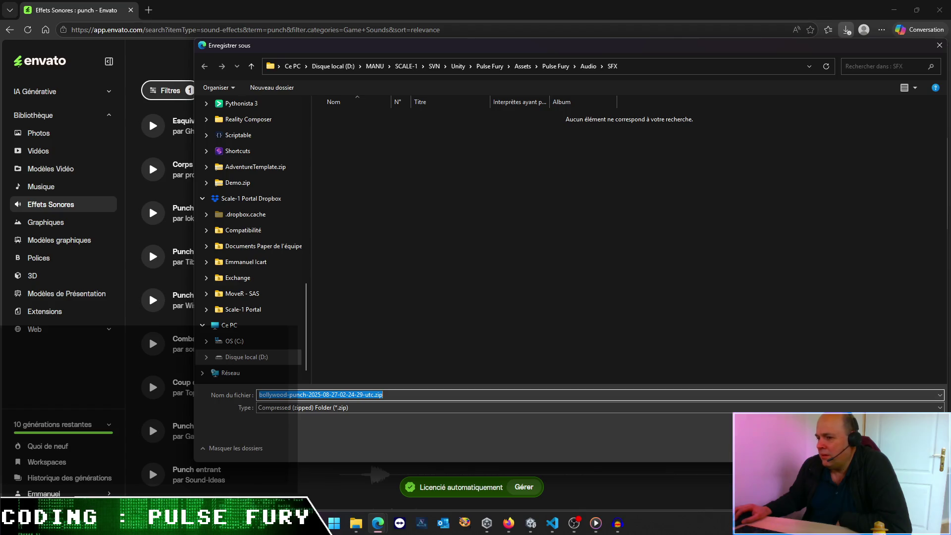
{"action": "key", "text": "Return"}
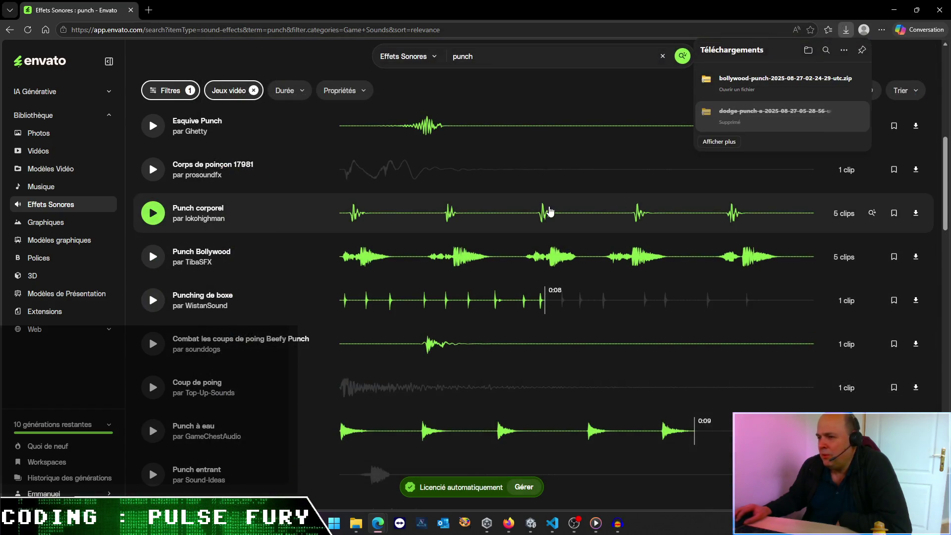
{"action": "left_click", "coordinate": [922, 221]}
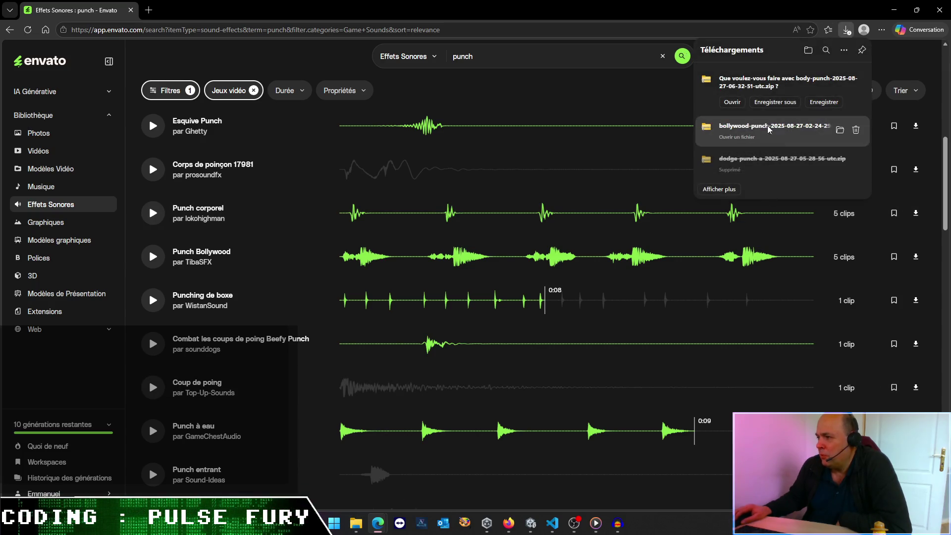
{"action": "left_click", "coordinate": [758, 105]}
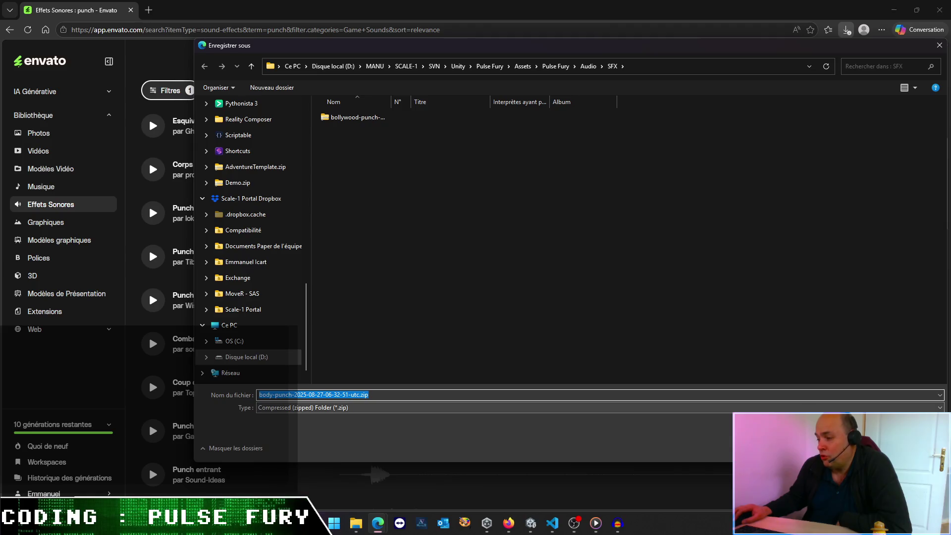
{"action": "key", "text": "Return"}
{"action": "scroll", "coordinate": [325, 384], "scroll_direction": "down", "scroll_amount": 4}
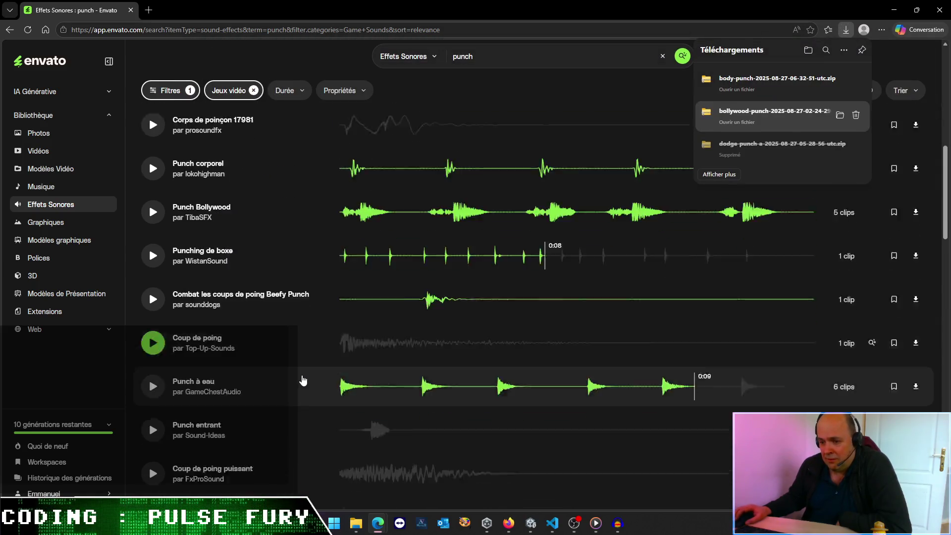
Step: Preview punch results: both Pack de poinçons, Poinçon tranchant 1, Hits Punch Hit dur Single, Tête de frappe avec du sang
{"action": "left_click", "coordinate": [154, 364]}
{"action": "left_click", "coordinate": [153, 407]}
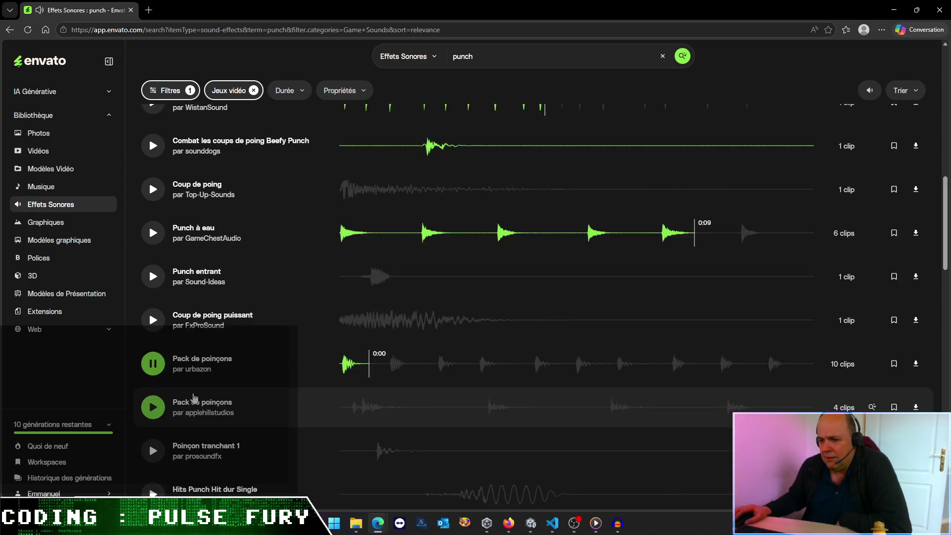
{"action": "scroll", "coordinate": [168, 377], "scroll_direction": "down", "scroll_amount": 2}
{"action": "scroll", "coordinate": [179, 338], "scroll_direction": "down", "scroll_amount": 2}
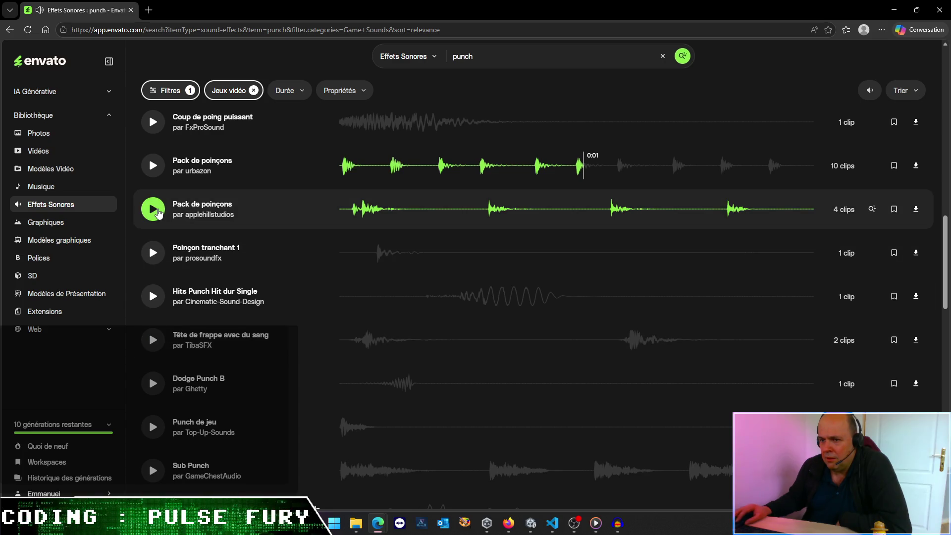
{"action": "left_click", "coordinate": [158, 211]}
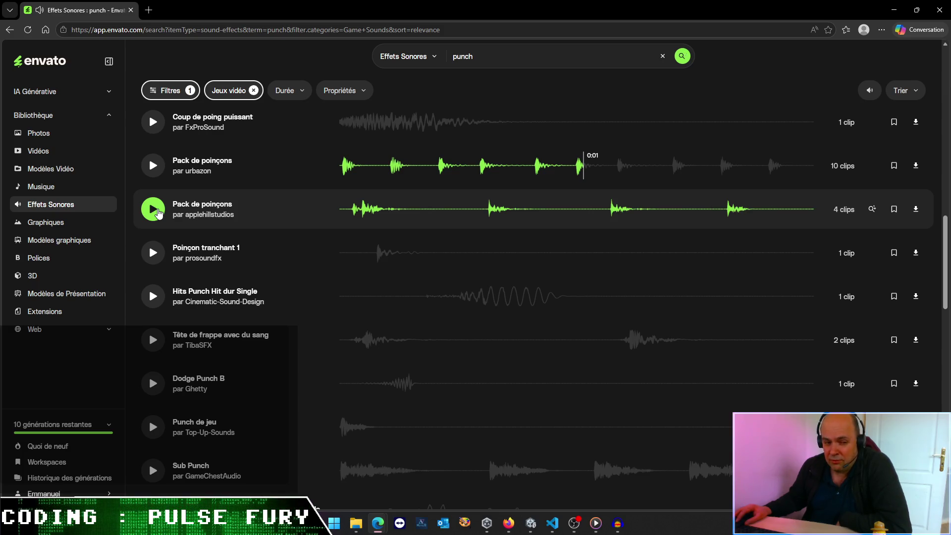
{"action": "left_click", "coordinate": [154, 261]}
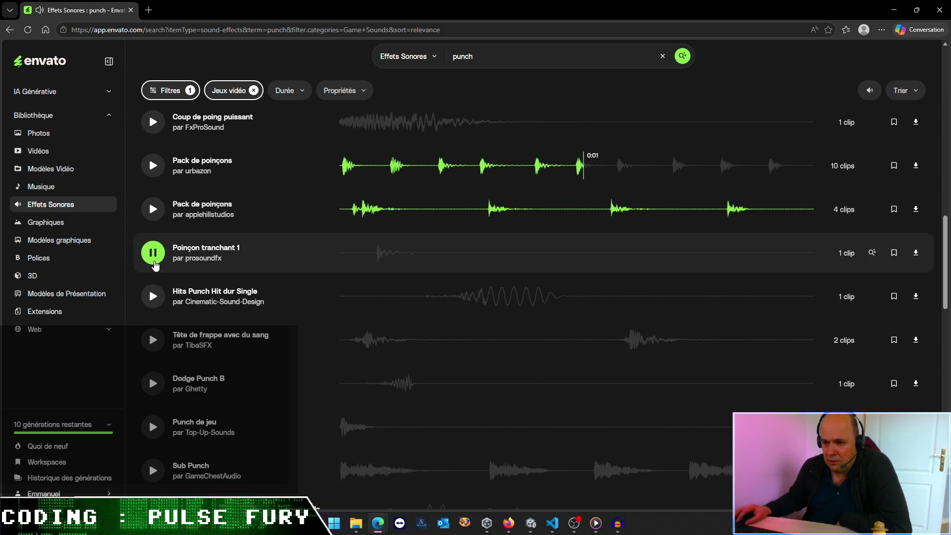
{"action": "left_click", "coordinate": [154, 296]}
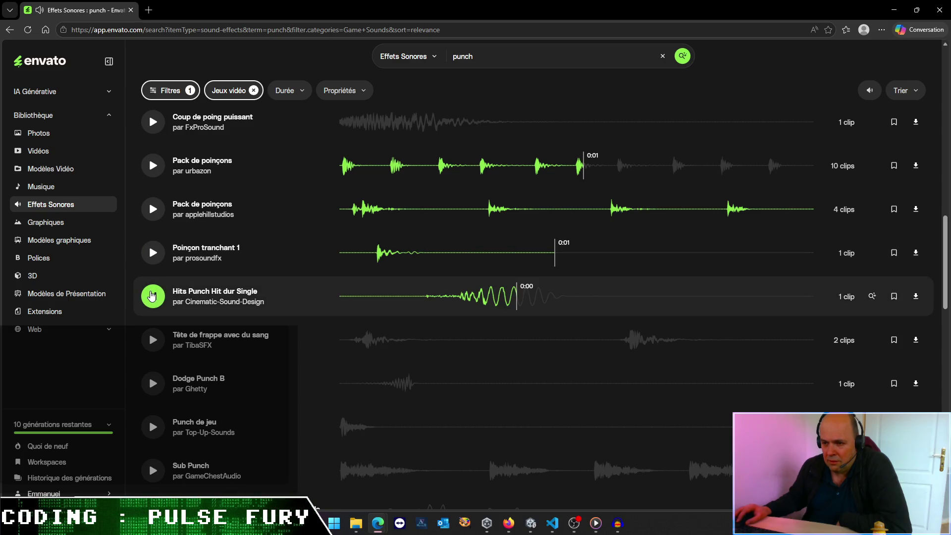
{"action": "left_click", "coordinate": [149, 339]}
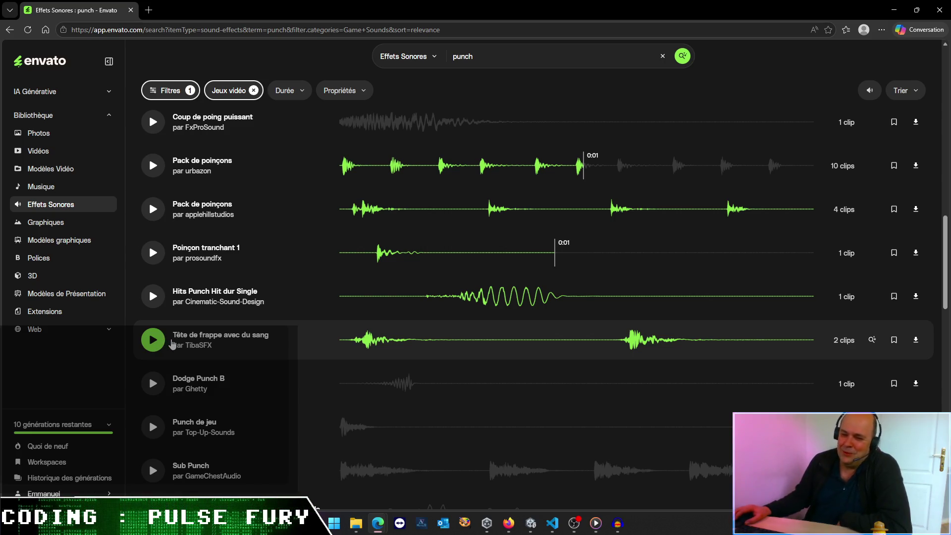
Step: Filter to the TibaSFX author and preview Punch, Punch dessin animé, Coup de poing rocheux, Punch Bollywood, Bone Break, Coffre de boxe
{"action": "left_click", "coordinate": [207, 353]}
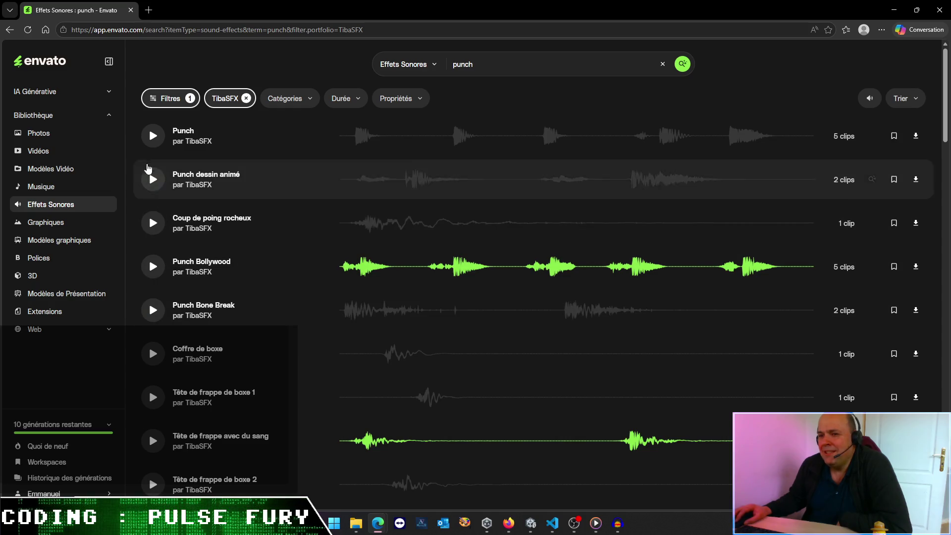
{"action": "left_click", "coordinate": [149, 143]}
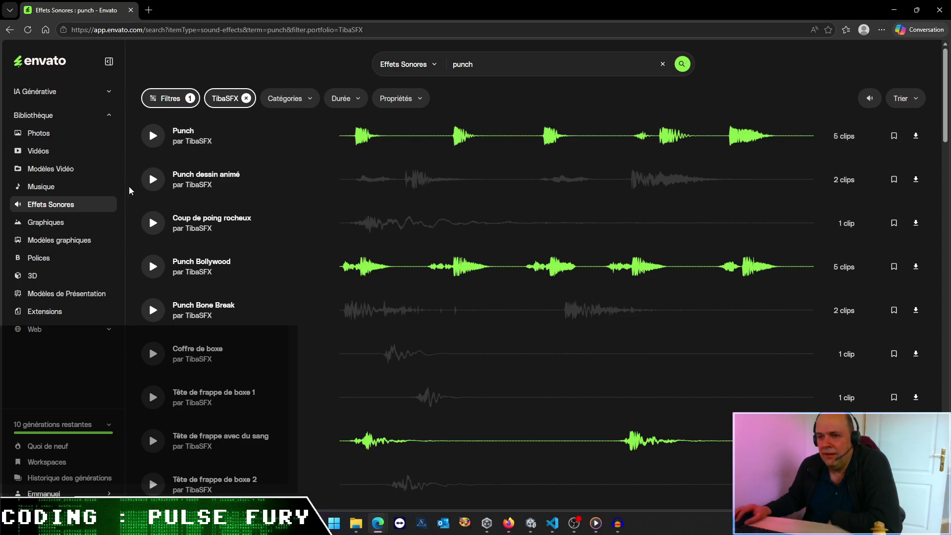
{"action": "left_click", "coordinate": [152, 179]}
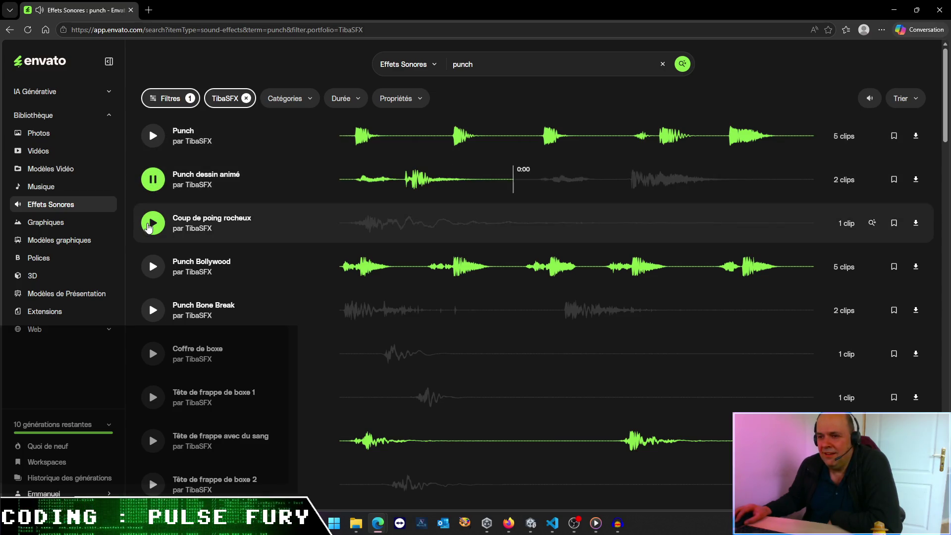
{"action": "left_click", "coordinate": [151, 228]}
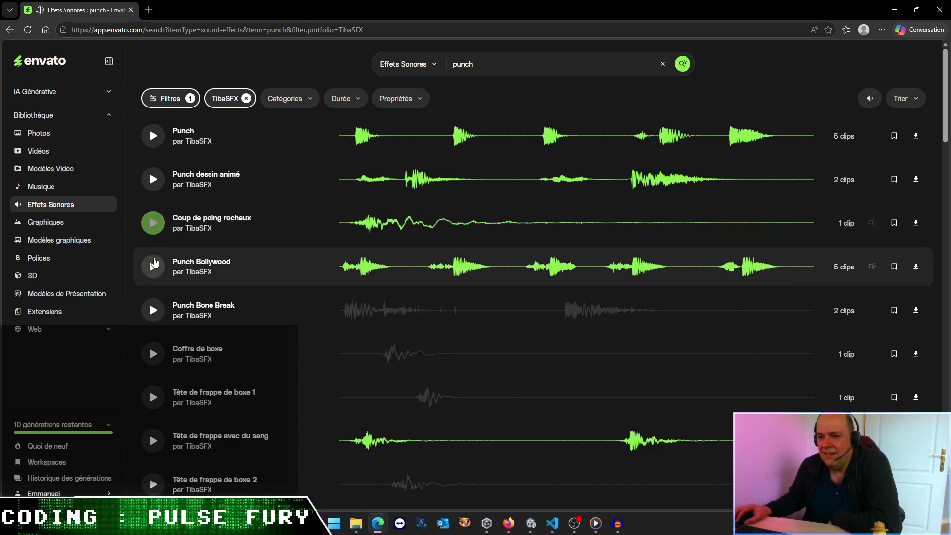
{"action": "left_click", "coordinate": [152, 267]}
{"action": "left_click", "coordinate": [152, 312]}
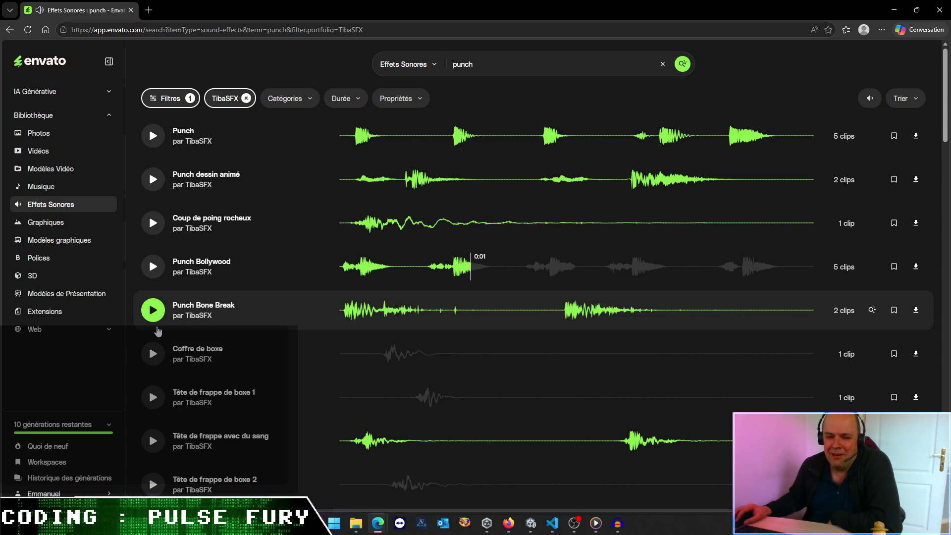
{"action": "left_click", "coordinate": [157, 355]}
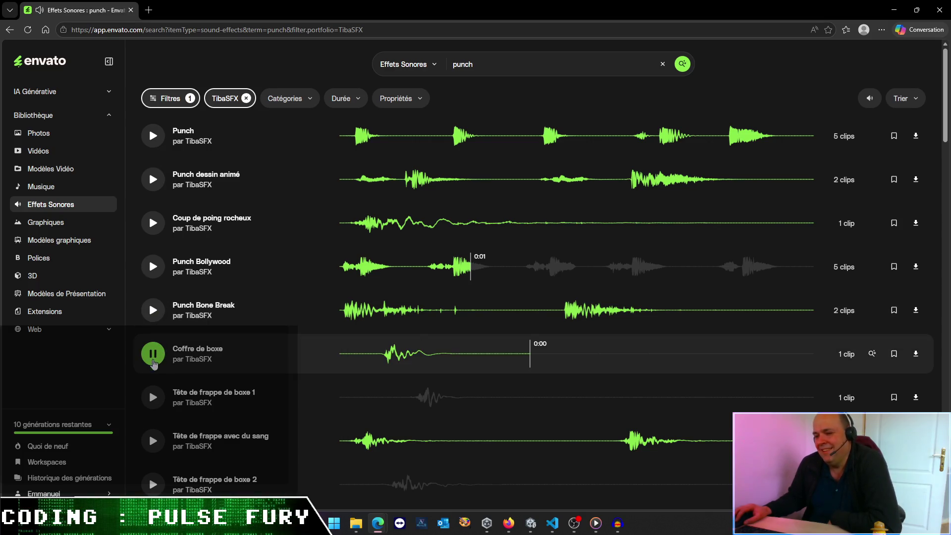
{"action": "left_click", "coordinate": [150, 399]}
Step: Preview more boxing punches and the Pack de frappe de boxe 1, then download the 15-clip Pack de frappe de boxe 2
{"action": "scroll", "coordinate": [149, 401], "scroll_direction": "down", "scroll_amount": 2}
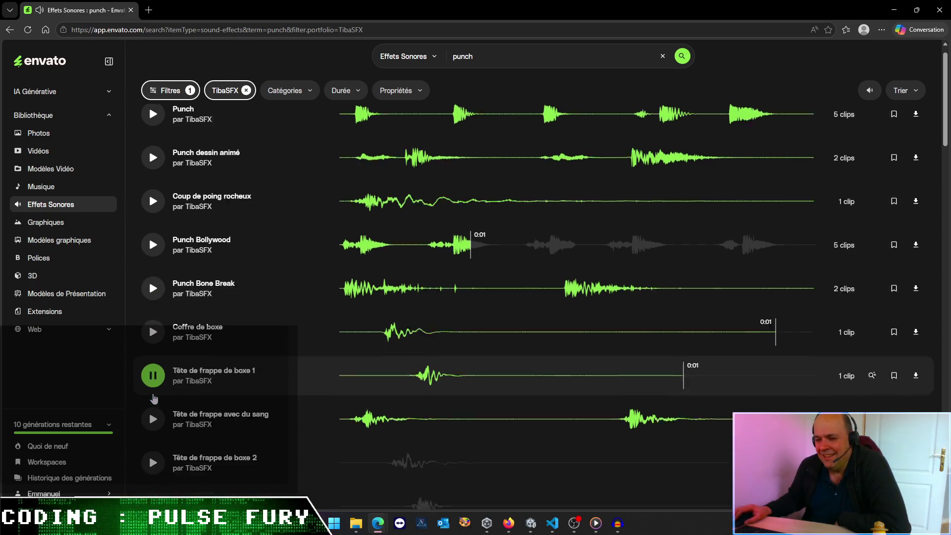
{"action": "left_click", "coordinate": [154, 379]}
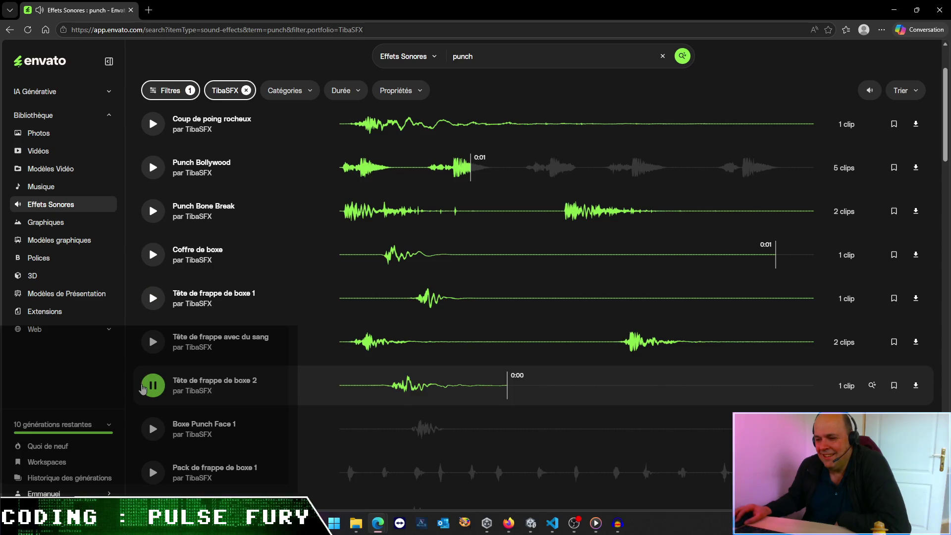
{"action": "left_click", "coordinate": [151, 430]}
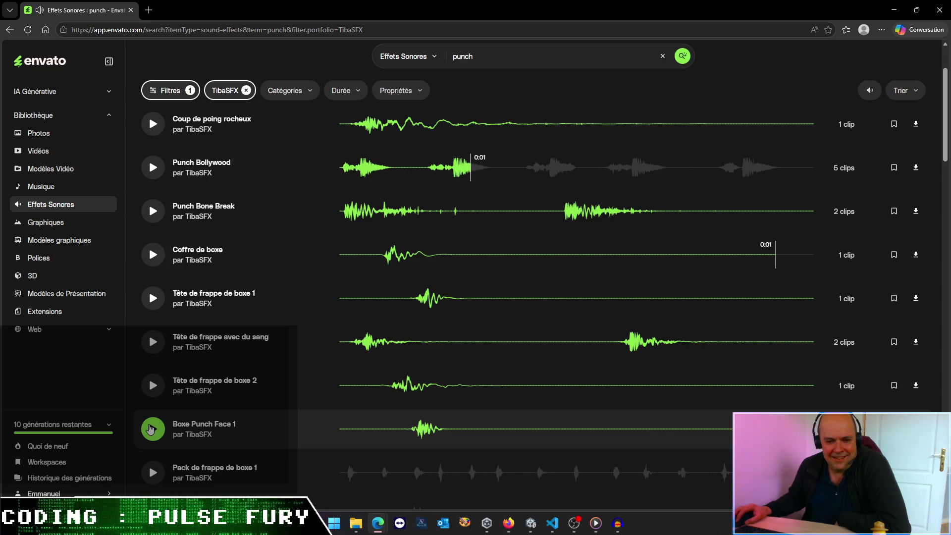
{"action": "left_click", "coordinate": [153, 342]}
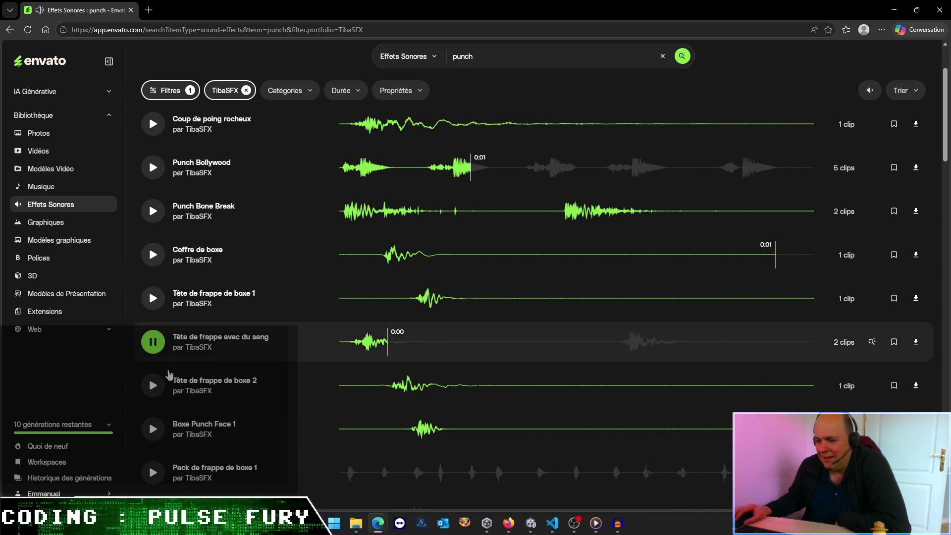
{"action": "scroll", "coordinate": [176, 386], "scroll_direction": "down", "scroll_amount": 2}
{"action": "left_click", "coordinate": [177, 379]}
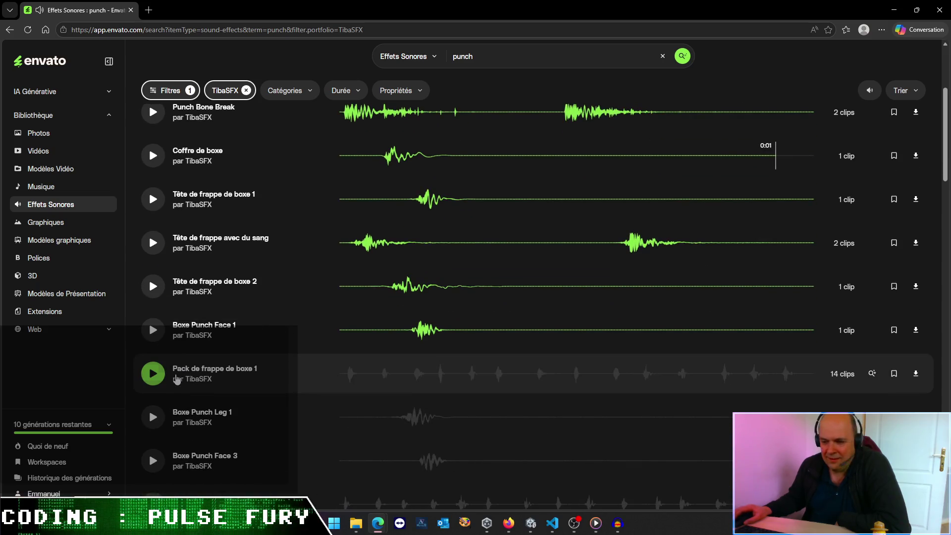
{"action": "scroll", "coordinate": [177, 379], "scroll_direction": "down", "scroll_amount": 1}
{"action": "left_click", "coordinate": [154, 369]}
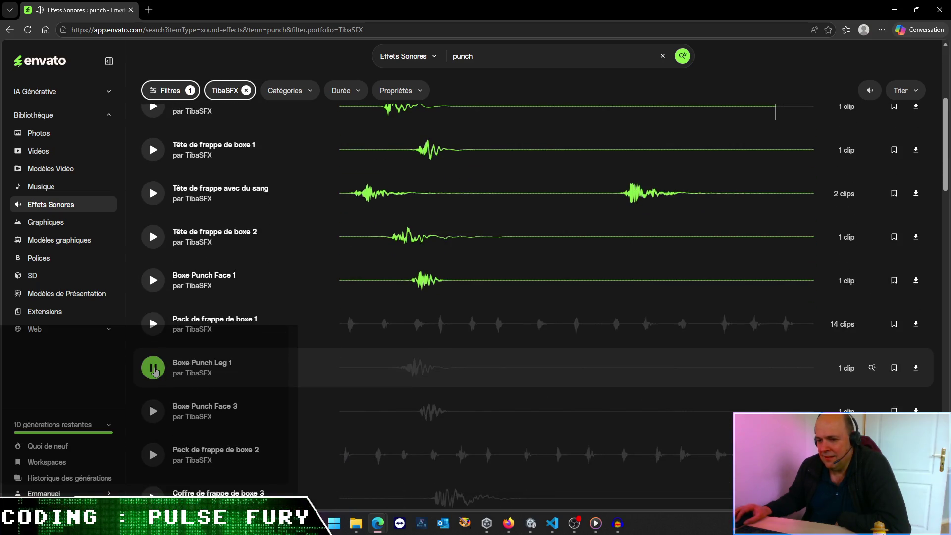
{"action": "left_click", "coordinate": [161, 401]}
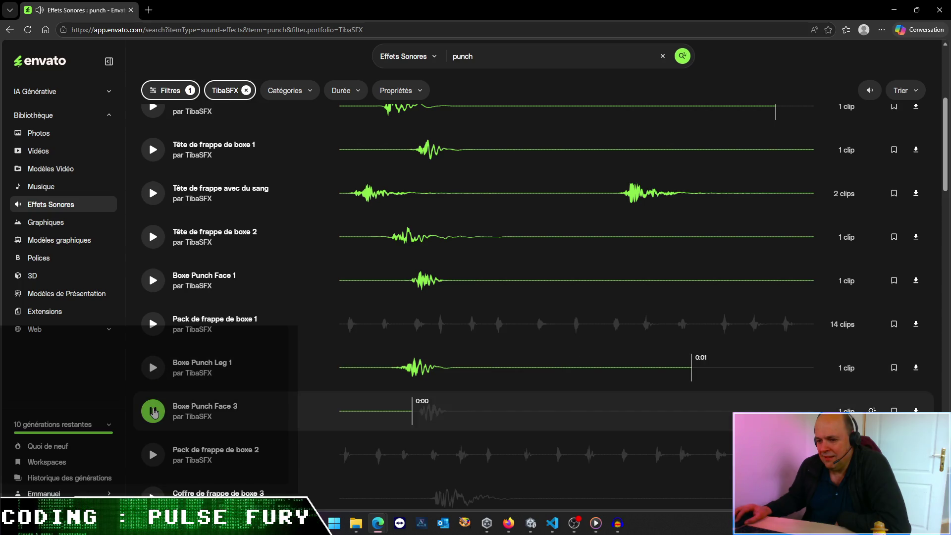
{"action": "scroll", "coordinate": [161, 399], "scroll_direction": "down", "scroll_amount": 2}
{"action": "left_click", "coordinate": [152, 360]}
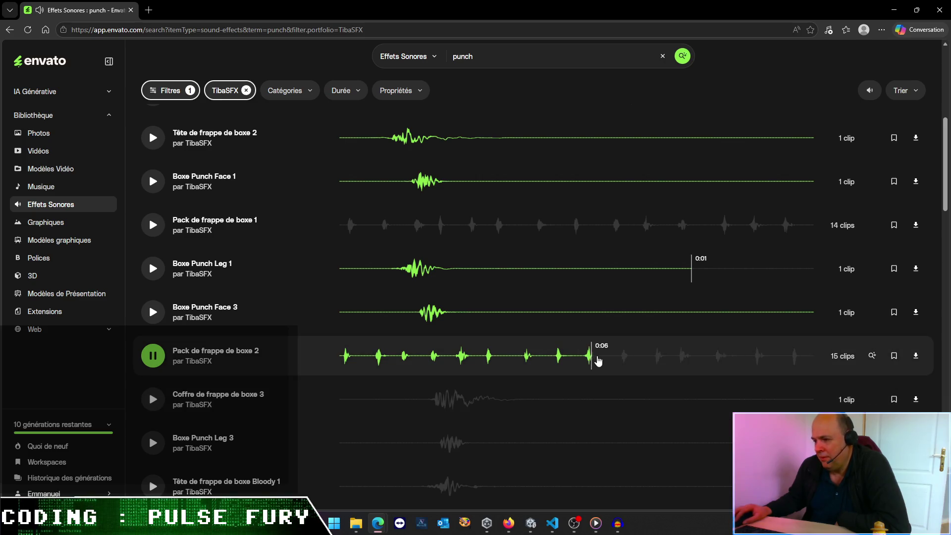
{"action": "left_click", "coordinate": [916, 356]}
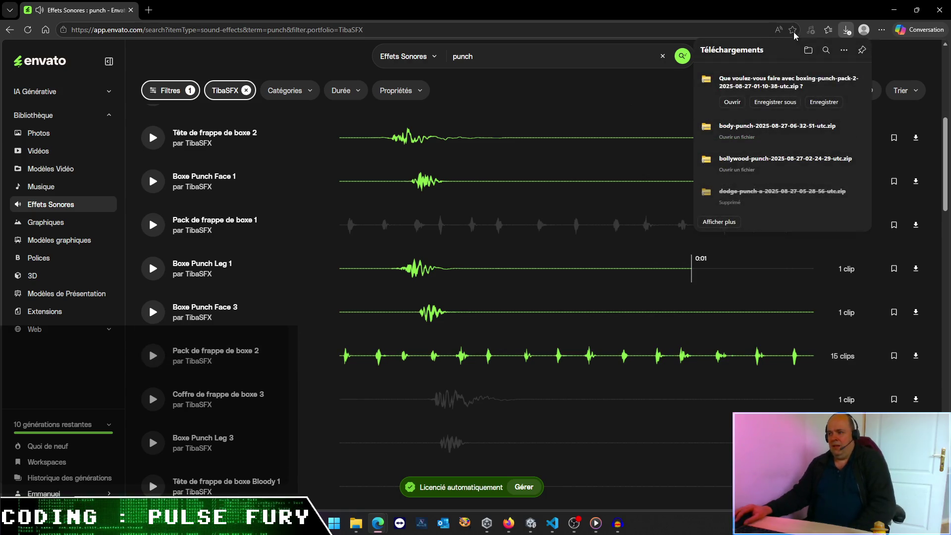
Step: Save the boxing-punch-pack-2 zip into the Pulse Fury Audio/SFX folder and show it in File Explorer
{"action": "left_click", "coordinate": [776, 102]}
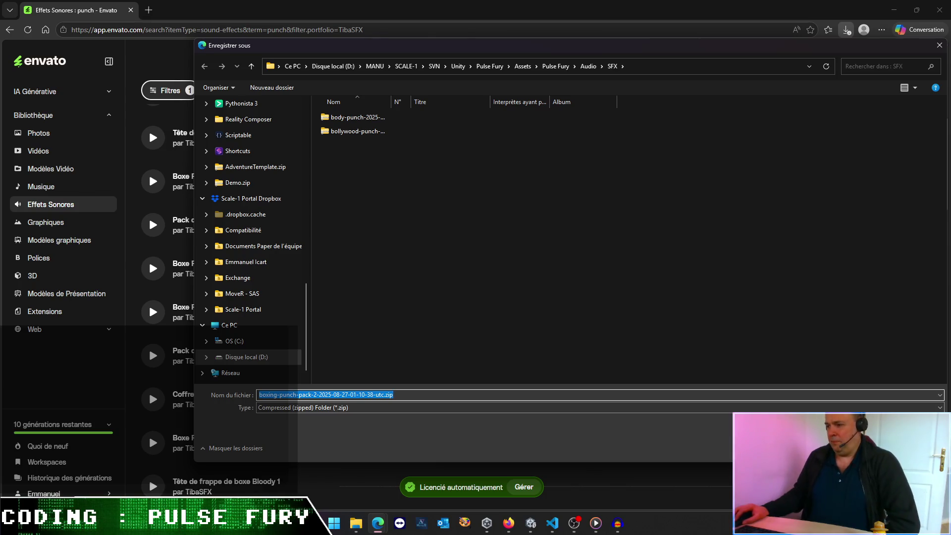
{"action": "key", "text": "Return"}
{"action": "scroll", "coordinate": [307, 372], "scroll_direction": "down", "scroll_amount": 4}
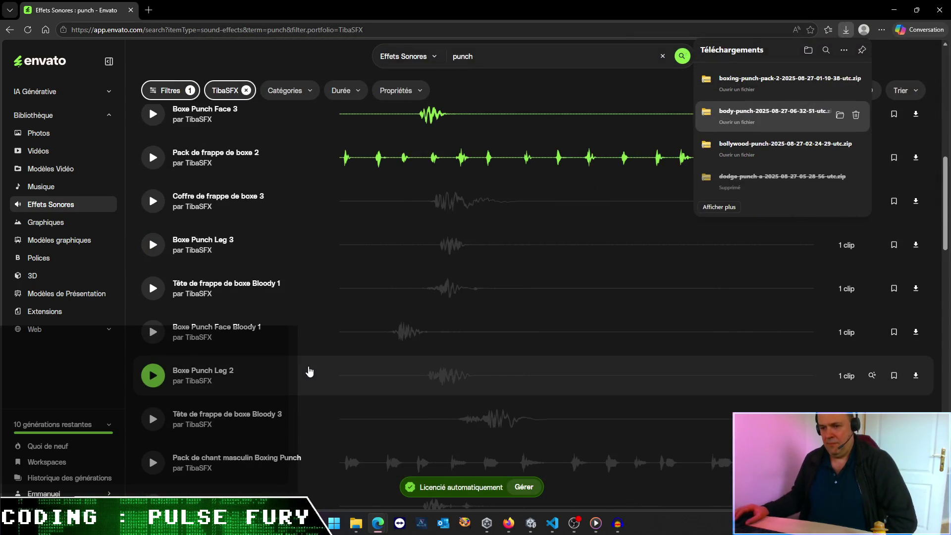
{"action": "left_click", "coordinate": [841, 85]}
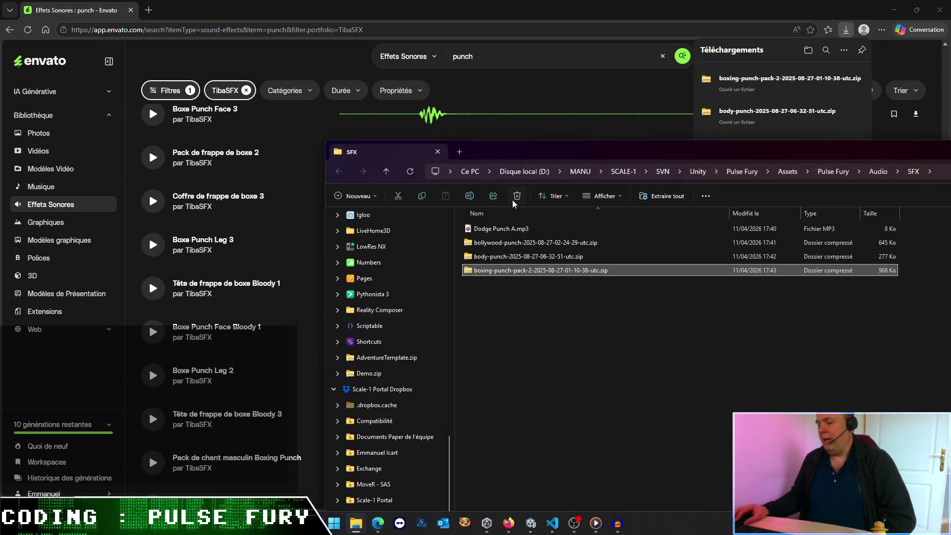
Step: Extract the boxing-punch-pack-2 zip into SFX with 7-Zip and open the extracted folder
{"action": "left_click_drag", "start_coordinate": [594, 150], "coordinate": [343, 70]}
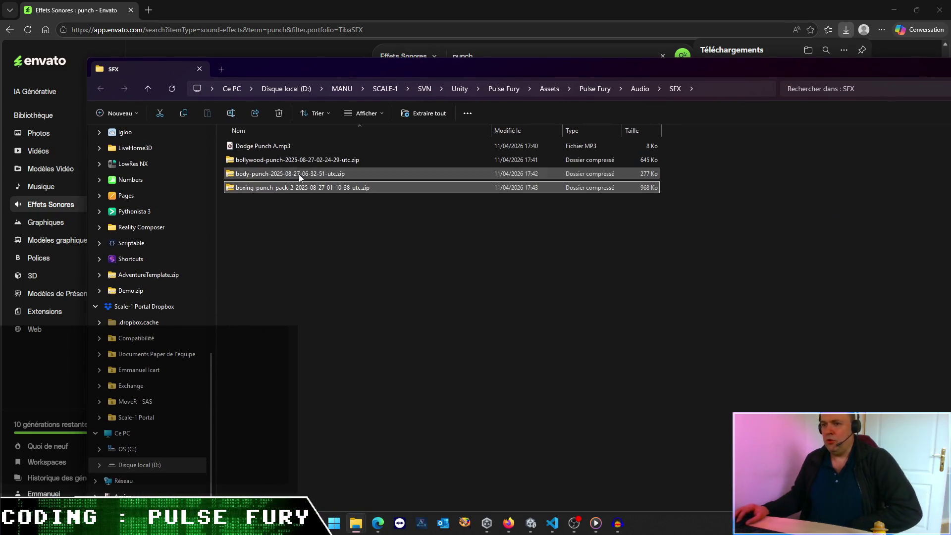
{"action": "right_click", "coordinate": [297, 186]}
{"action": "mouse_move", "coordinate": [347, 269]}
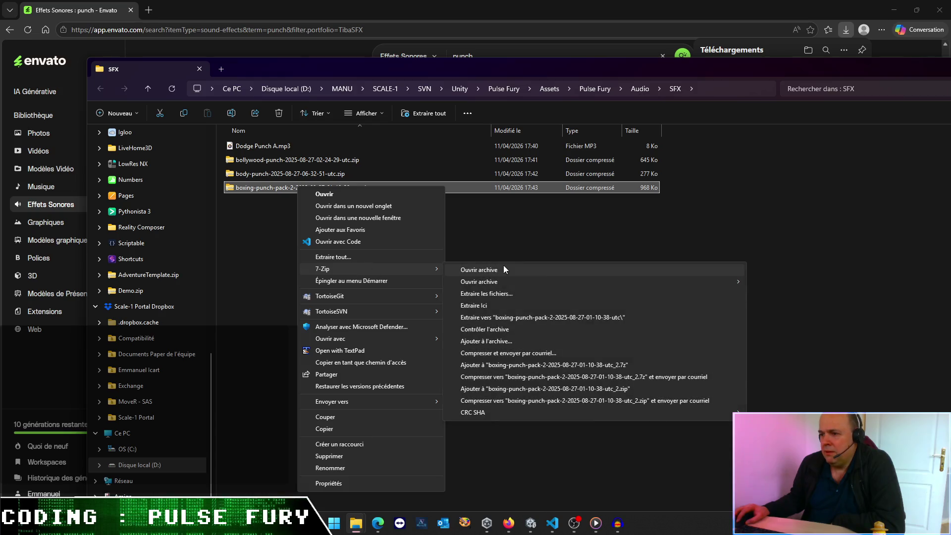
{"action": "left_click", "coordinate": [521, 317]}
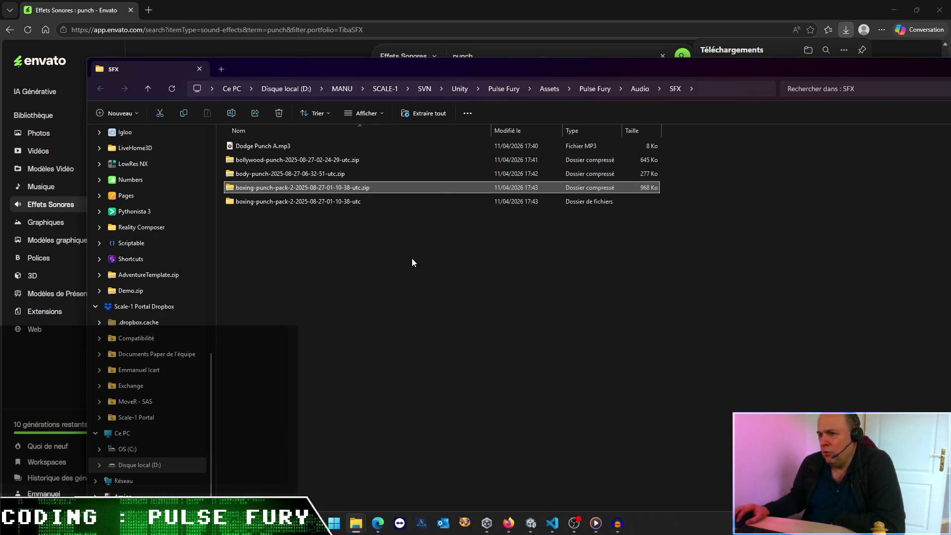
{"action": "double_click", "coordinate": [287, 187]}
Step: Widen the name column and play boxing punch pack 01.wav in Media Player, then close it
{"action": "mouse_move", "coordinate": [298, 131]}
{"action": "left_mouse_down"}
{"action": "mouse_move", "coordinate": [517, 131]}
{"action": "mouse_move", "coordinate": [448, 132]}
{"action": "left_mouse_up"}
{"action": "left_click", "coordinate": [270, 150]}
{"action": "double_click", "coordinate": [270, 149]}
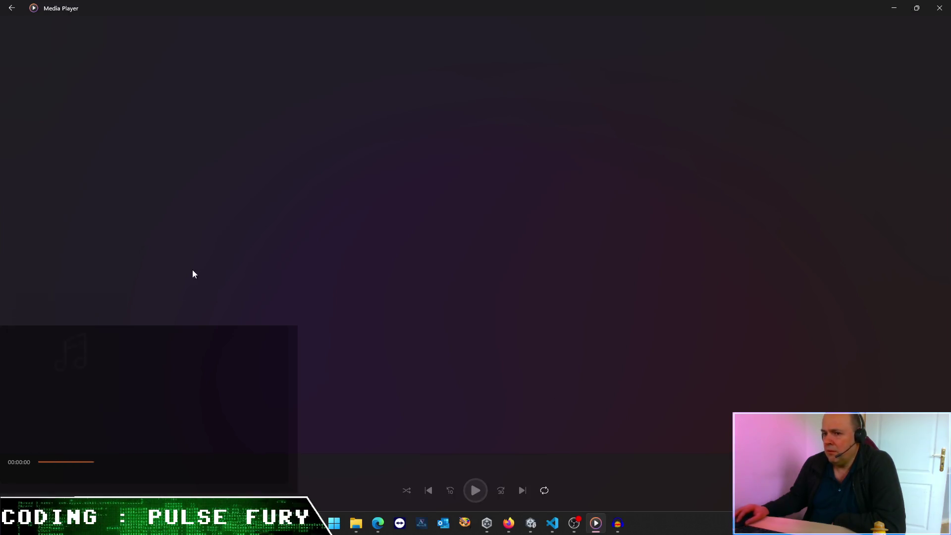
{"action": "mouse_move", "coordinate": [371, 500]}
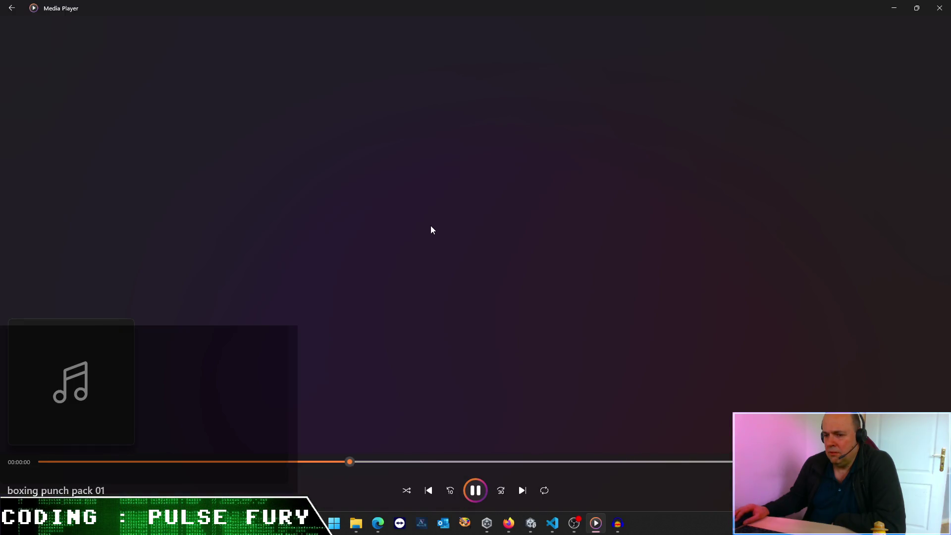
{"action": "left_click", "coordinate": [894, 8]}
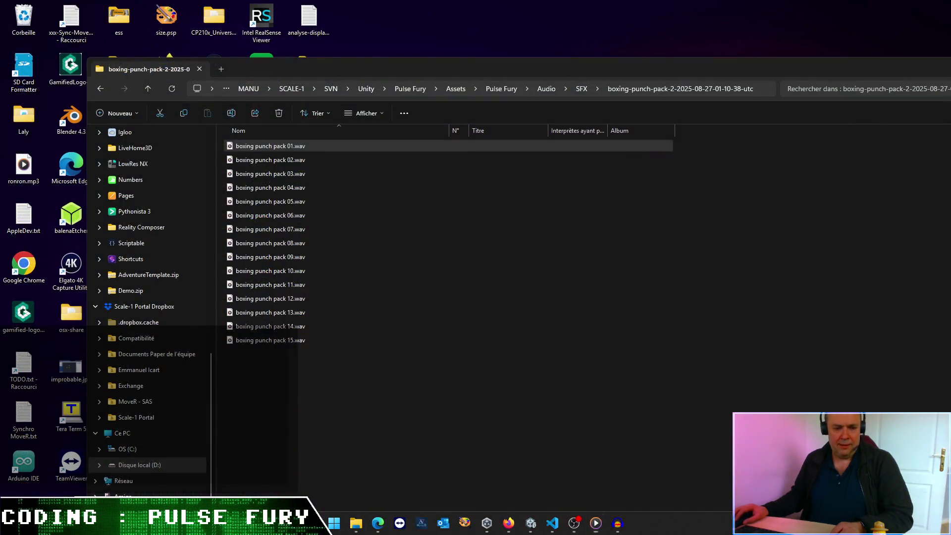
Step: Back in SFX, extract the body-punch zip into its own folder with 7-Zip, then switch to the musiques window
{"action": "left_click", "coordinate": [586, 141]}
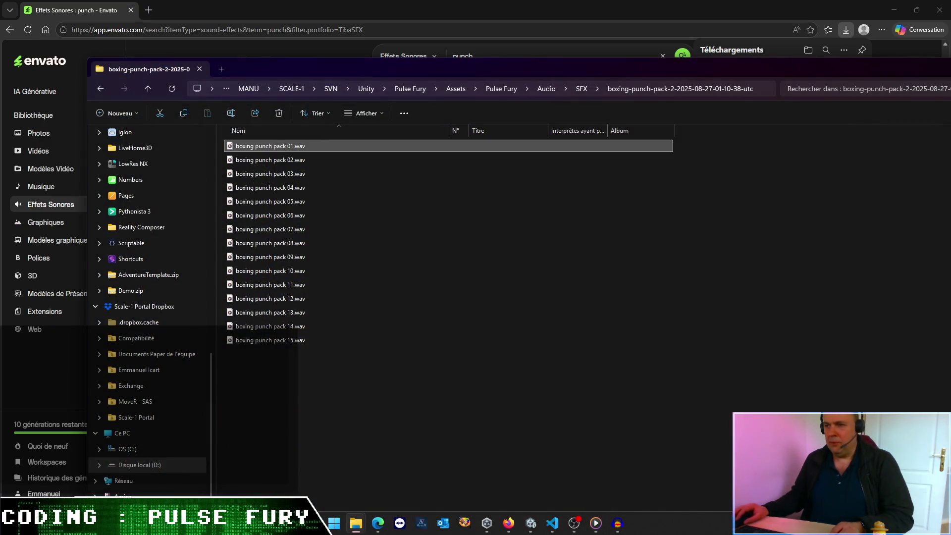
{"action": "left_click", "coordinate": [582, 89]}
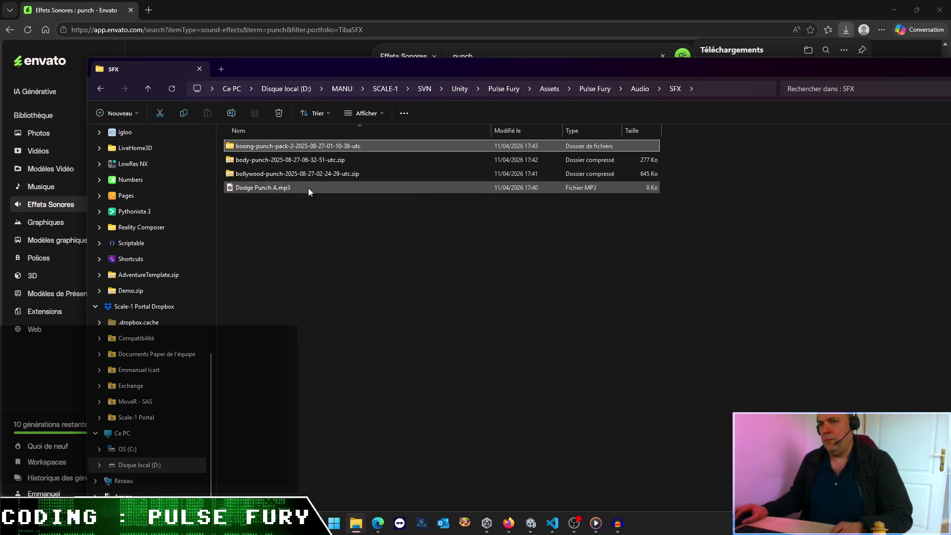
{"action": "double_click", "coordinate": [291, 158]}
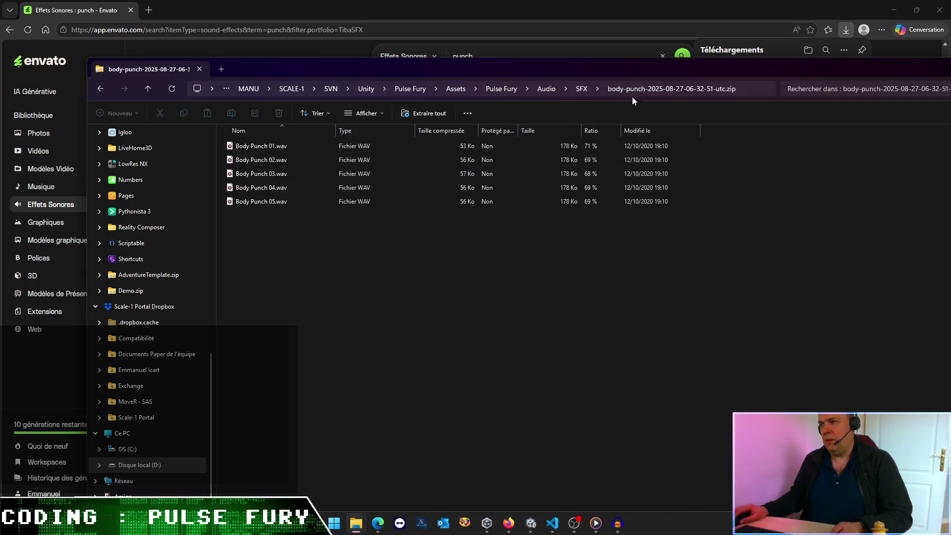
{"action": "left_click", "coordinate": [584, 88]}
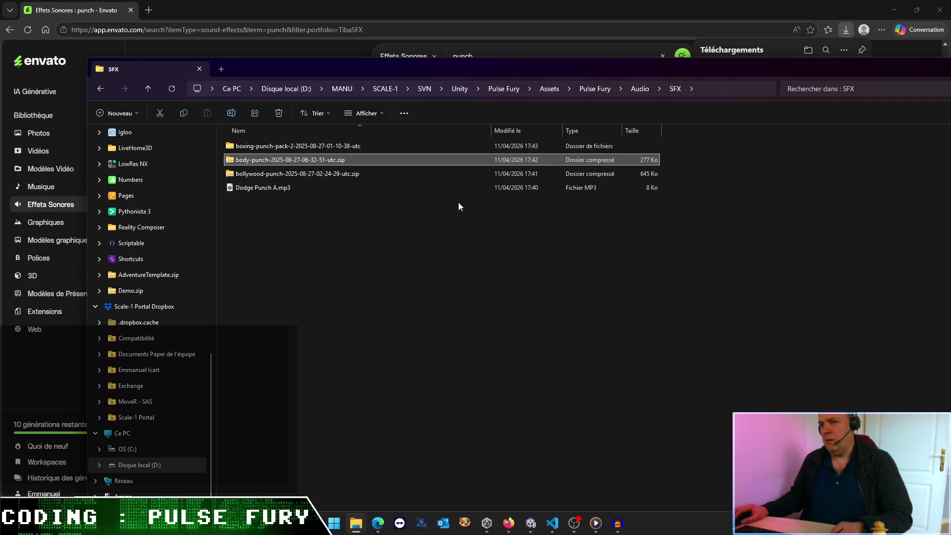
{"action": "right_click", "coordinate": [254, 161]}
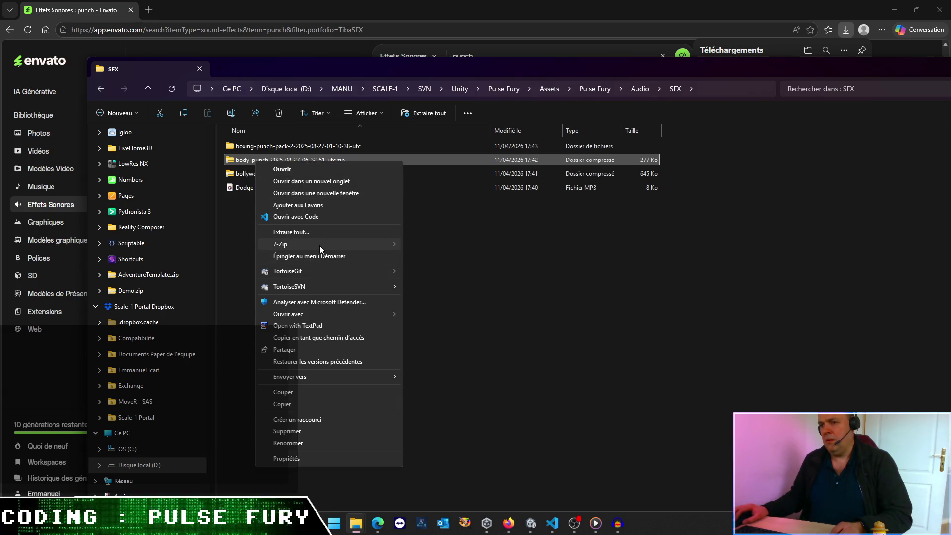
{"action": "mouse_move", "coordinate": [397, 248]}
{"action": "left_click", "coordinate": [452, 293]}
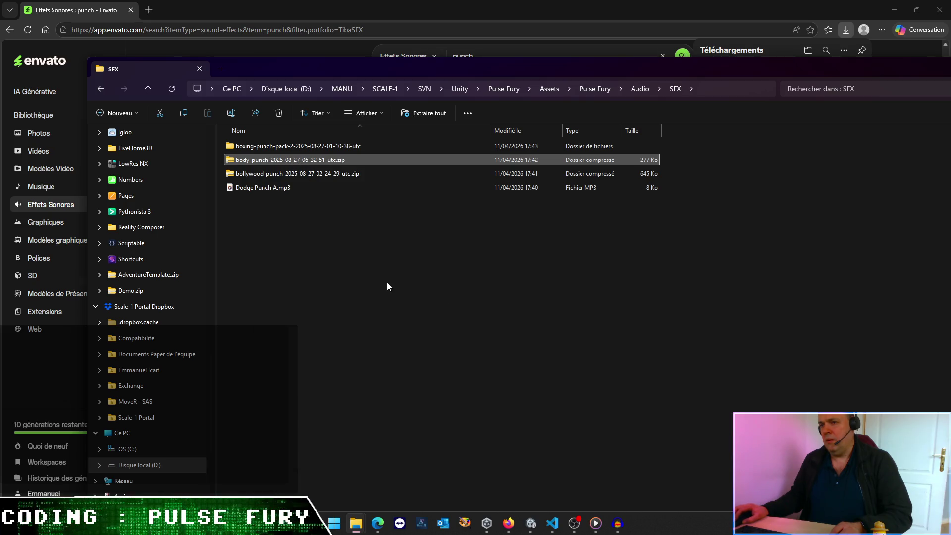
{"action": "left_click", "coordinate": [335, 248]}
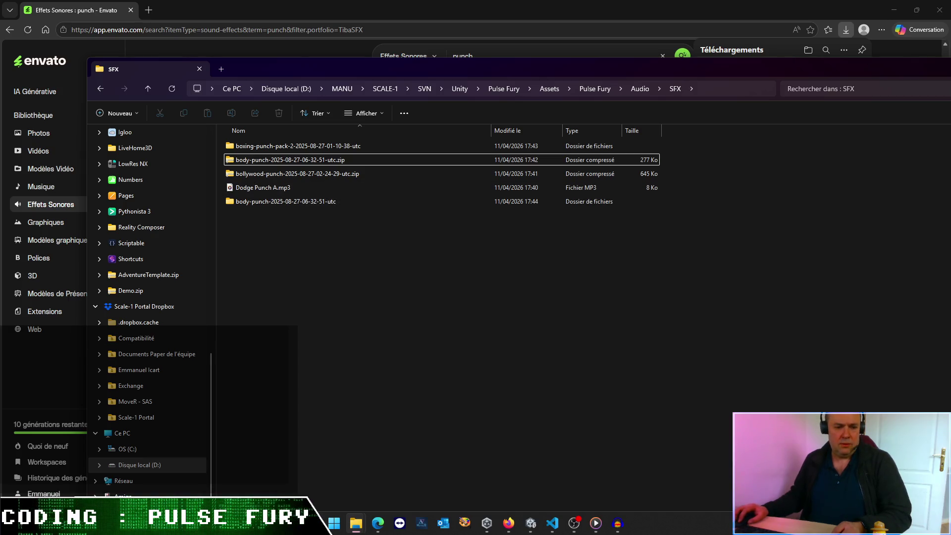
{"action": "key", "text": "alt+Tab"}
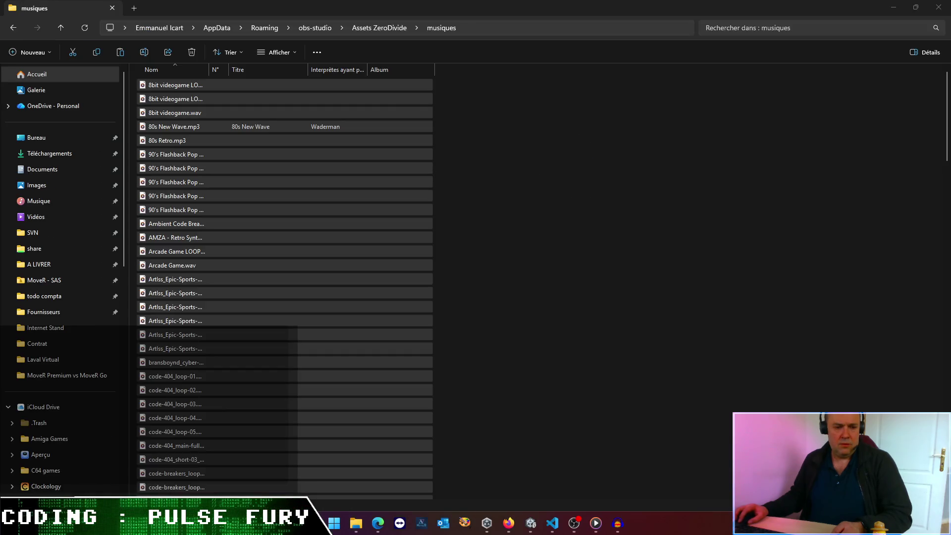
Step: Play every track in the musiques folder with Media Player, then close the musiques window
{"action": "key", "text": "ctrl+a"}
{"action": "right_click", "coordinate": [182, 177]}
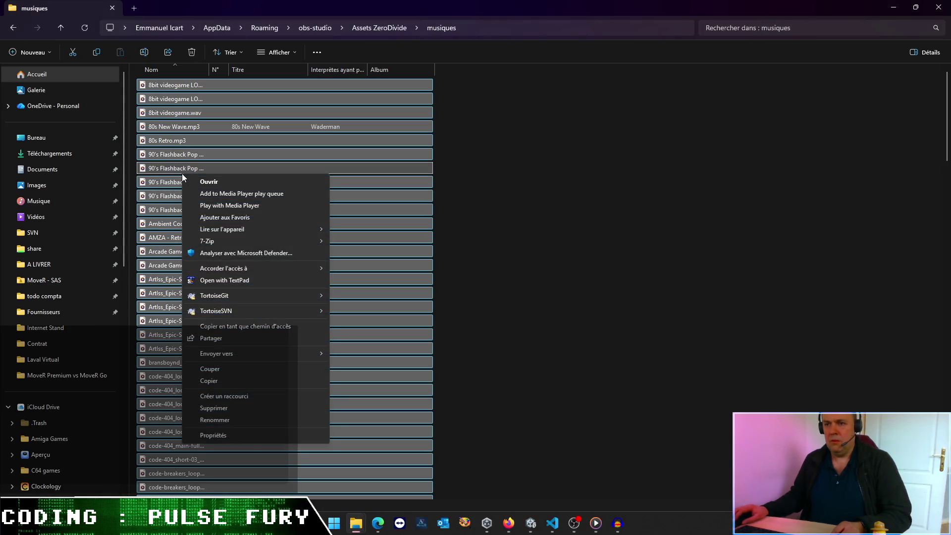
{"action": "left_click", "coordinate": [211, 206]}
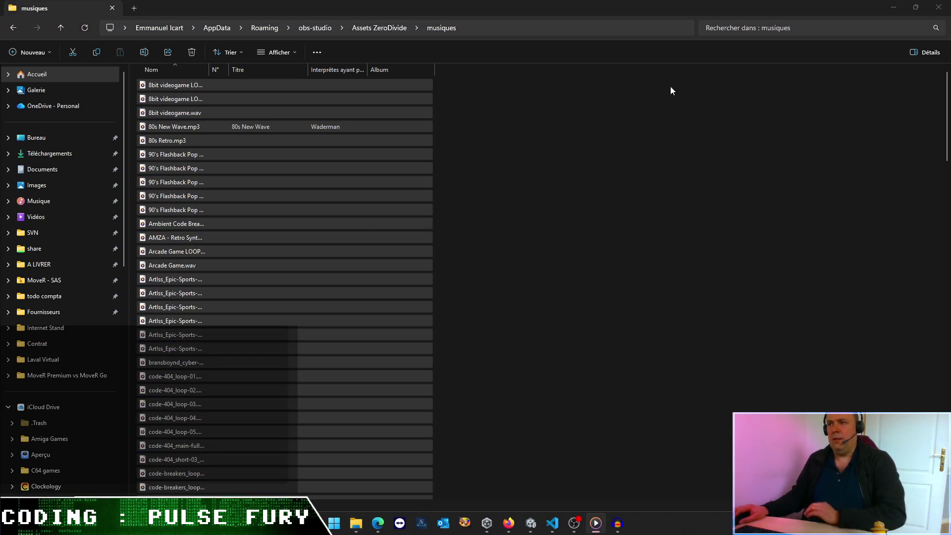
{"action": "left_click", "coordinate": [915, 7]}
{"action": "key", "text": "super+Down"}
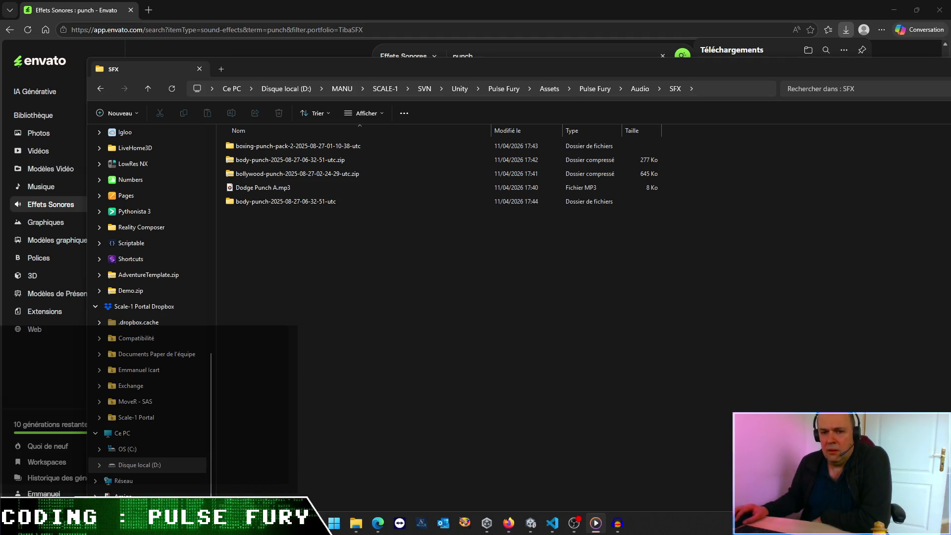
Step: Preview Dodge Punch A.mp3 in VLC, then close VLC
{"action": "key", "text": "alt+Tab"}
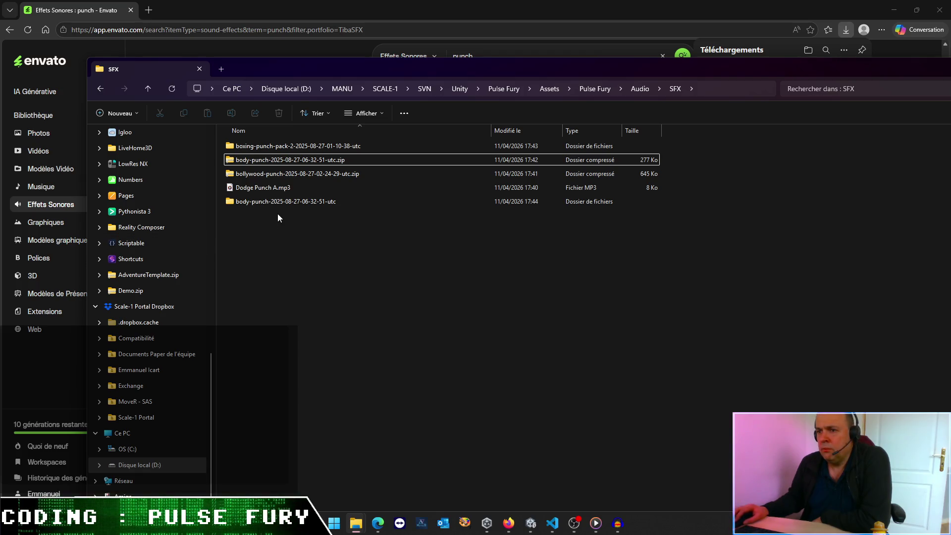
{"action": "right_click", "coordinate": [275, 188]}
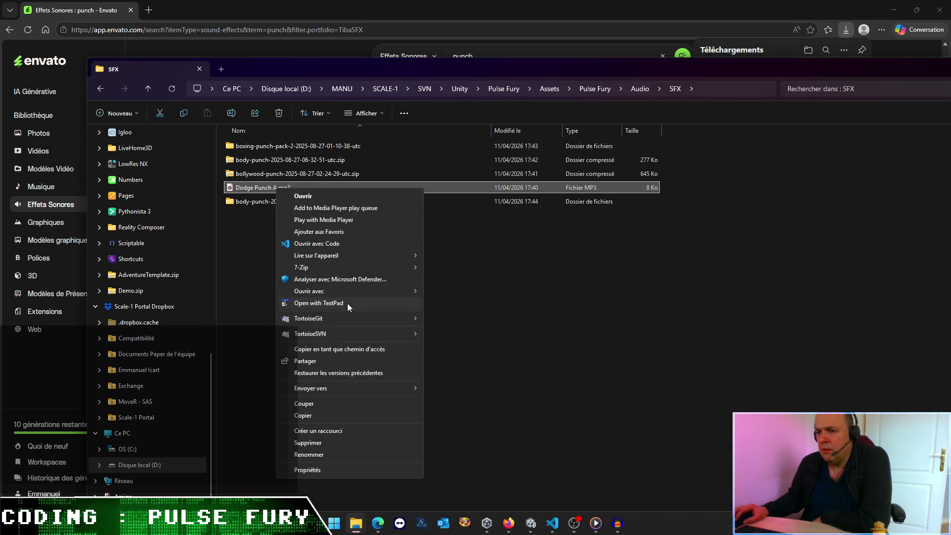
{"action": "mouse_move", "coordinate": [352, 291]}
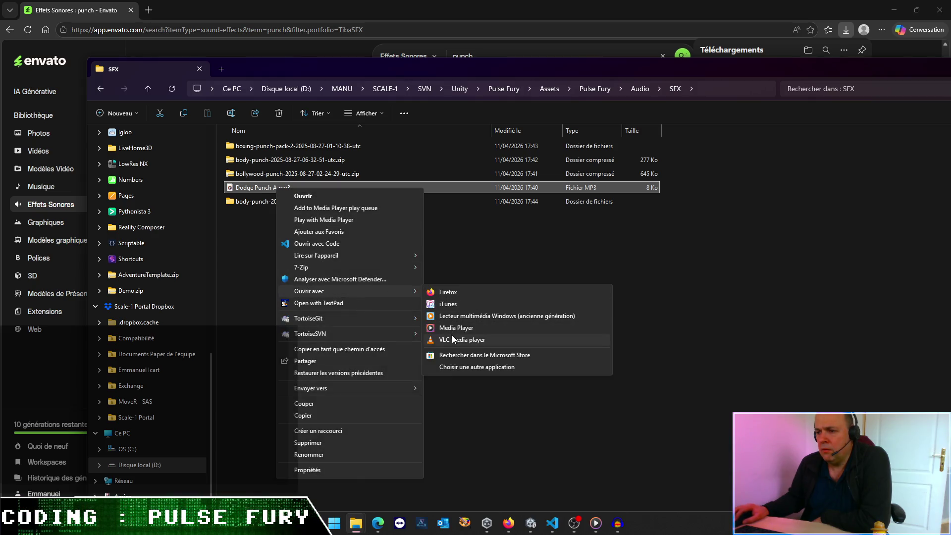
{"action": "left_click", "coordinate": [452, 340]}
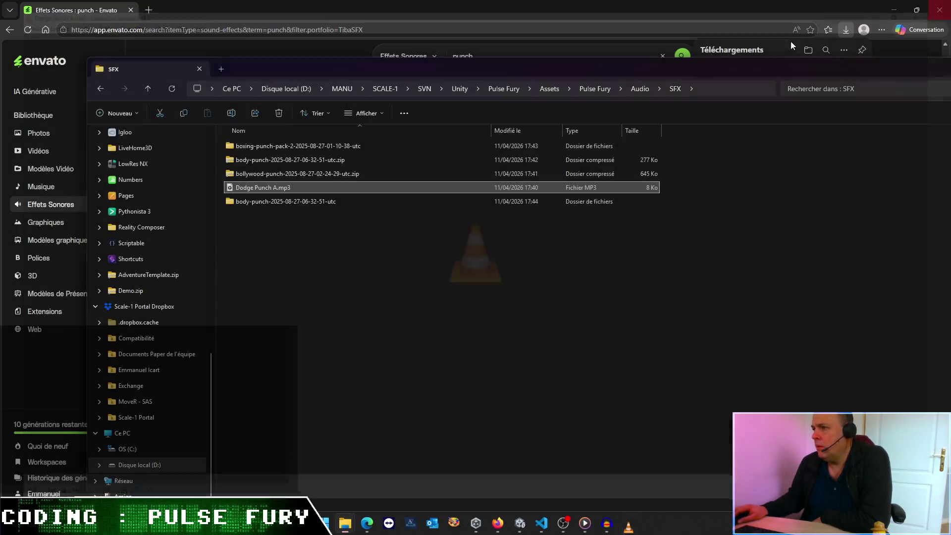
{"action": "left_click", "coordinate": [939, 5]}
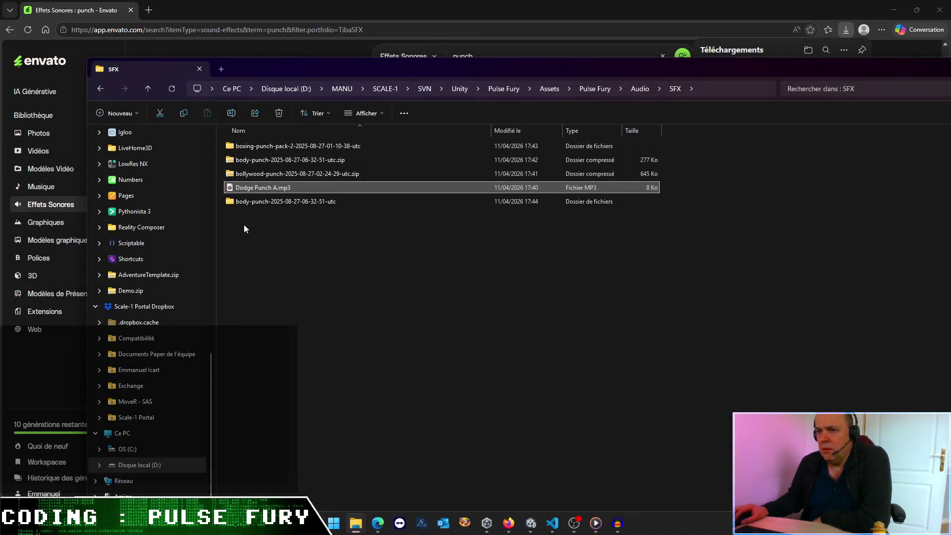
Step: Delete the body-punch and bollywood zip archives from SFX and return to the Envato results
{"action": "left_click", "coordinate": [250, 187]}
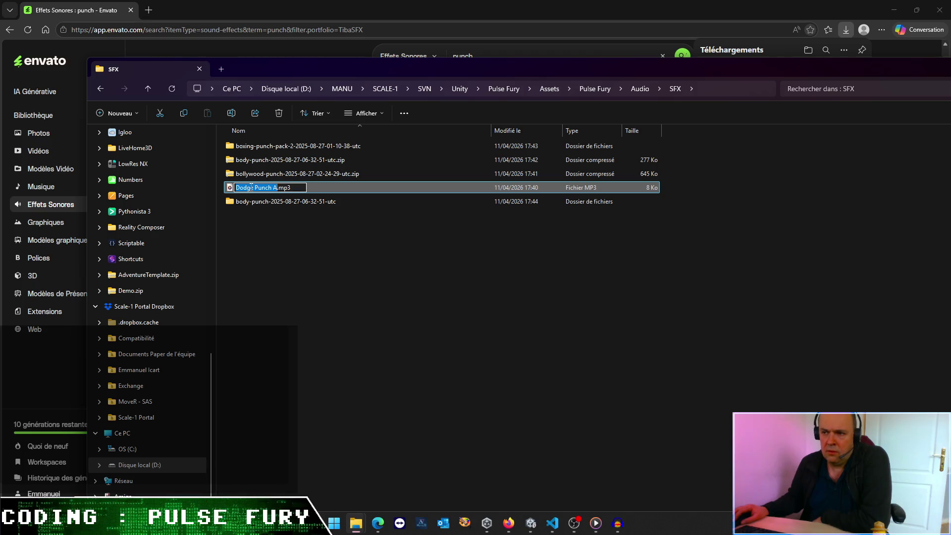
{"action": "left_click", "coordinate": [256, 226]}
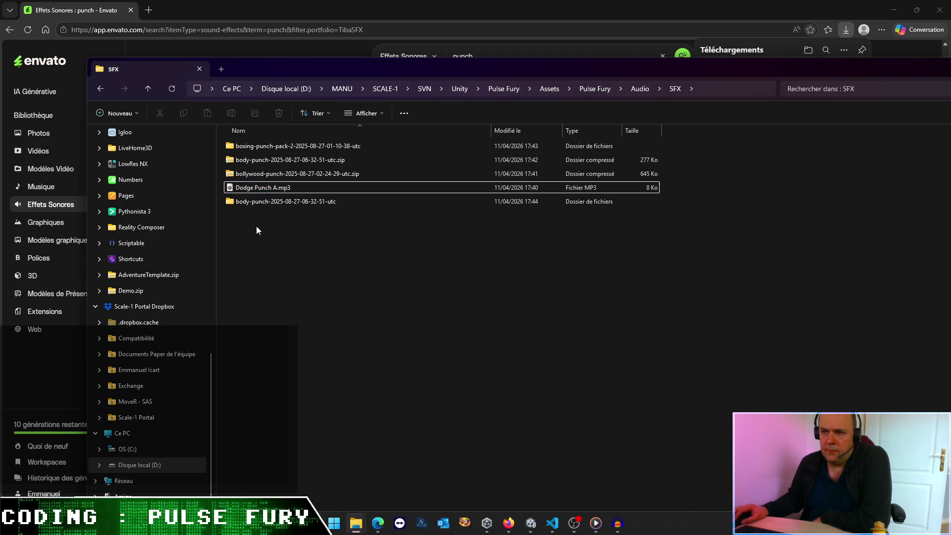
{"action": "left_click", "coordinate": [266, 160]}
{"action": "left_click", "coordinate": [266, 169], "text": "shift"}
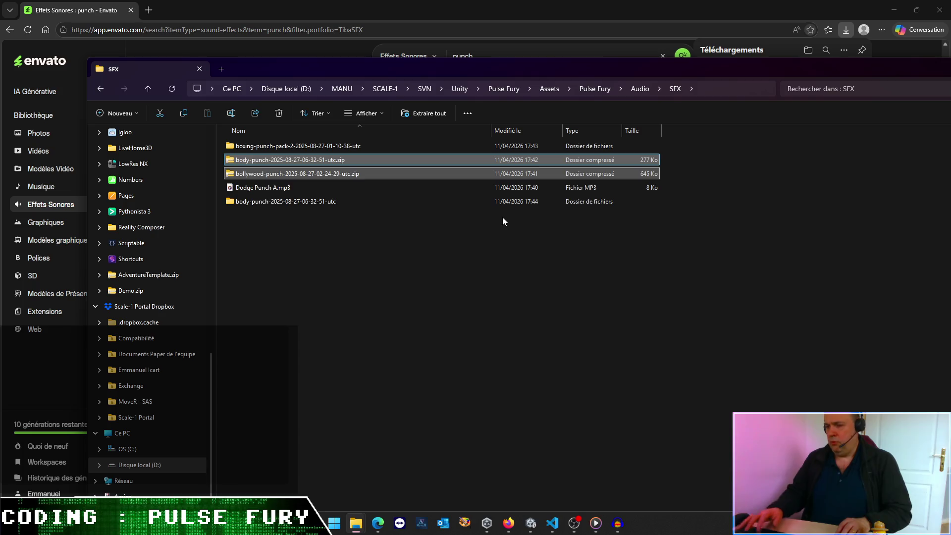
{"action": "key", "text": "Delete"}
{"action": "left_click", "coordinate": [514, 16]}
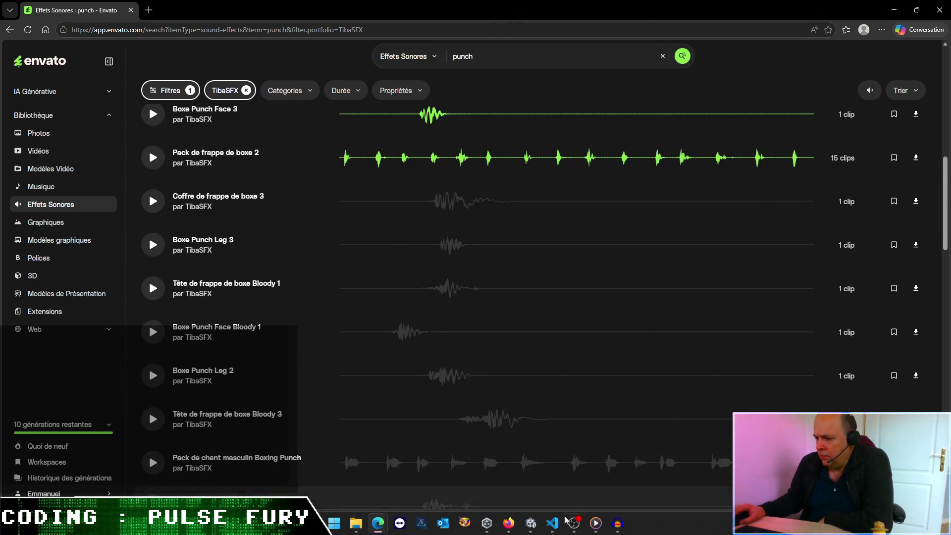
Step: In VS Code's Codex chat, approve the UserSkeleton upgrade command that adds the new PunchData
{"action": "left_click", "coordinate": [553, 523]}
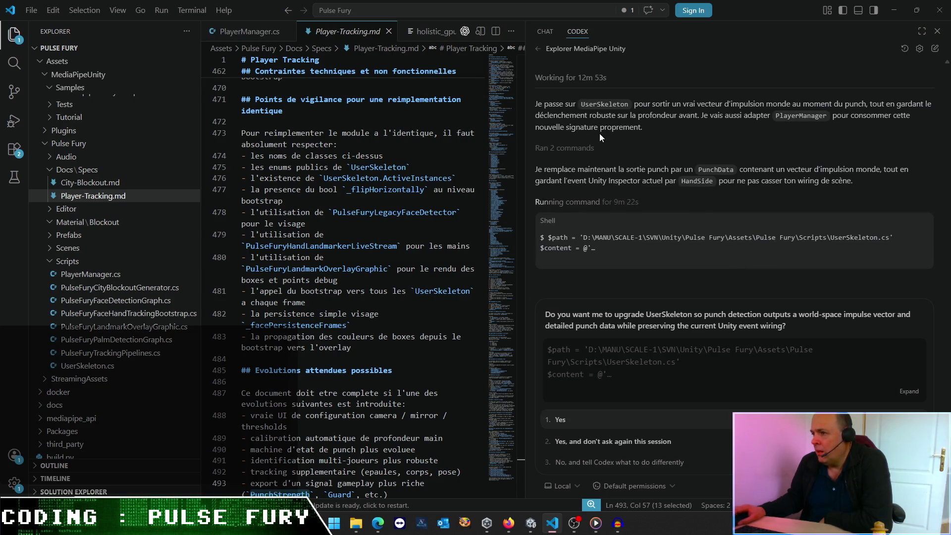
{"action": "left_click", "coordinate": [623, 442]}
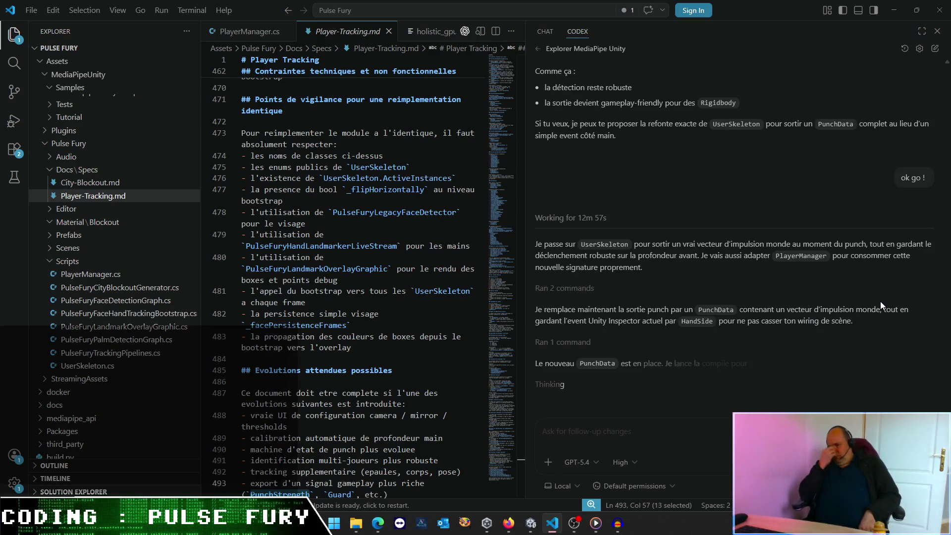
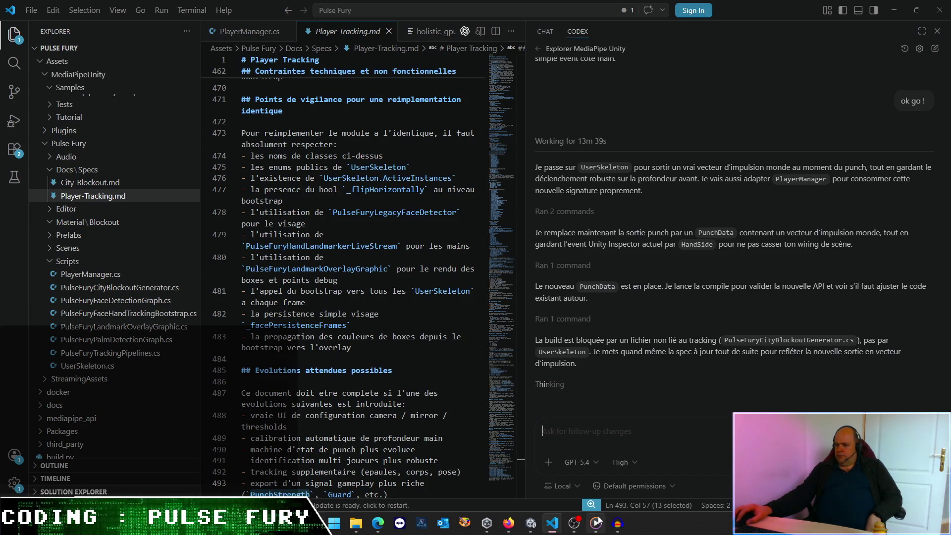
Step: Approve Codex's shell command and the PunchData spec append, then show Unity's Console messages
{"action": "mouse_move", "coordinate": [596, 523]}
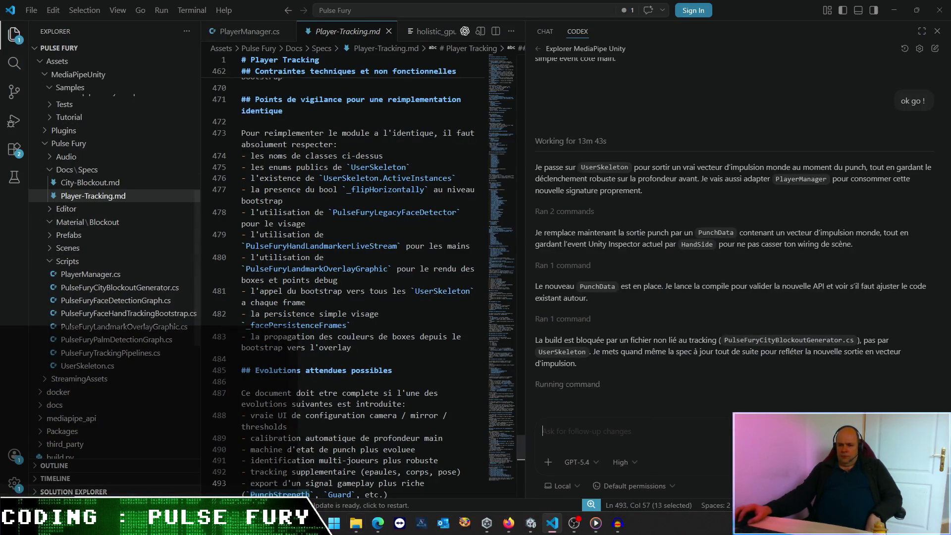
{"action": "left_click", "coordinate": [646, 440]}
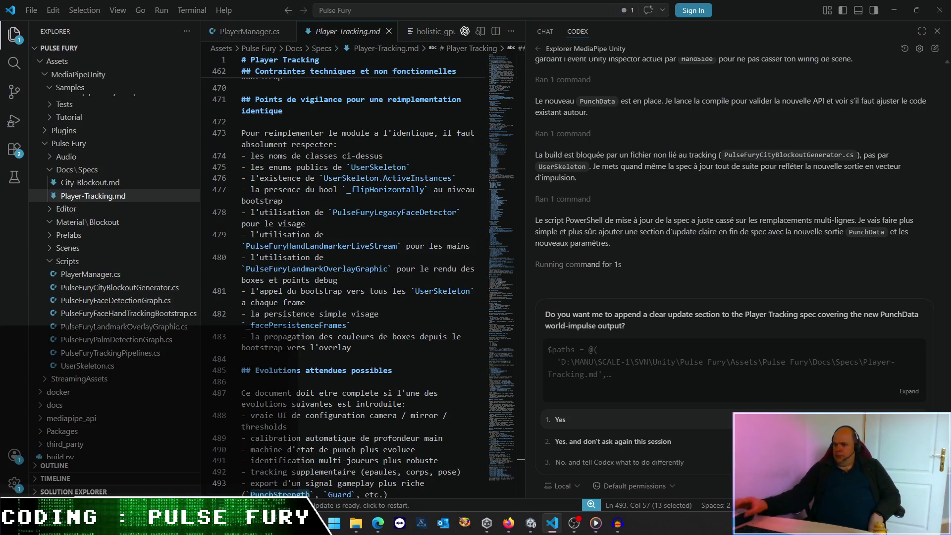
{"action": "left_click", "coordinate": [670, 448]}
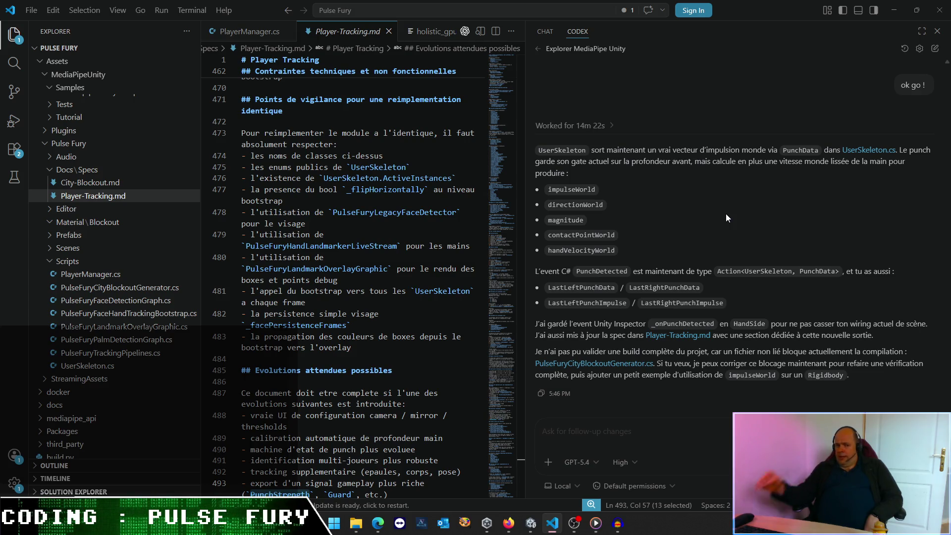
{"action": "left_click", "coordinate": [532, 523]}
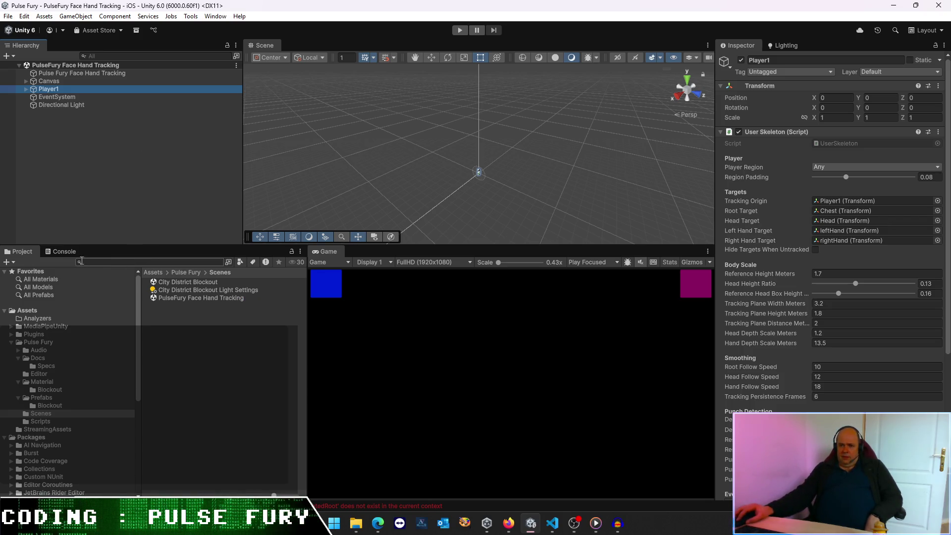
{"action": "left_click", "coordinate": [48, 252]}
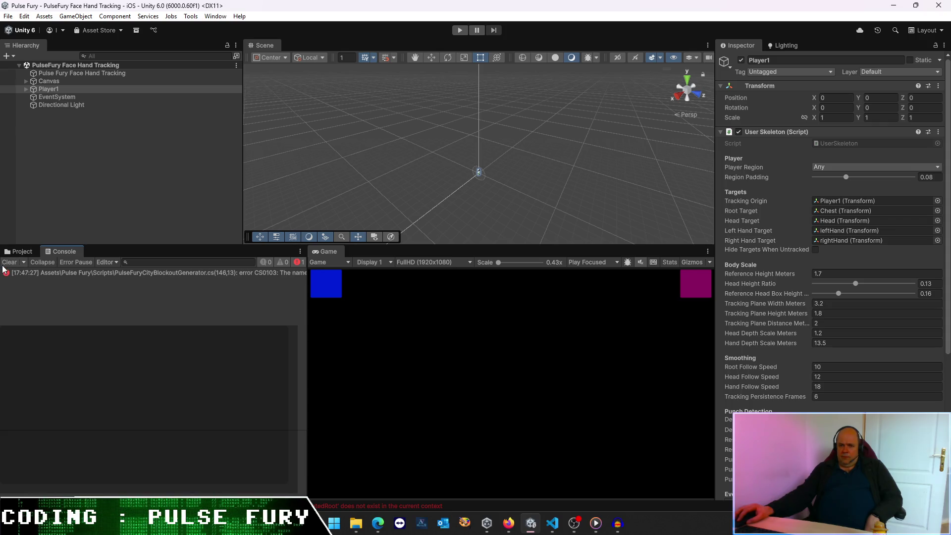
Step: Open the CS0103 ClearGeneratedRoot error in PulseFuryCityBlockoutGenerator.cs at line 146
{"action": "left_click", "coordinate": [181, 272]}
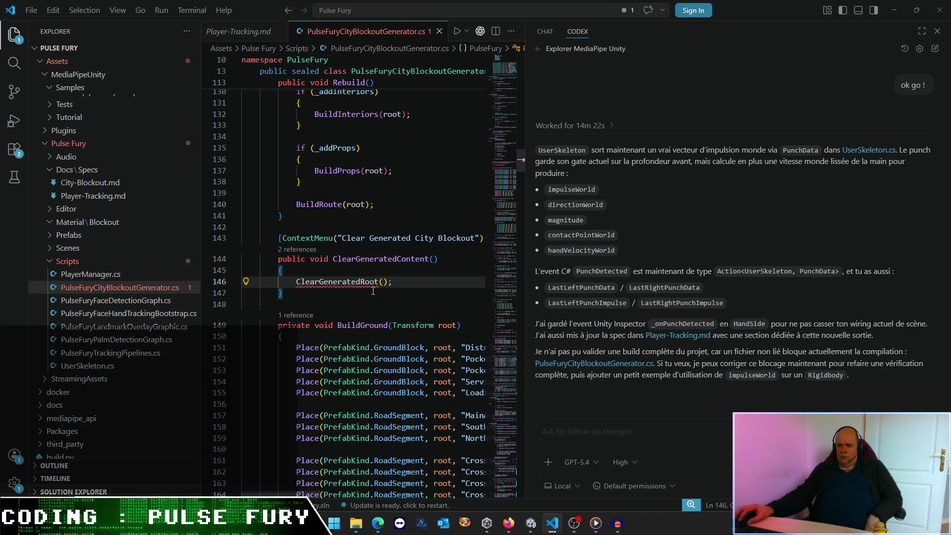
{"action": "mouse_move", "coordinate": [364, 288]}
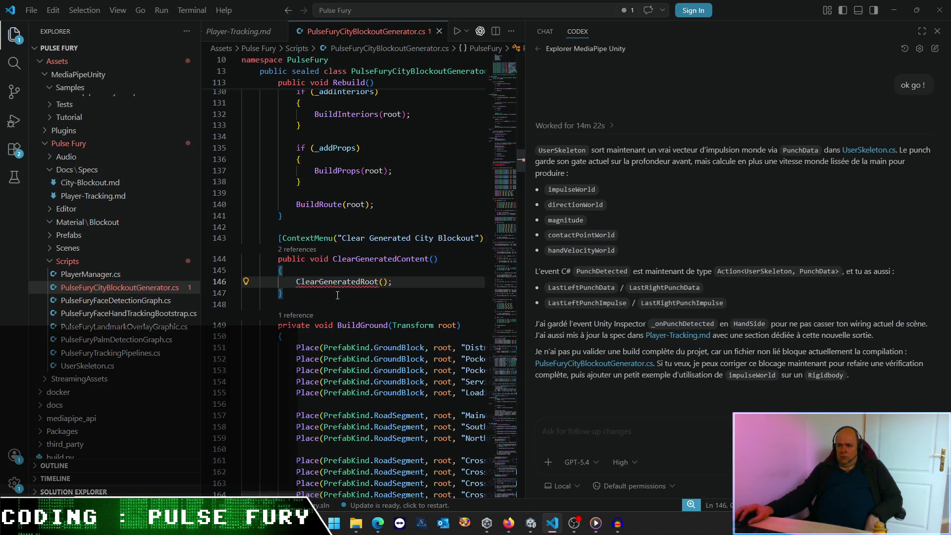
Step: Widen the code editor and search the script for 'Clear'
{"action": "key", "text": "Down"}
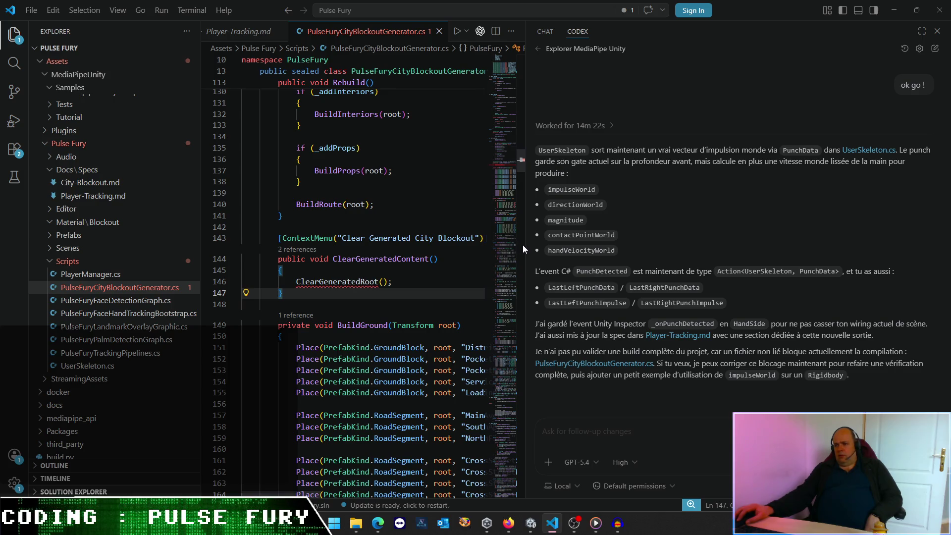
{"action": "left_click_drag", "start_coordinate": [522, 245], "coordinate": [740, 268]}
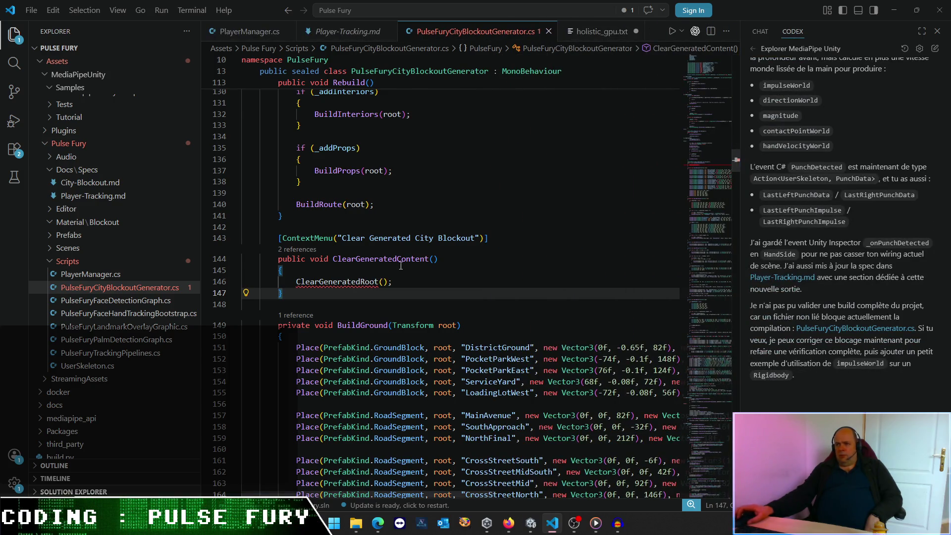
{"action": "scroll", "coordinate": [406, 261], "scroll_direction": "up", "scroll_amount": 10}
{"action": "scroll", "coordinate": [406, 260], "scroll_direction": "down", "scroll_amount": 4}
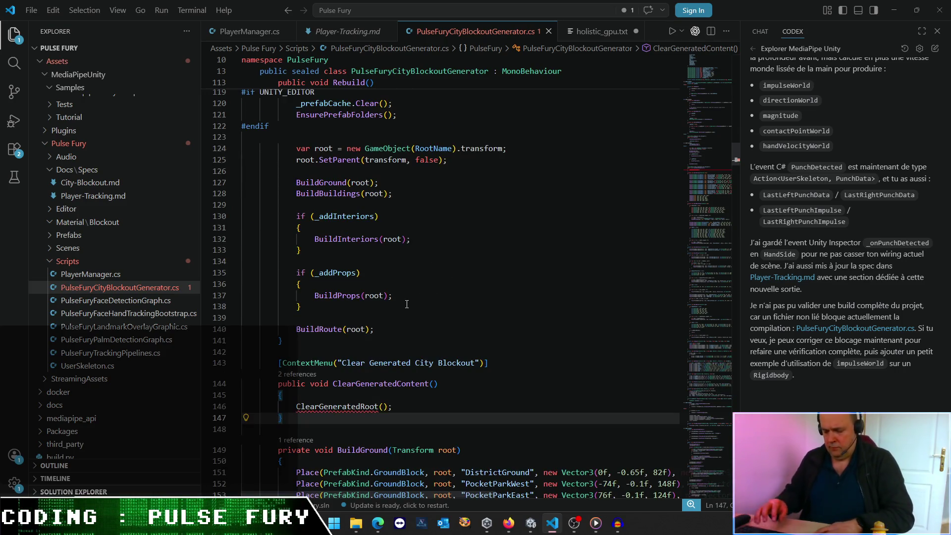
{"action": "double_click", "coordinate": [327, 406]}
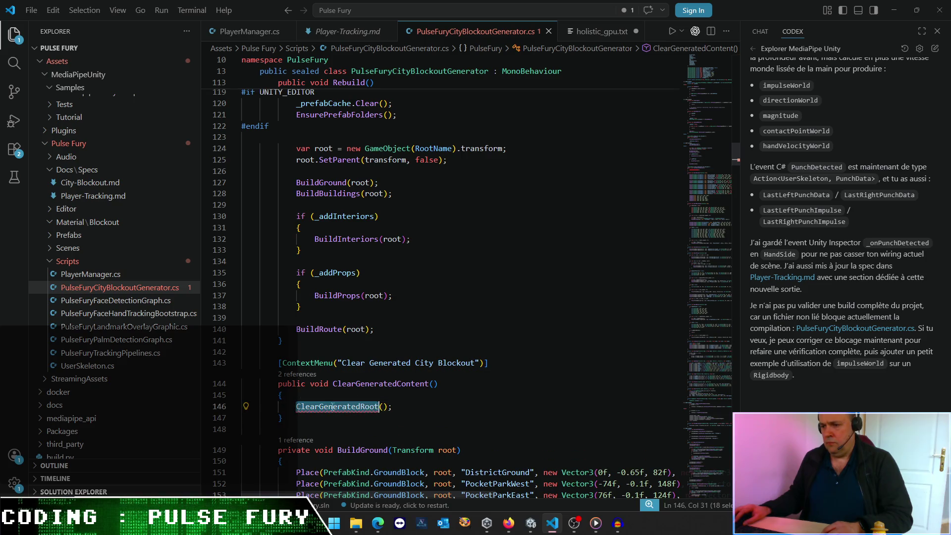
{"action": "key", "text": "ctrl+f"}
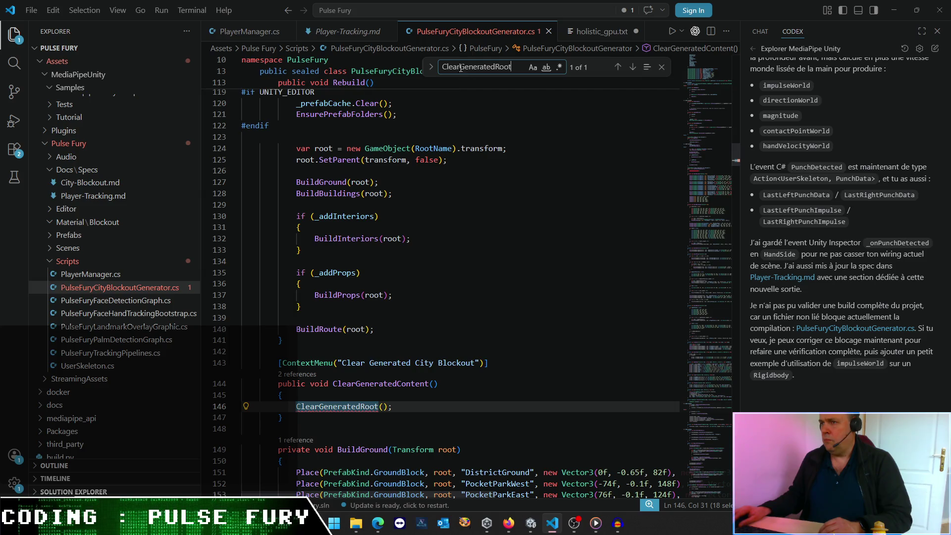
{"action": "left_click_drag", "start_coordinate": [459, 67], "coordinate": [566, 78]}
{"action": "key", "text": "BackSpace"}
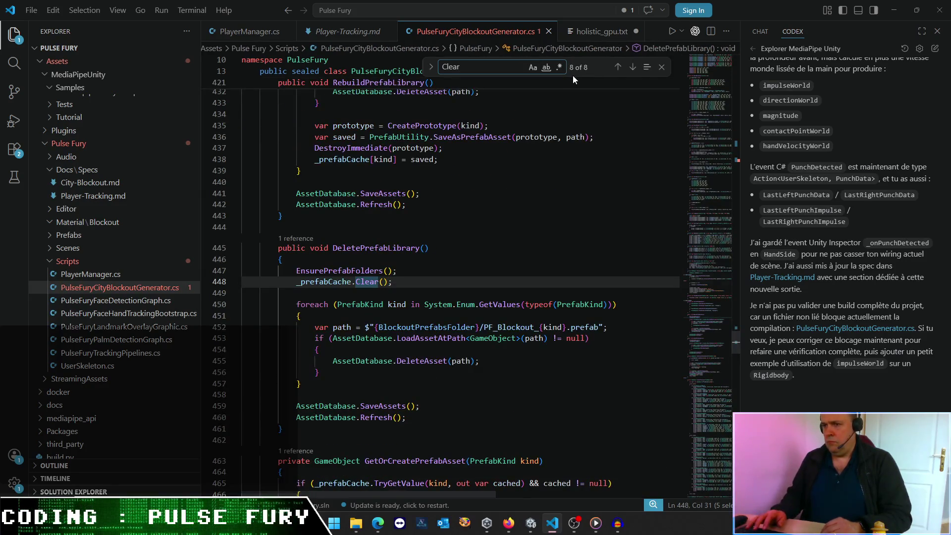
{"action": "key", "text": "Return"}
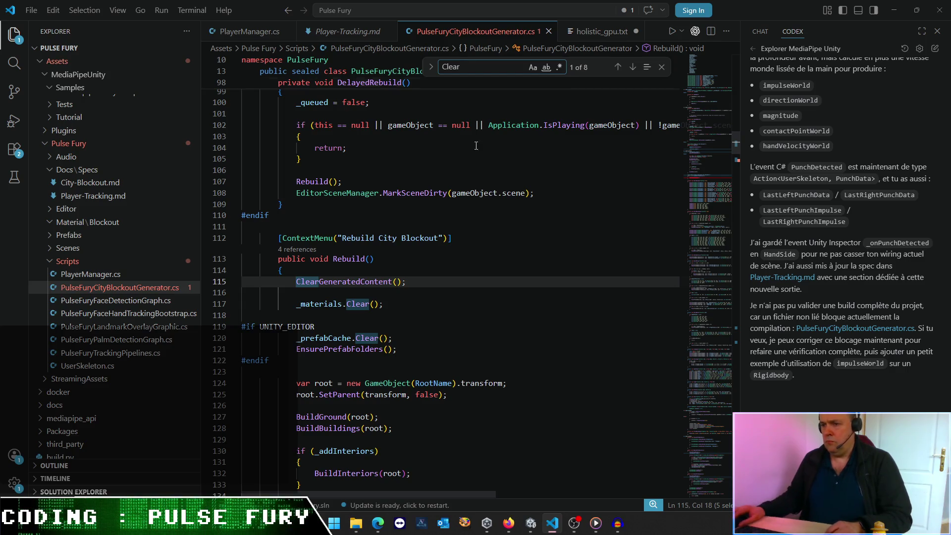
Step: Replace the broken ClearGeneratedRoot call with the ClearGeneratedContent call text
{"action": "double_click", "coordinate": [333, 282]}
{"action": "key", "text": "ctrl+c"}
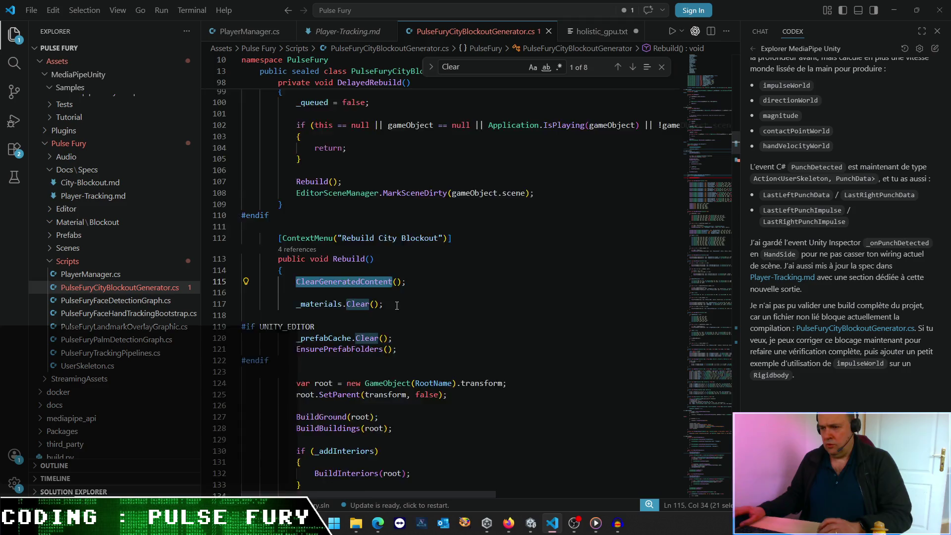
{"action": "scroll", "coordinate": [721, 145], "scroll_direction": "down", "scroll_amount": 3}
{"action": "scroll", "coordinate": [708, 177], "scroll_direction": "down", "scroll_amount": 5}
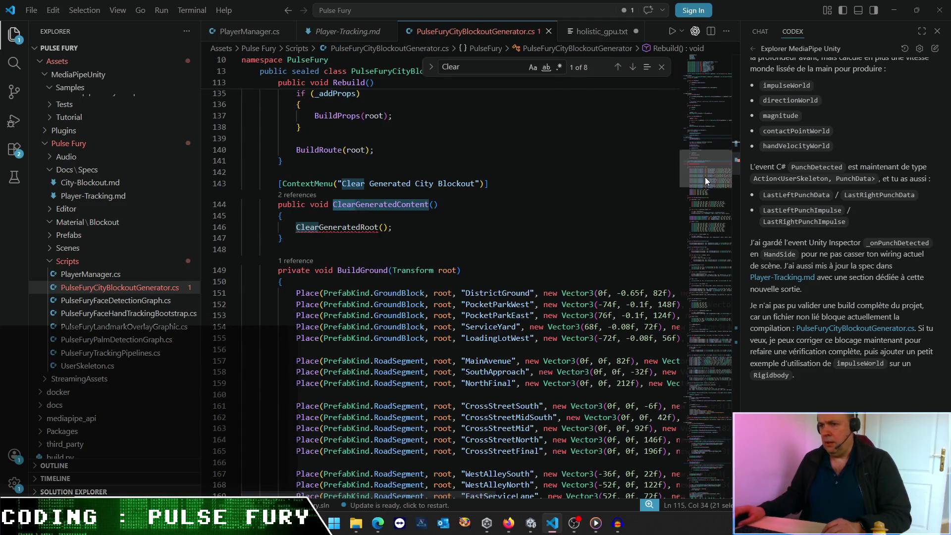
{"action": "double_click", "coordinate": [342, 227]}
{"action": "key", "text": "ctrl+v"}
{"action": "key", "text": "Down"}
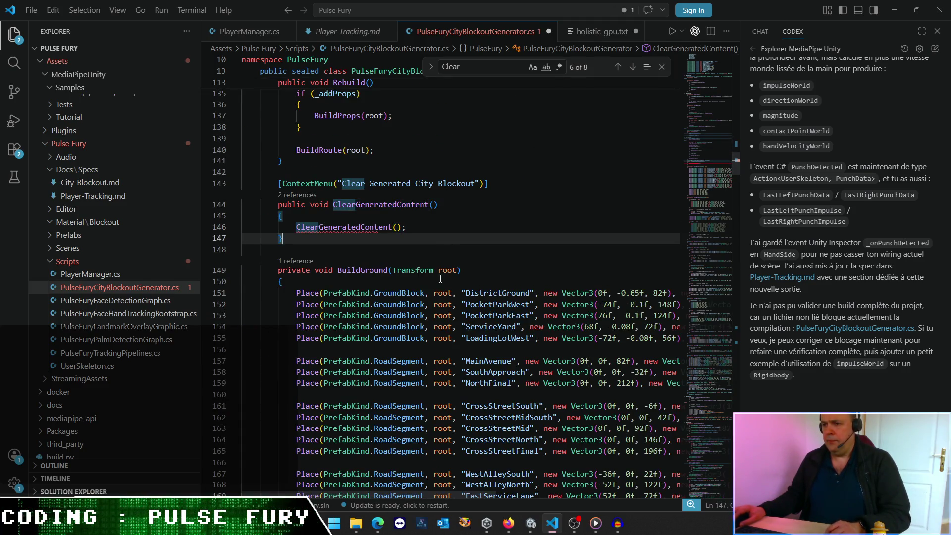
Step: Delete the call on line 146, leaving ClearGeneratedContent() empty, save, and return to Unity
{"action": "left_click", "coordinate": [470, 138]}
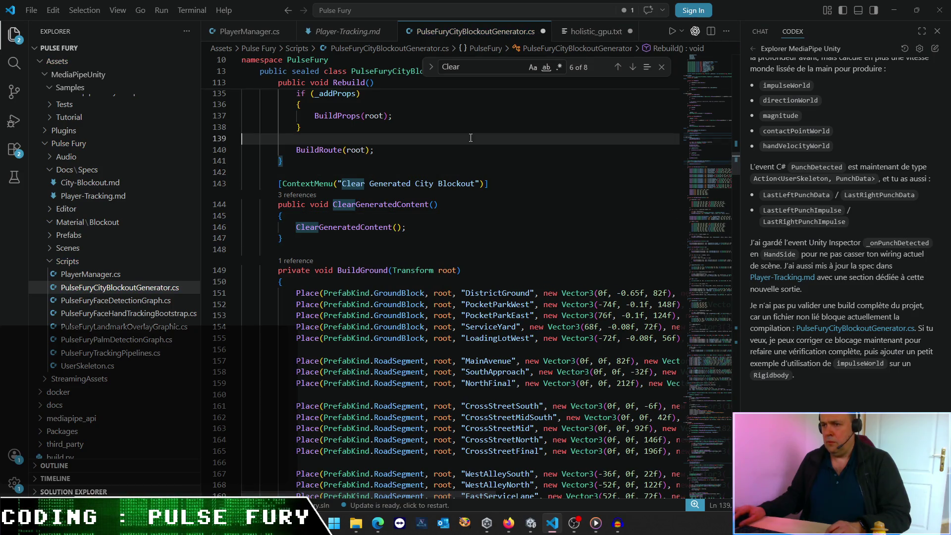
{"action": "left_click", "coordinate": [298, 229]}
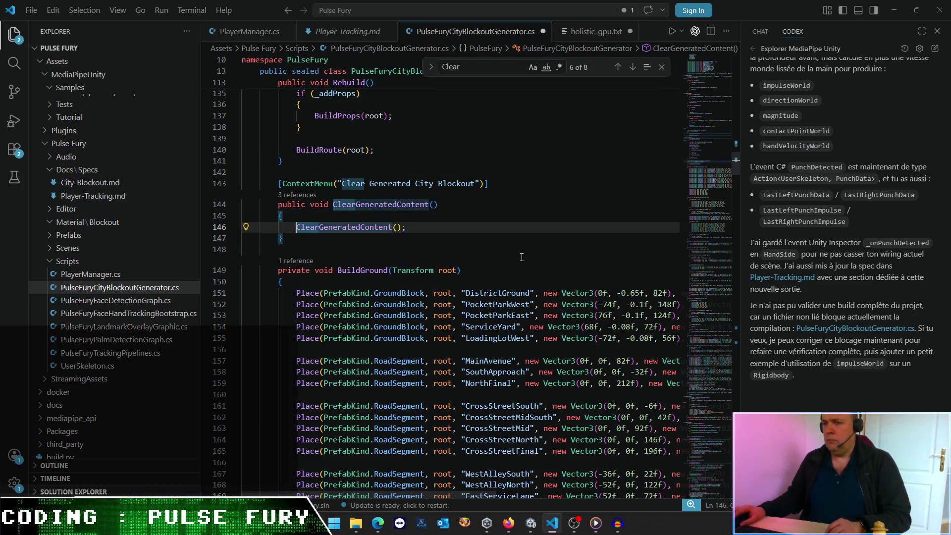
{"action": "key", "text": "ctrl+slash"}
{"action": "key", "text": "ctrl+s"}
{"action": "key", "text": "shift+End"}
{"action": "key", "text": "Delete"}
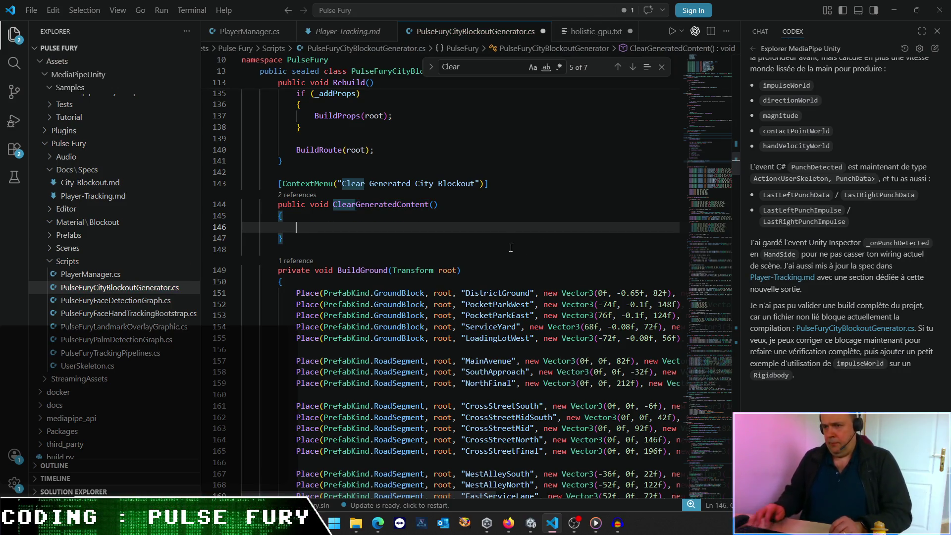
{"action": "key", "text": "ctrl+shift+k"}
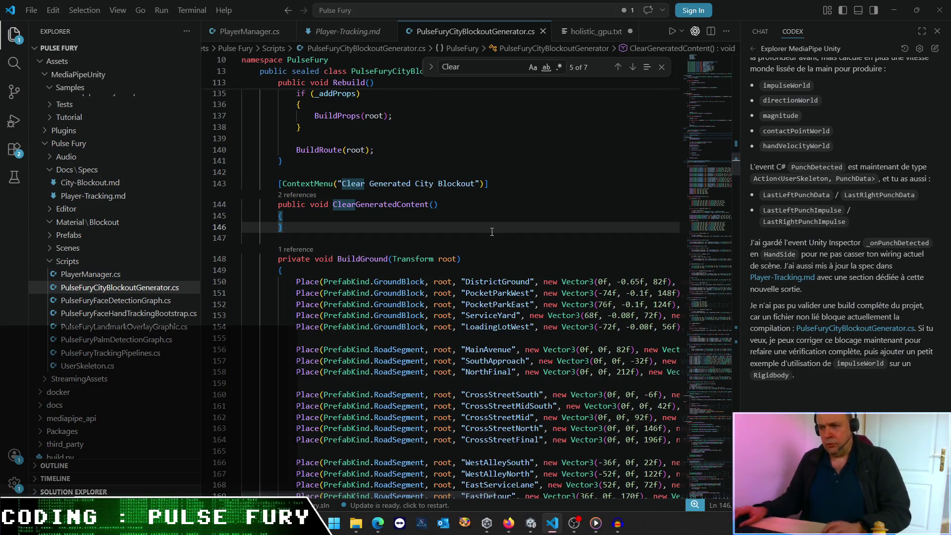
{"action": "key", "text": "alt+Tab"}
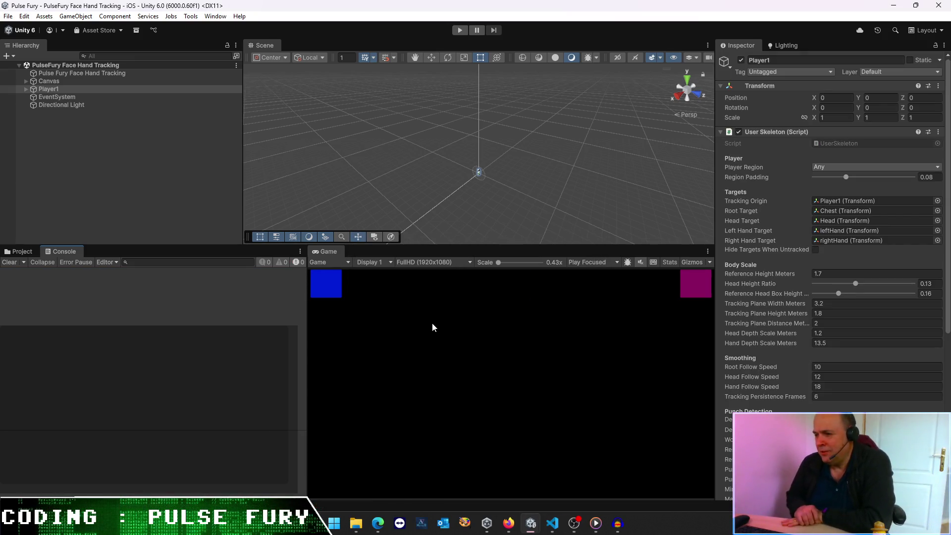
Step: Enter play mode, enlarge the Game view, orbit around Player1, and select Canvas
{"action": "left_click", "coordinate": [464, 31]}
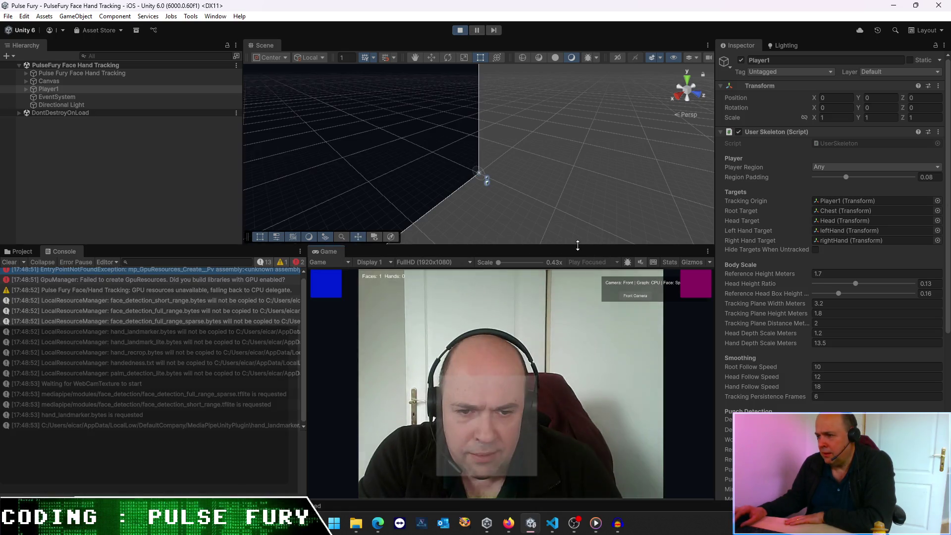
{"action": "left_click_drag", "start_coordinate": [578, 246], "coordinate": [578, 211]}
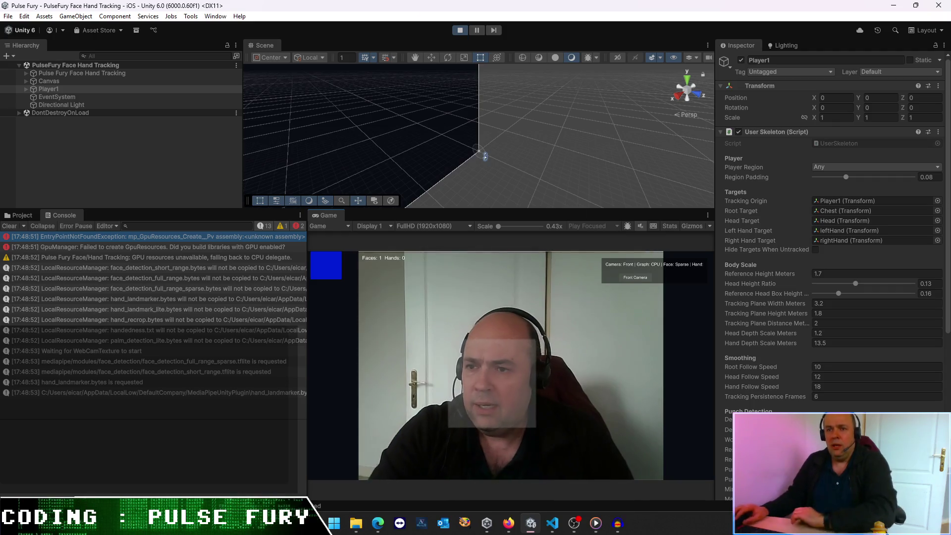
{"action": "double_click", "coordinate": [48, 91]}
{"action": "left_click_drag", "start_coordinate": [495, 148], "coordinate": [414, 170]}
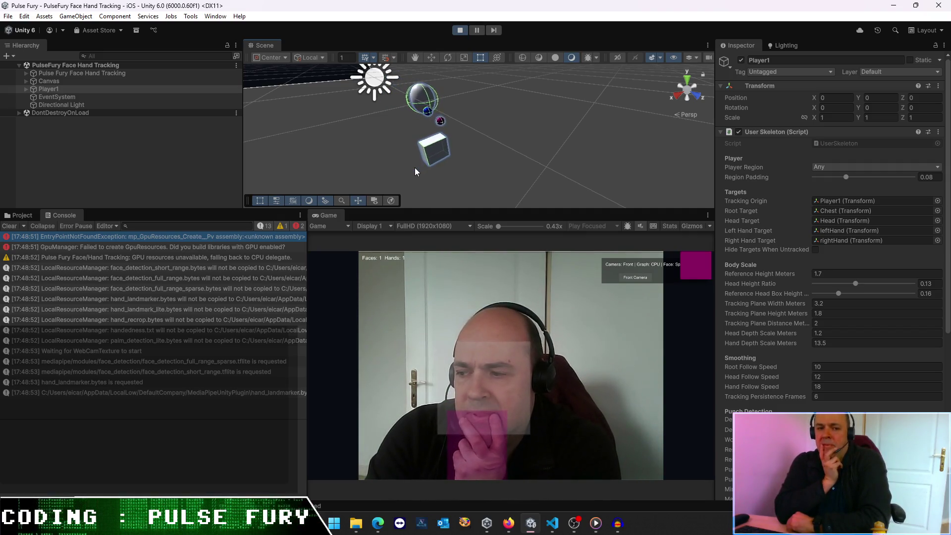
{"action": "mouse_move", "coordinate": [608, 142]}
{"action": "left_mouse_down"}
{"action": "mouse_move", "coordinate": [545, 148]}
{"action": "mouse_move", "coordinate": [578, 185]}
{"action": "mouse_move", "coordinate": [467, 185]}
{"action": "mouse_move", "coordinate": [465, 266]}
{"action": "left_mouse_up"}
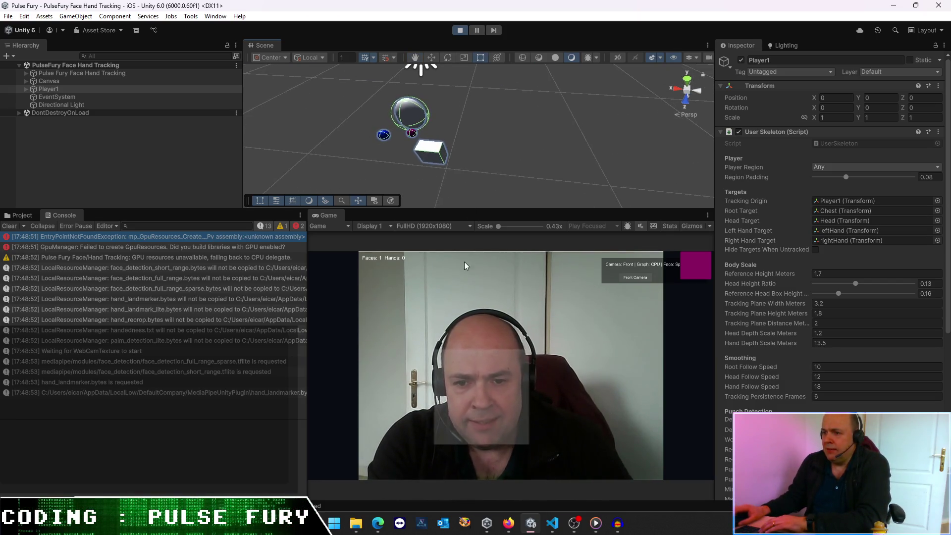
{"action": "left_click", "coordinate": [79, 81]}
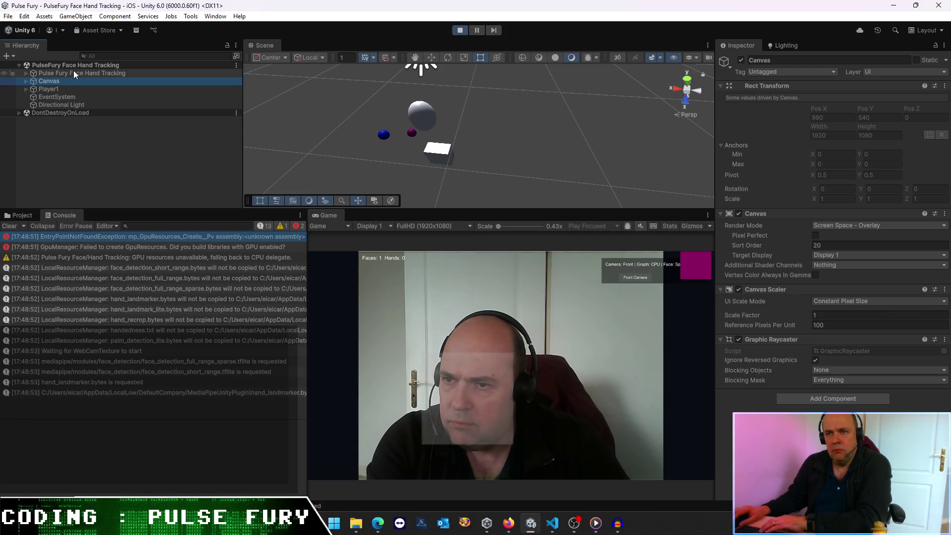
Step: Set the Pulse Fury Face Hand Canvas scaler Match to 0.5
{"action": "left_click", "coordinate": [29, 73]}
{"action": "left_click", "coordinate": [25, 73]}
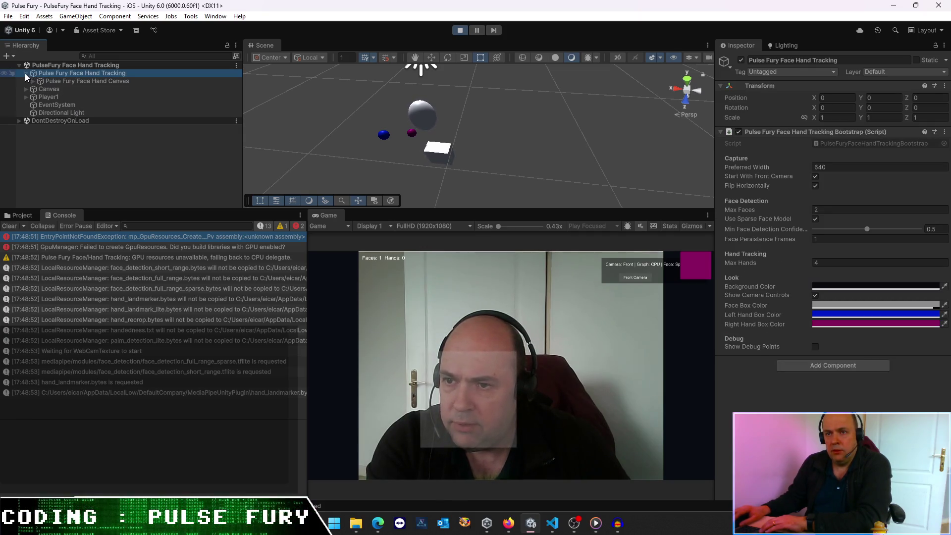
{"action": "left_click", "coordinate": [50, 80]}
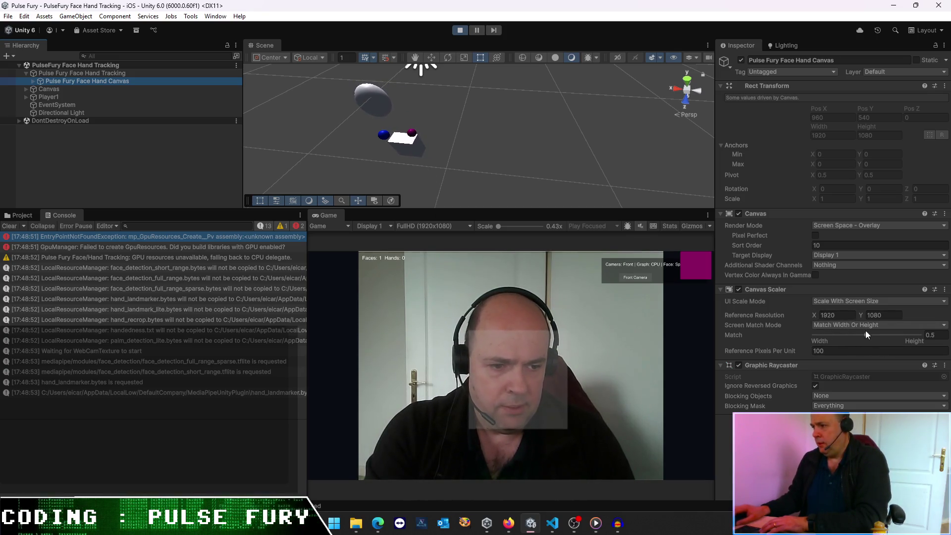
{"action": "mouse_move", "coordinate": [868, 334]}
{"action": "left_mouse_down"}
{"action": "mouse_move", "coordinate": [797, 339]}
{"action": "mouse_move", "coordinate": [843, 338]}
{"action": "left_mouse_up"}
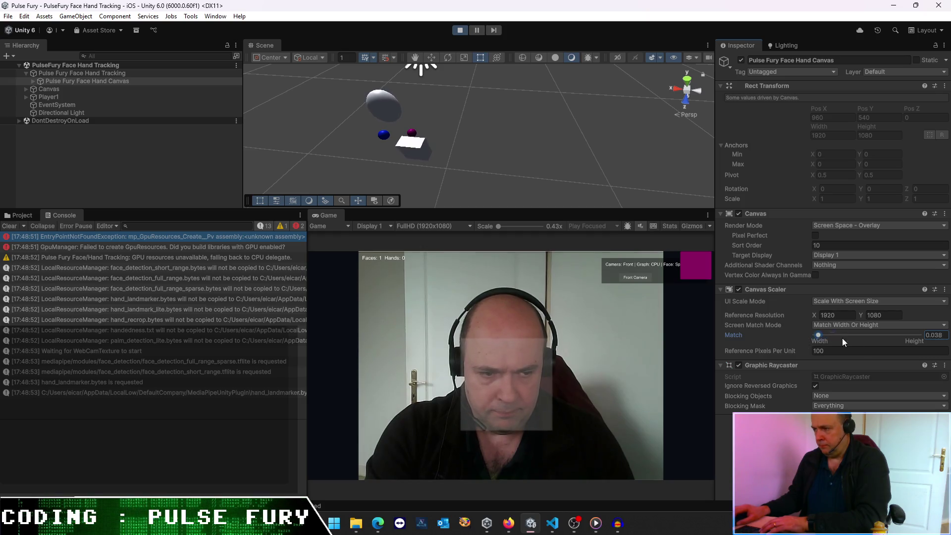
{"action": "left_click", "coordinate": [935, 336]}
{"action": "type", "text": "0.5"}
{"action": "key", "text": "Return"}
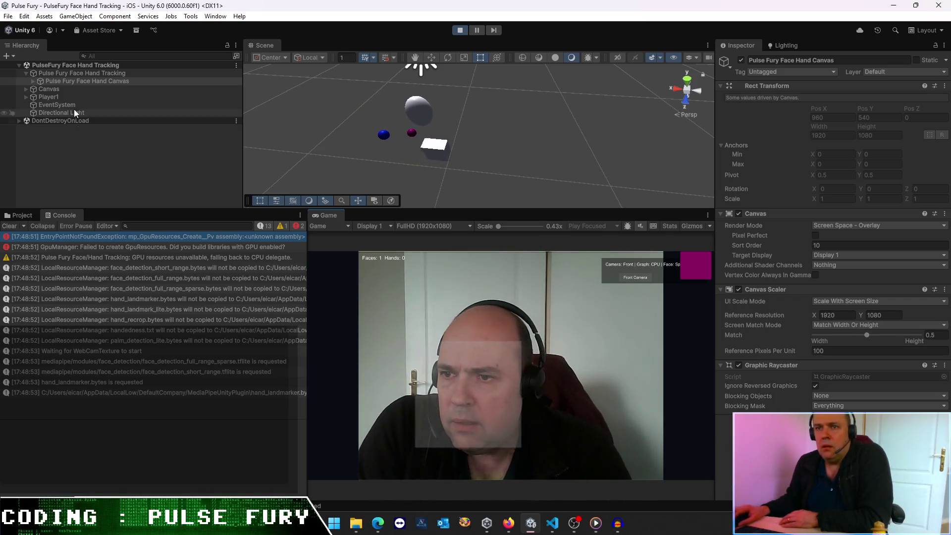
Step: Inspect the canvas's Background and toggle the Tracking Frame's visibility off and on
{"action": "left_click", "coordinate": [33, 81]}
{"action": "left_click", "coordinate": [61, 87]}
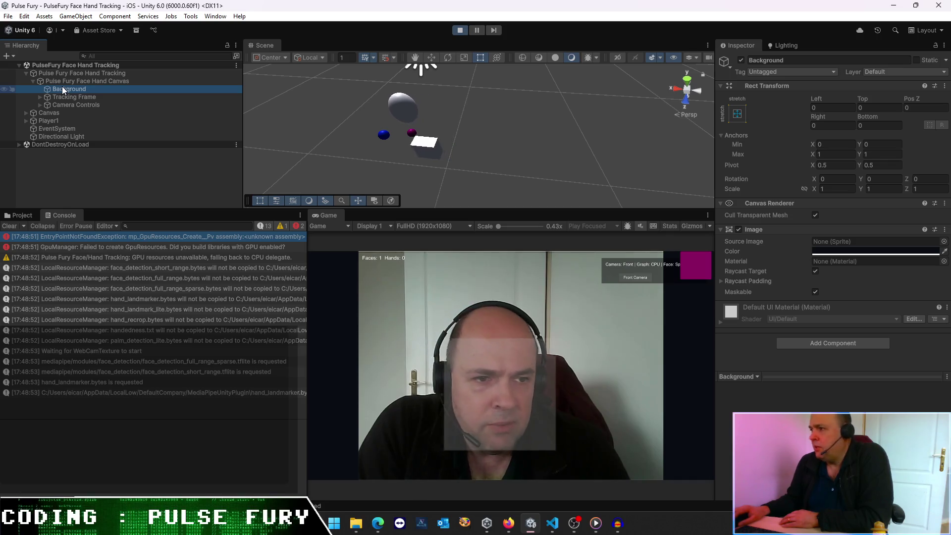
{"action": "left_click", "coordinate": [67, 97]}
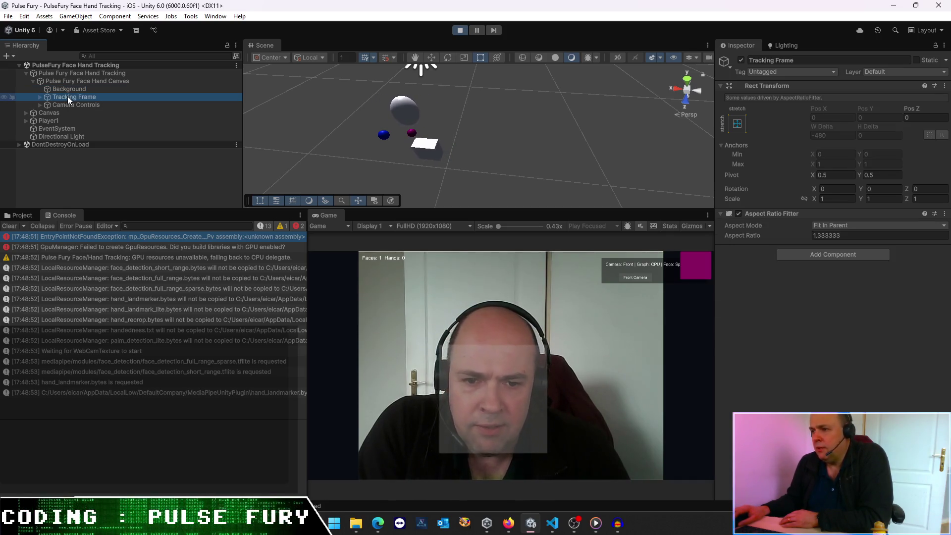
{"action": "left_click", "coordinate": [742, 62]}
{"action": "left_click", "coordinate": [742, 61]}
Step: Inspect Camera Controls, framing Camera Status and the Front Camera button, and test the button
{"action": "left_click", "coordinate": [108, 105]}
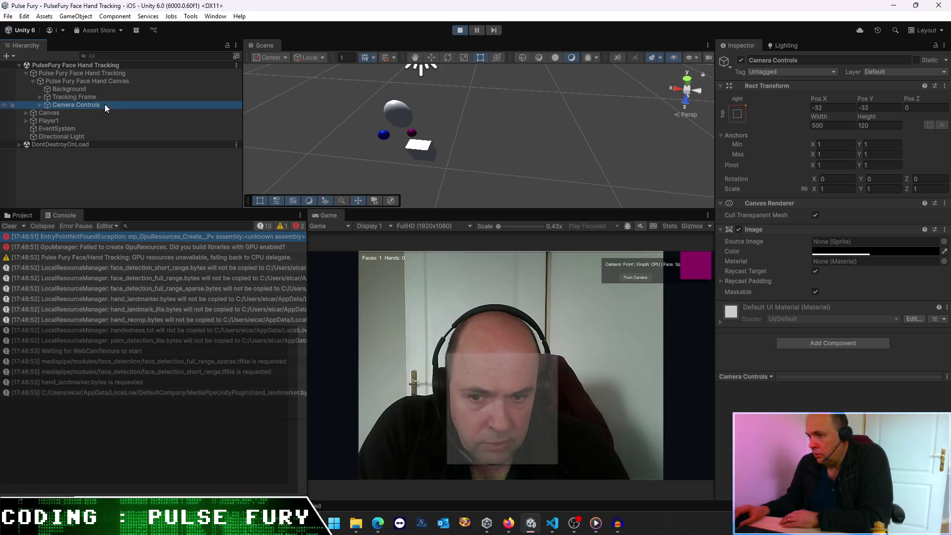
{"action": "left_click", "coordinate": [39, 105]}
{"action": "double_click", "coordinate": [64, 114]}
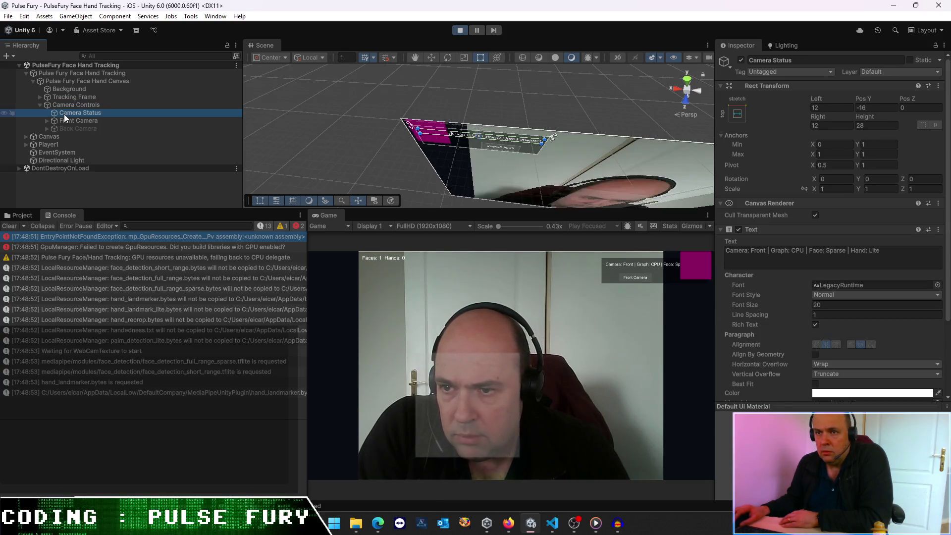
{"action": "double_click", "coordinate": [67, 122]}
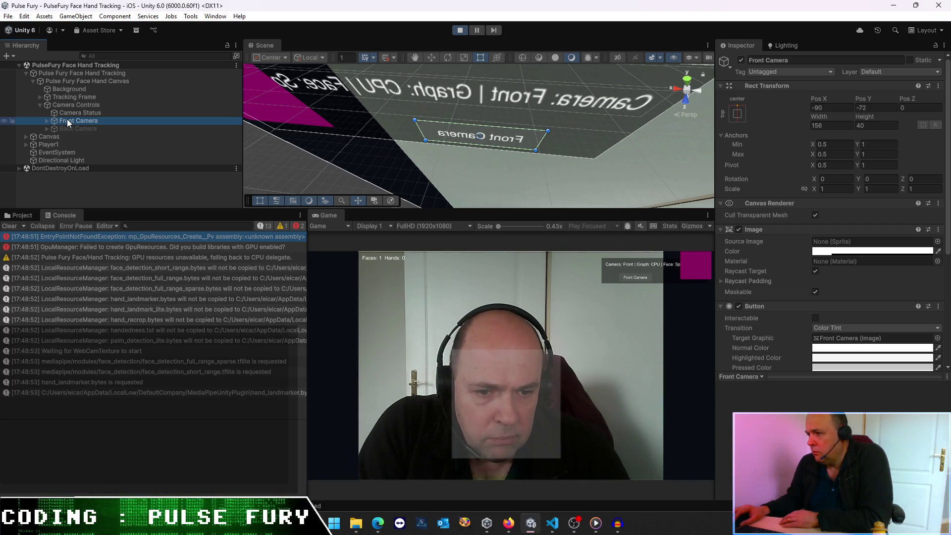
{"action": "left_click", "coordinate": [636, 276]}
{"action": "left_click", "coordinate": [70, 121]}
{"action": "left_click", "coordinate": [46, 106]}
{"action": "key", "text": "Left"}
{"action": "key", "text": "Up"}
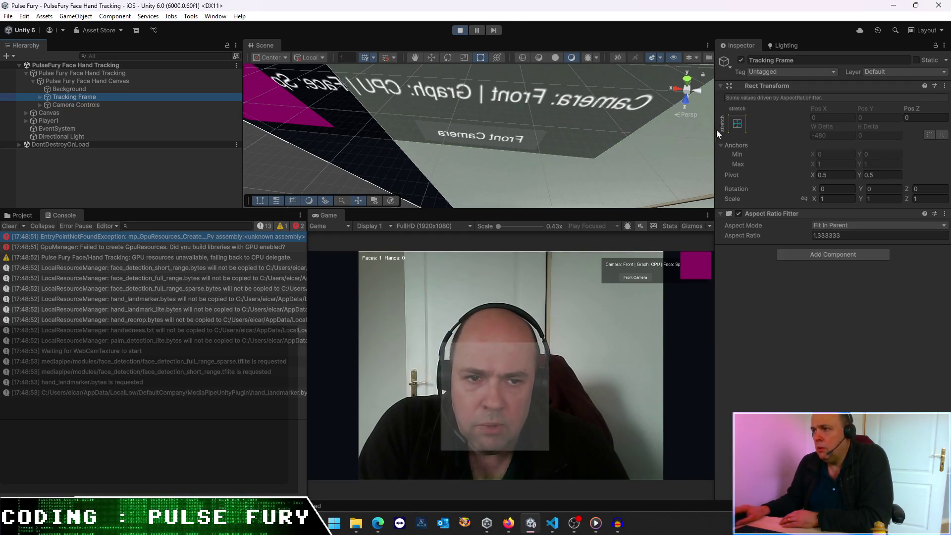
Step: Test-scrub the Tracking Frame aspect ratio, then restore it to 1.333333
{"action": "left_click", "coordinate": [699, 92]}
{"action": "left_click", "coordinate": [700, 93]}
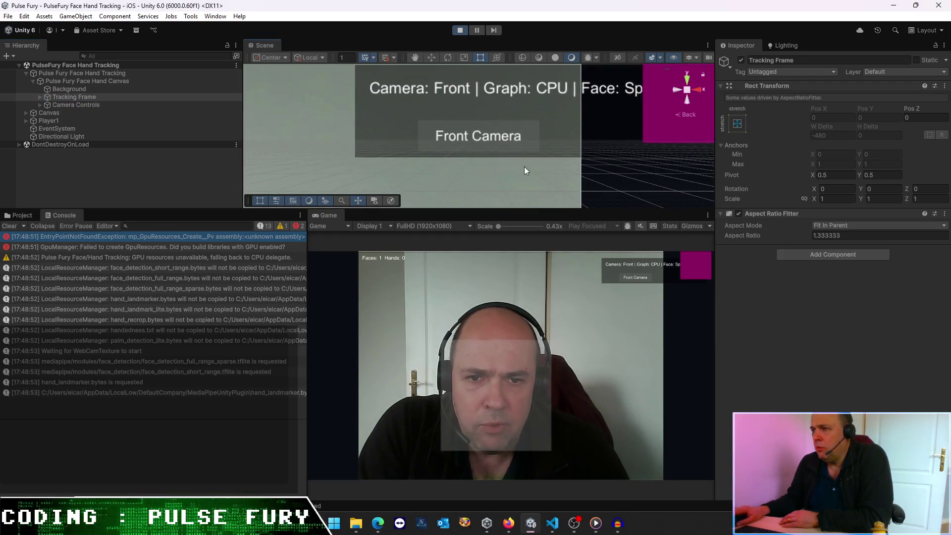
{"action": "scroll", "coordinate": [516, 164], "scroll_direction": "down", "scroll_amount": 5}
{"action": "scroll", "coordinate": [502, 155], "scroll_direction": "down", "scroll_amount": 6}
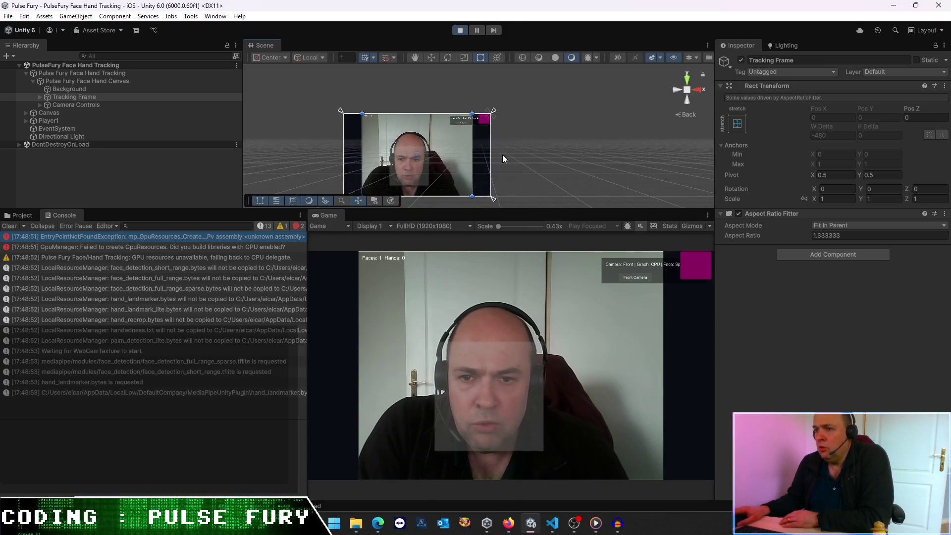
{"action": "left_click_drag", "start_coordinate": [490, 148], "coordinate": [526, 132]}
{"action": "key", "text": "t"}
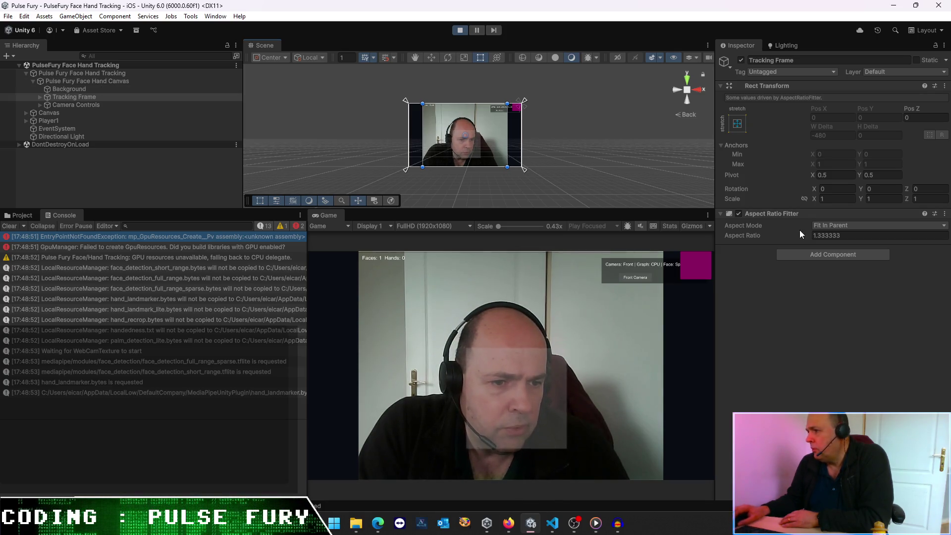
{"action": "mouse_move", "coordinate": [739, 236]}
{"action": "left_mouse_down"}
{"action": "mouse_move", "coordinate": [839, 241]}
{"action": "mouse_move", "coordinate": [677, 242]}
{"action": "mouse_move", "coordinate": [686, 242]}
{"action": "left_mouse_up"}
{"action": "key", "text": "ctrl+z"}
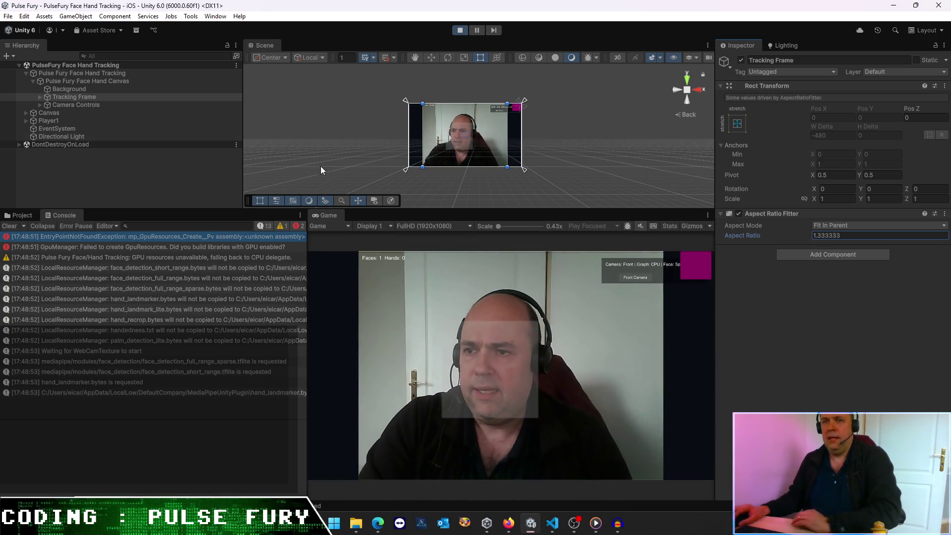
Step: Reselect the canvas Background and stop play mode
{"action": "left_click", "coordinate": [71, 80]}
{"action": "left_click", "coordinate": [78, 89]}
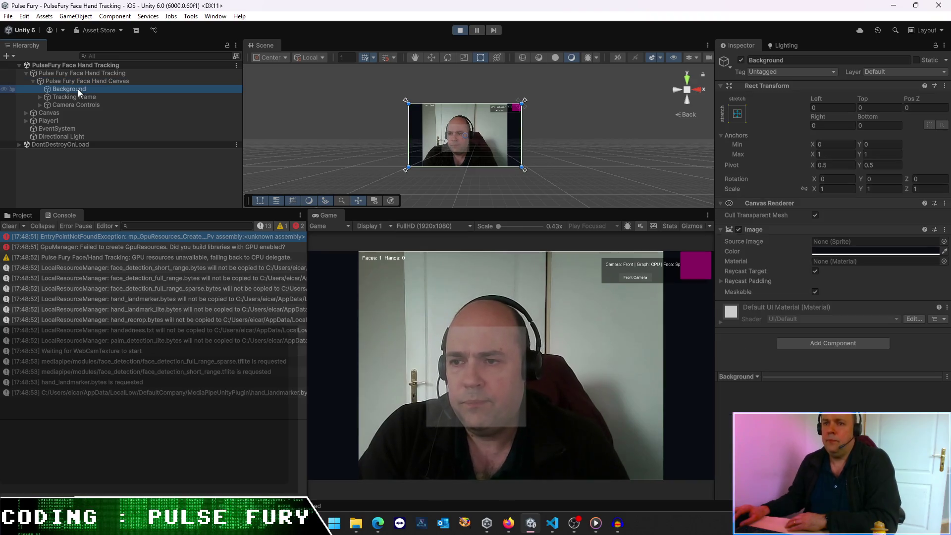
{"action": "left_click", "coordinate": [460, 31]}
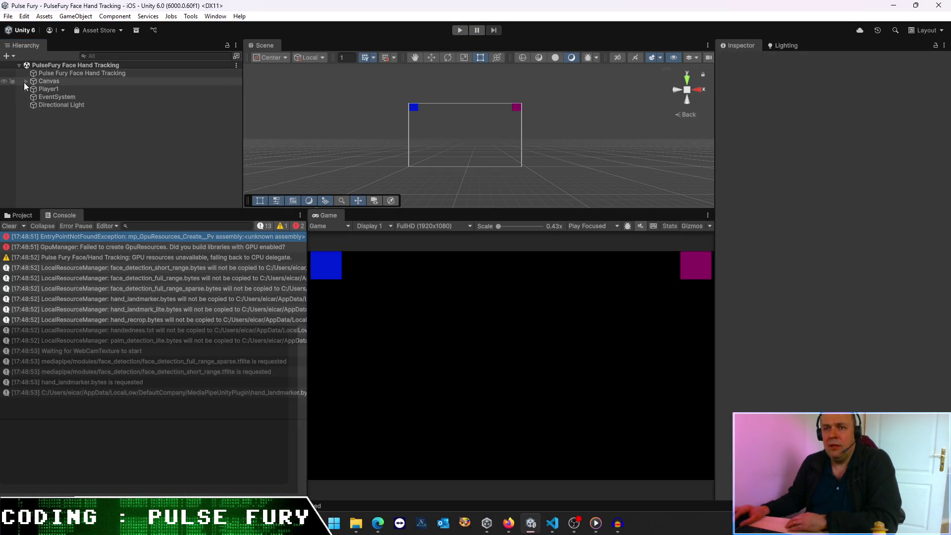
Step: List Canvas's left and right punch indicators and view the face hand tracking Bootstrap settings
{"action": "left_click", "coordinate": [25, 81]}
{"action": "left_click", "coordinate": [25, 105]}
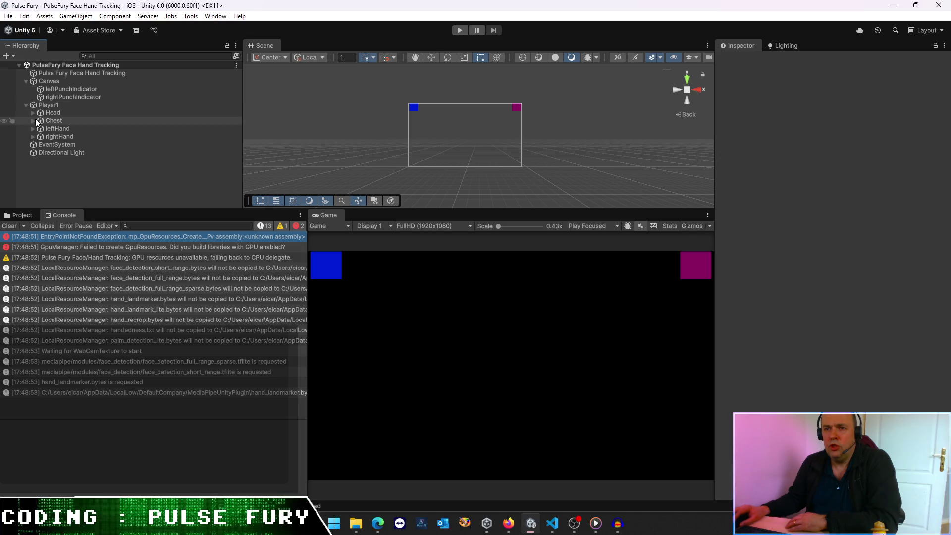
{"action": "left_click", "coordinate": [26, 105]}
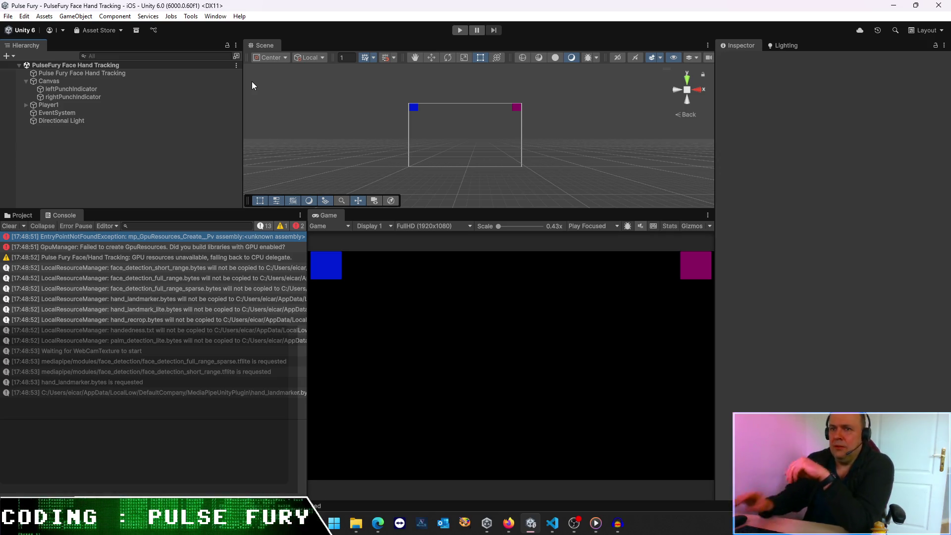
{"action": "left_click", "coordinate": [93, 73]}
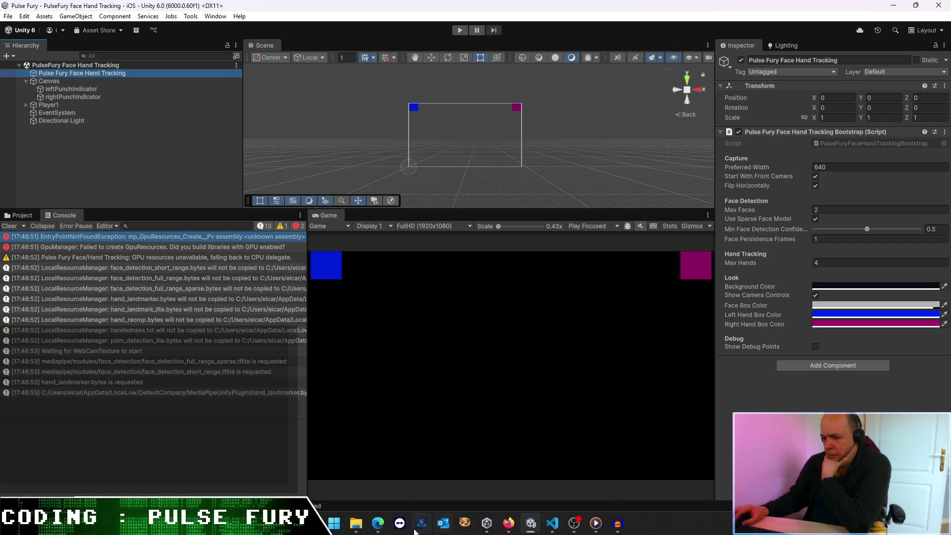
{"action": "mouse_move", "coordinate": [379, 523]}
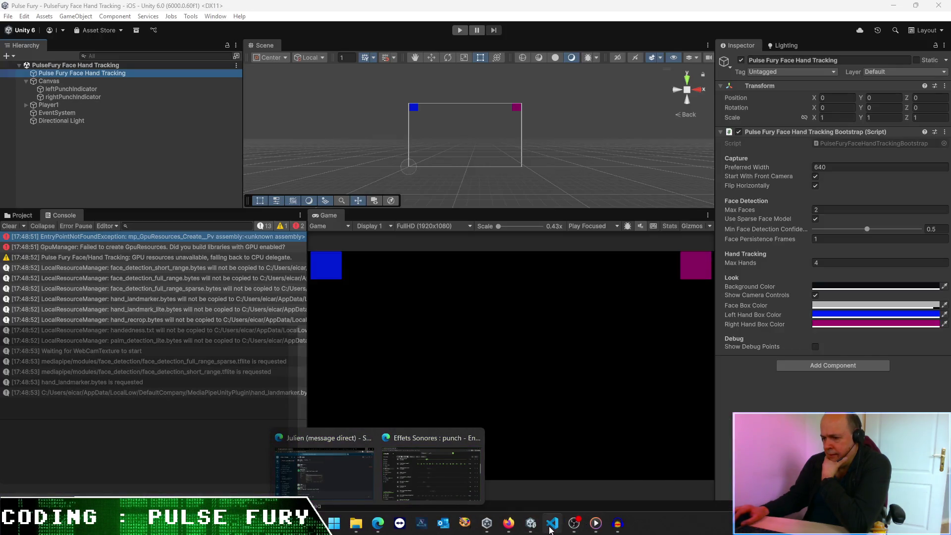
Step: Write a French Codex request asking to place the camera view and tracking rectangles in the scene
{"action": "left_click", "coordinate": [553, 523]}
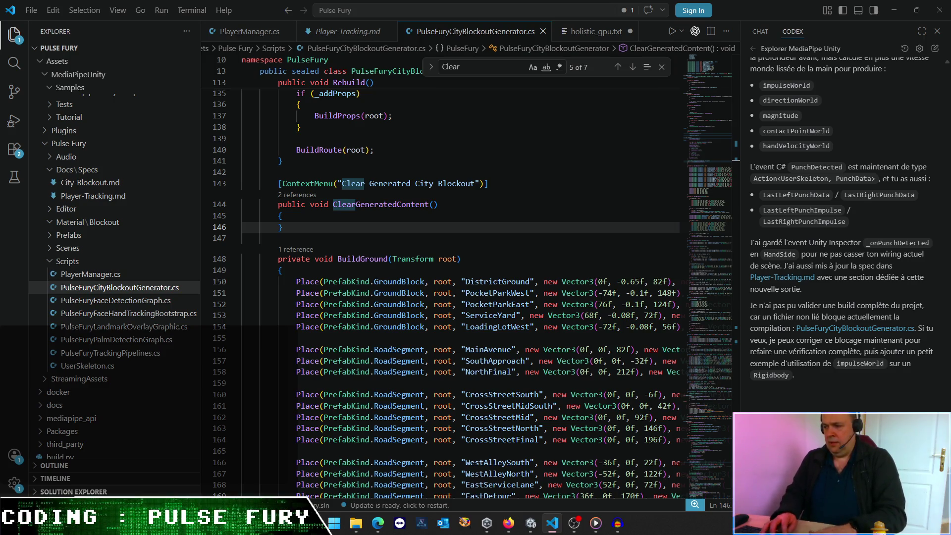
{"action": "type", "text": "l'état, tu génères par code ton propre can"}
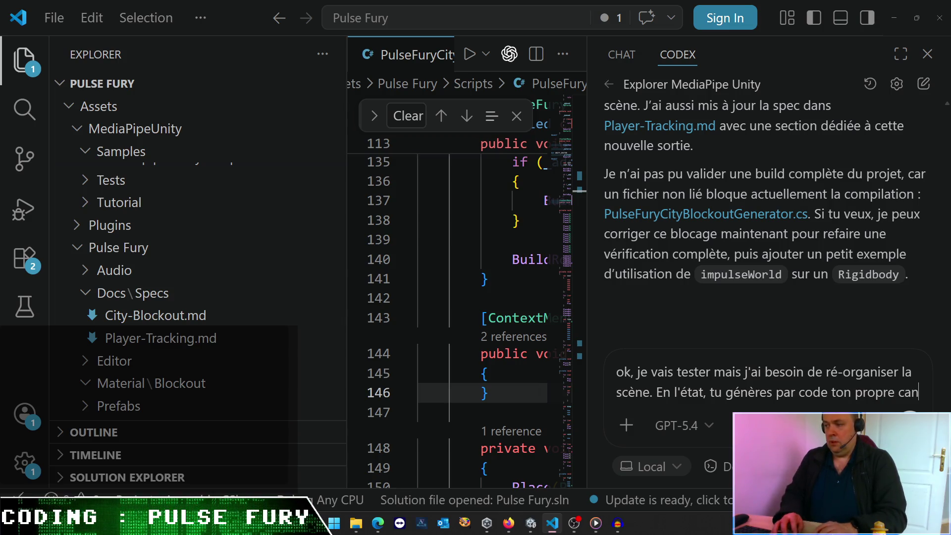
{"action": "type", "text": "v"}
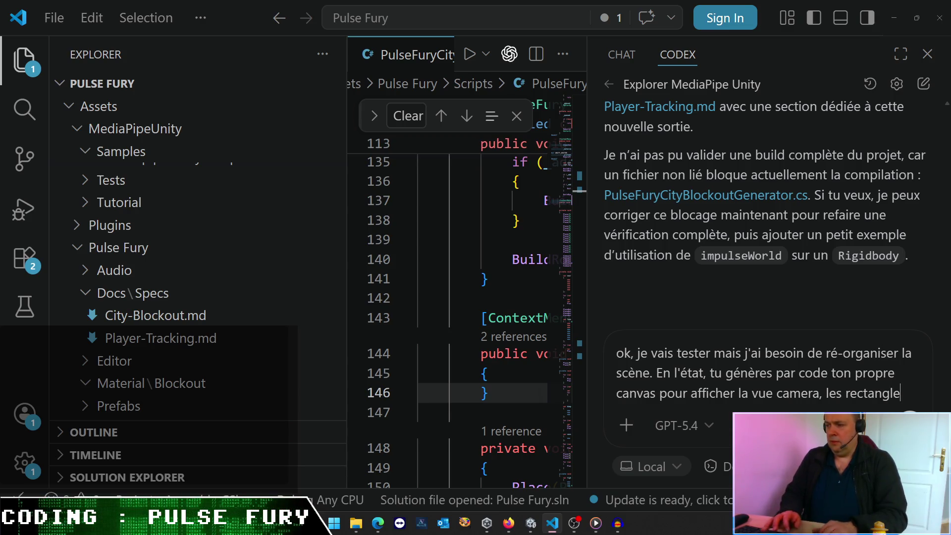
{"action": "type", "text": "s de"}
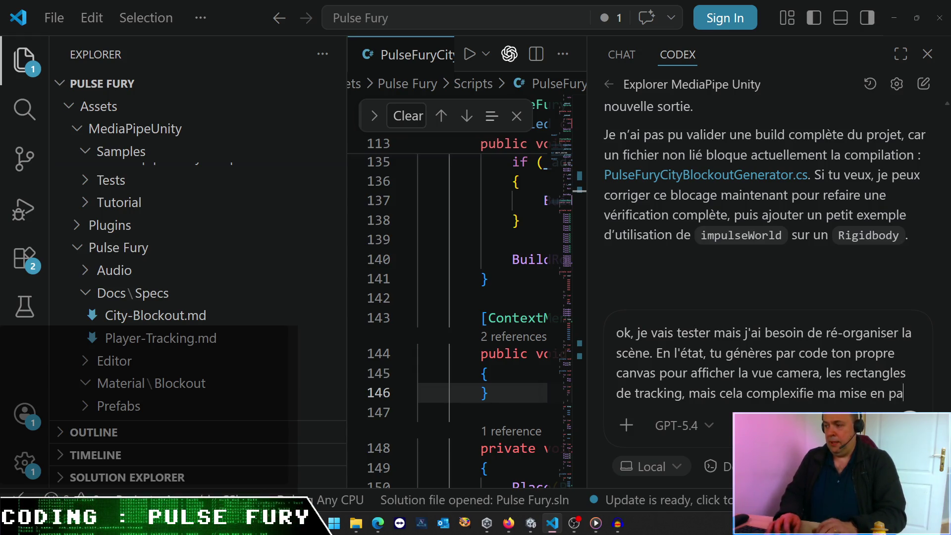
{"action": "type", "text": "ge à posté"}
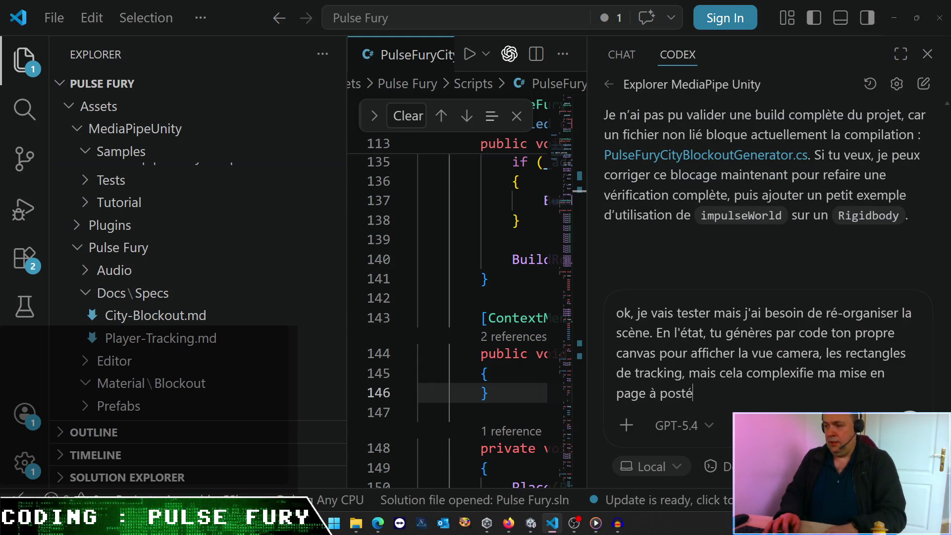
{"action": "type", "text": "ori. Est-ve qu"}
{"action": "key", "text": "BackSpace"}
{"action": "key", "text": "BackSpace"}
{"action": "type", "text": "e"}
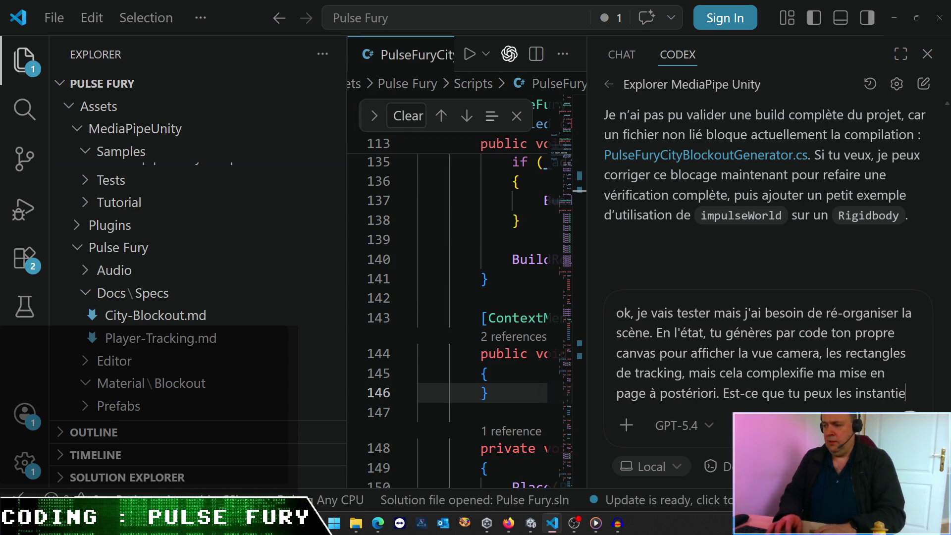
{"action": "type", "text": " quyer dans la scène"}
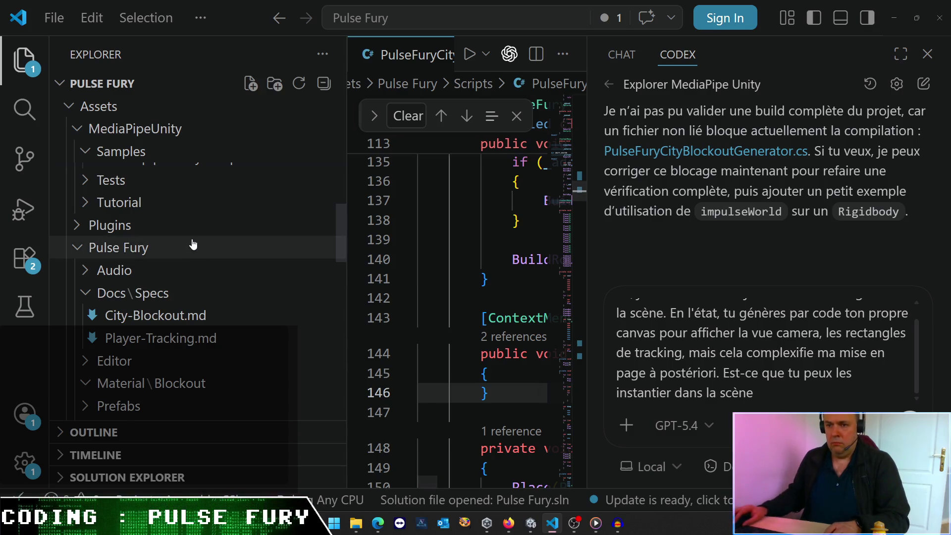
Step: Expand the Scenes folder in Explorer and go back to Unity
{"action": "scroll", "coordinate": [133, 308], "scroll_direction": "down", "scroll_amount": 2}
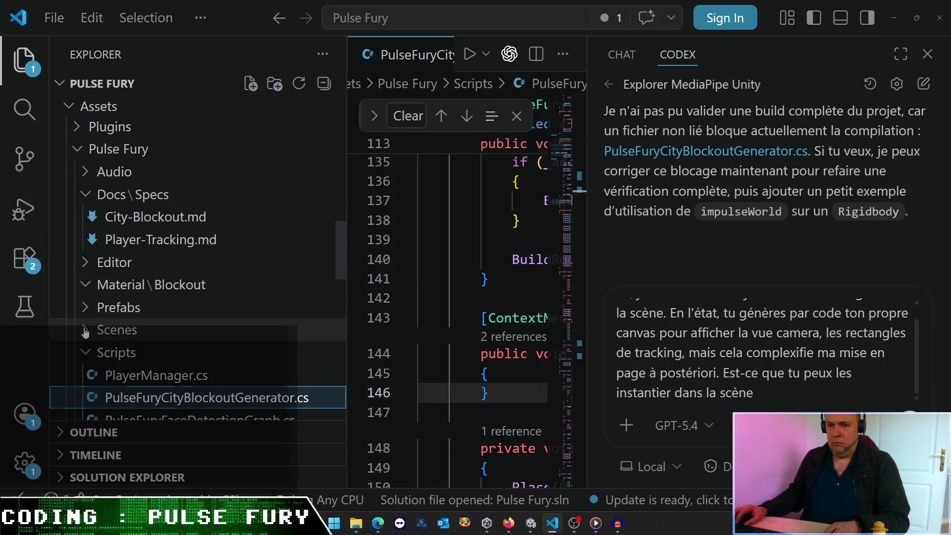
{"action": "left_click", "coordinate": [102, 330]}
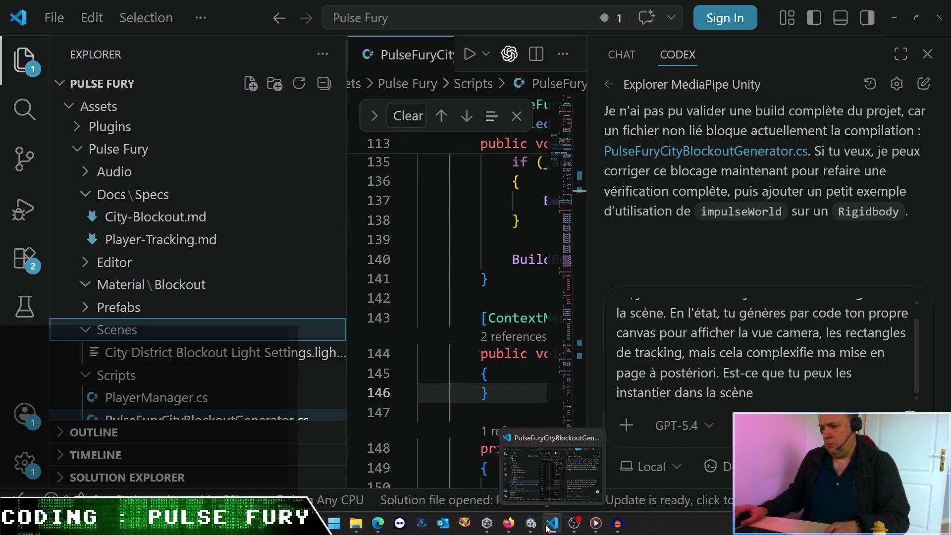
{"action": "mouse_move", "coordinate": [529, 529]}
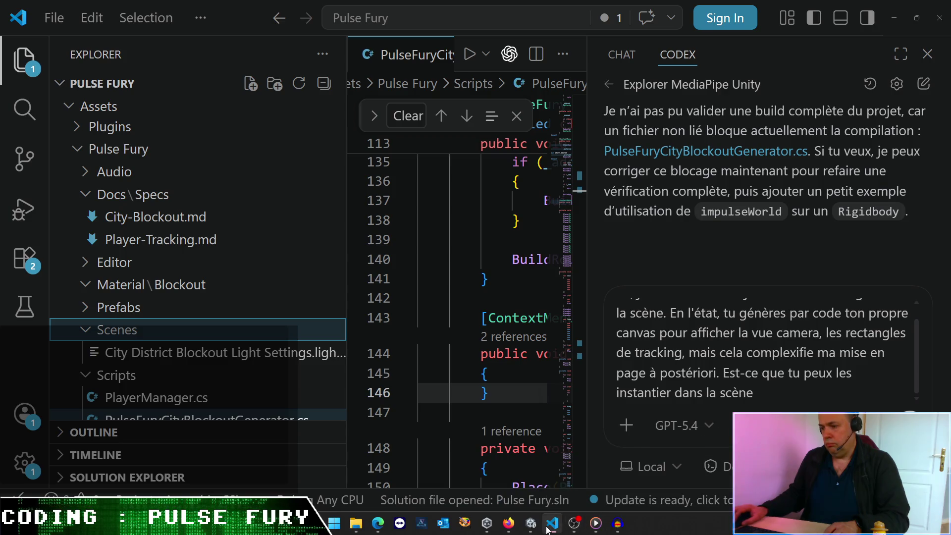
{"action": "left_click", "coordinate": [532, 528]}
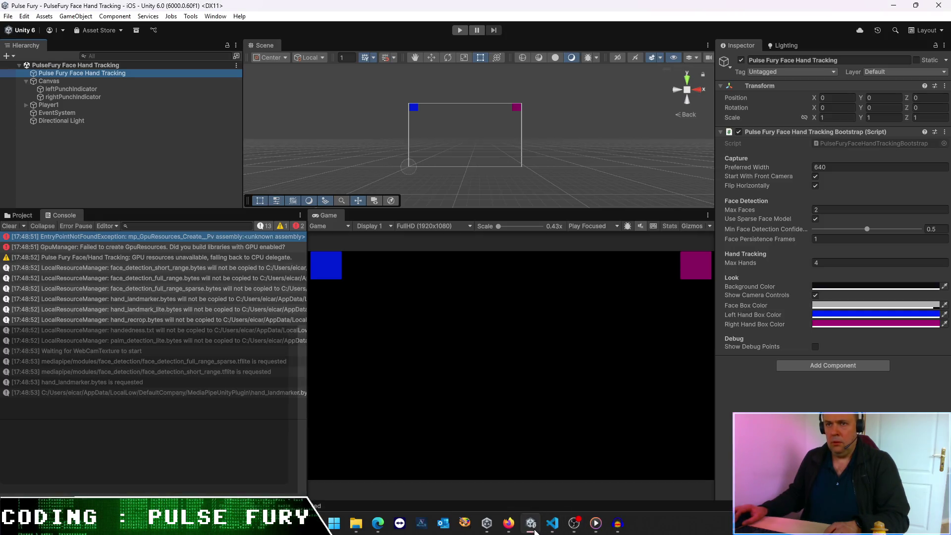
Step: Browse to Assets > Pulse Fury > Scenes and copy the PulseFury Face Hand Tracking scene name
{"action": "left_click", "coordinate": [26, 217]}
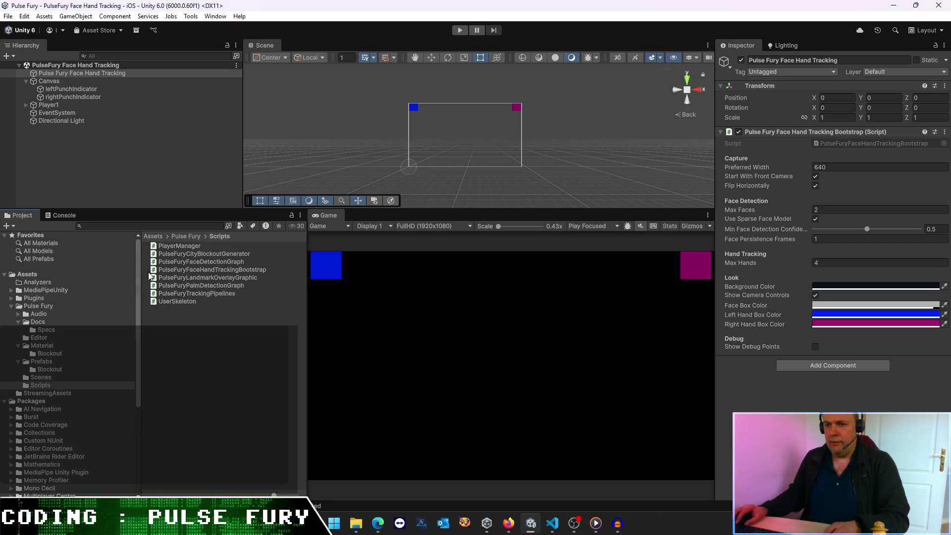
{"action": "left_click", "coordinate": [191, 237]}
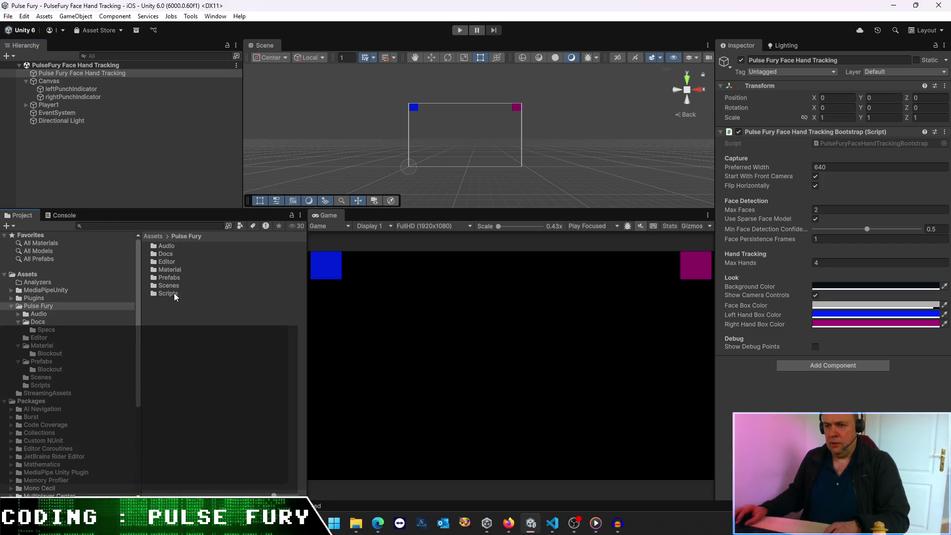
{"action": "double_click", "coordinate": [168, 284]}
{"action": "left_click", "coordinate": [188, 259]}
{"action": "left_click", "coordinate": [215, 262]}
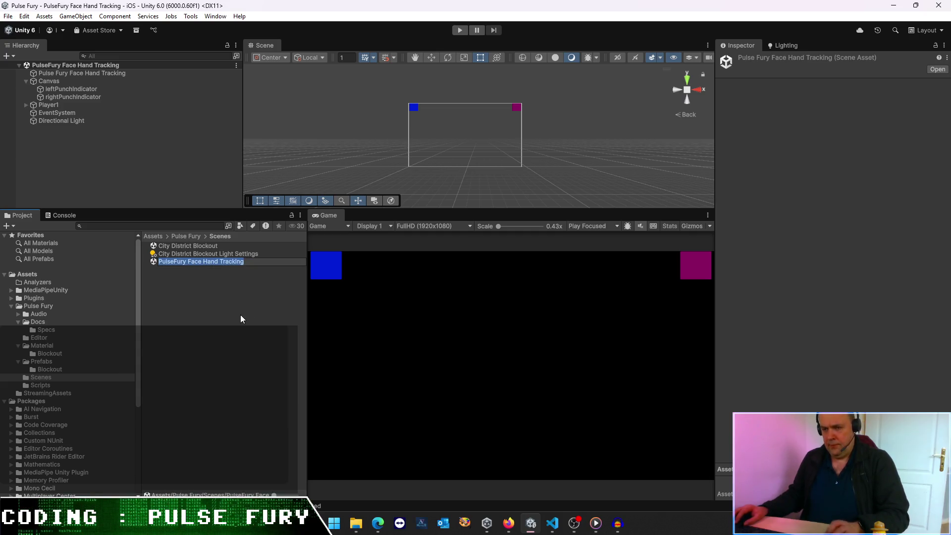
Step: Paste the scene name into the Codex prompt in VS Code
{"action": "key", "text": "alt+Tab"}
{"action": "left_click", "coordinate": [786, 396]}
{"action": "type", "text": "PulseFury Face Hand"}
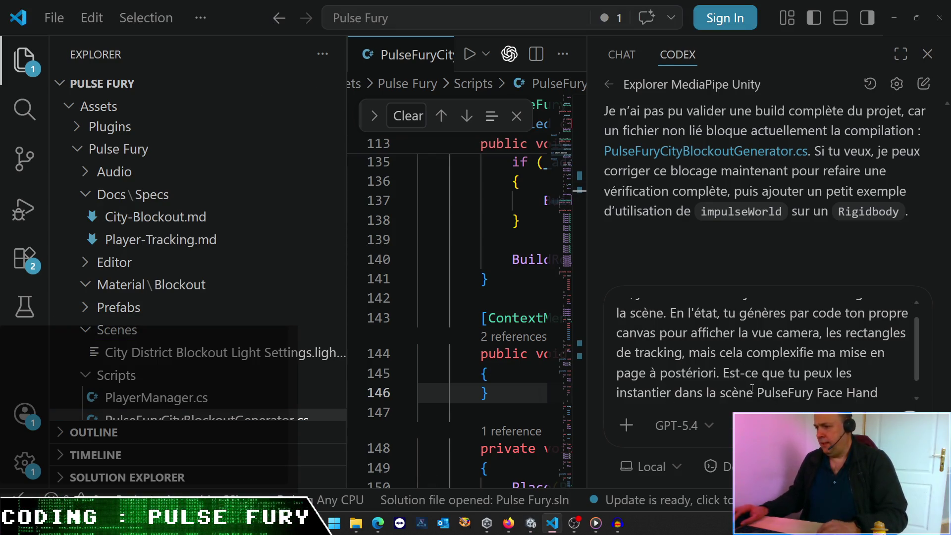
Step: Quote the scene name, add "afin que je puisse retravailler la mise en page dans l'éditeur Unity ?" and send
{"action": "left_click", "coordinate": [759, 392]}
{"action": "type", "text": "\""}
{"action": "left_click", "coordinate": [822, 411]}
{"action": "type", "text": "\""}
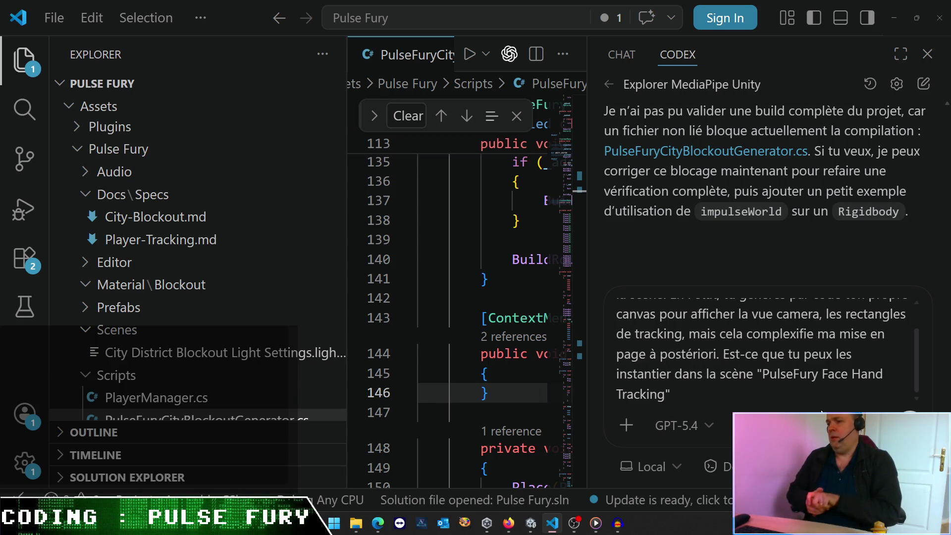
{"action": "type", "text": " afin "}
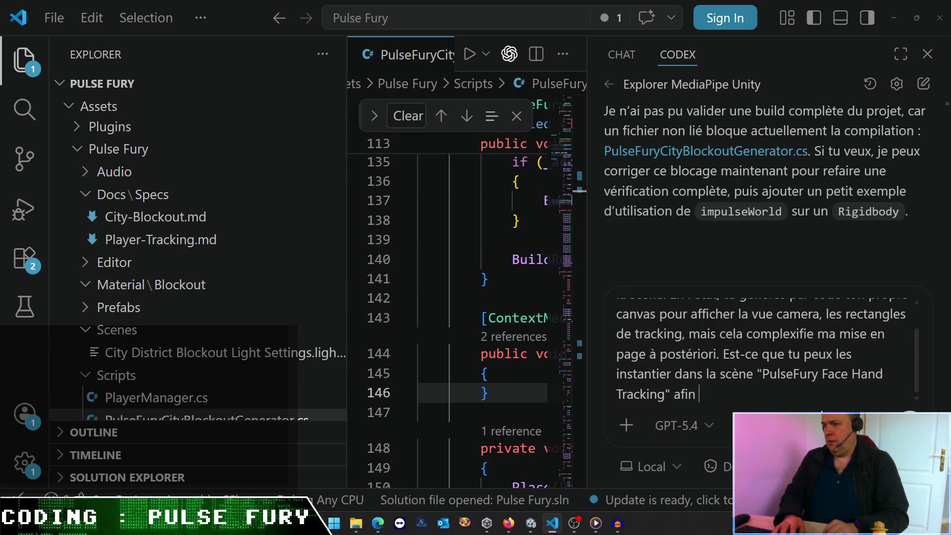
{"action": "type", "text": "que je p"}
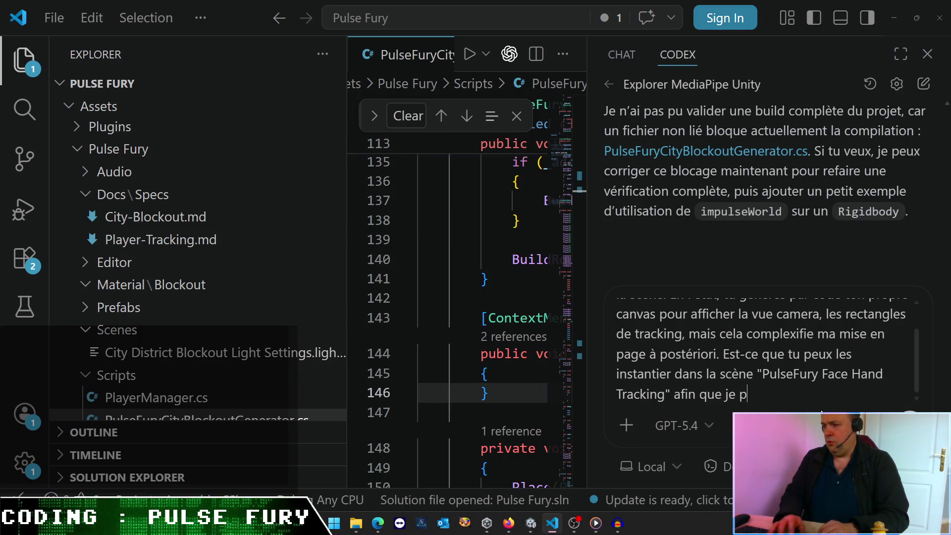
{"action": "type", "text": "uisse retravailler la"}
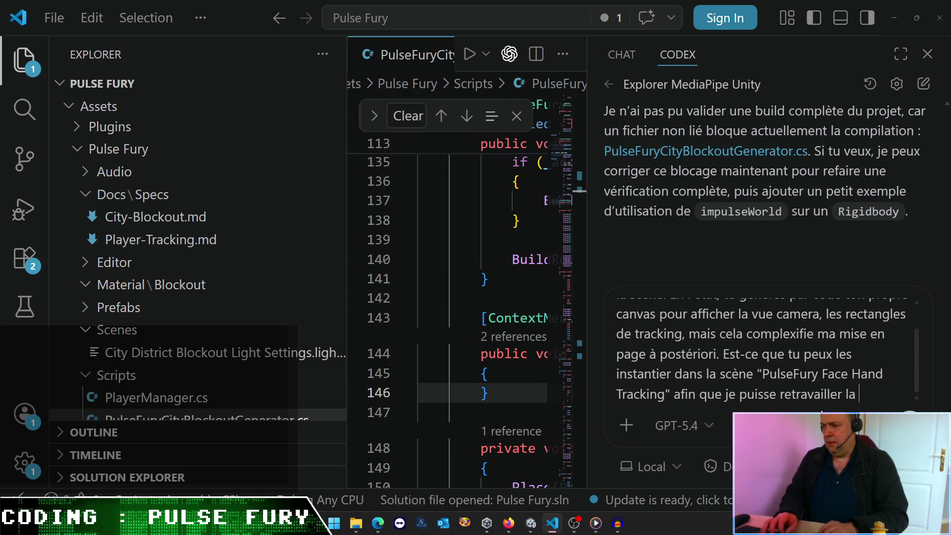
{"action": "type", "text": " mise en page"}
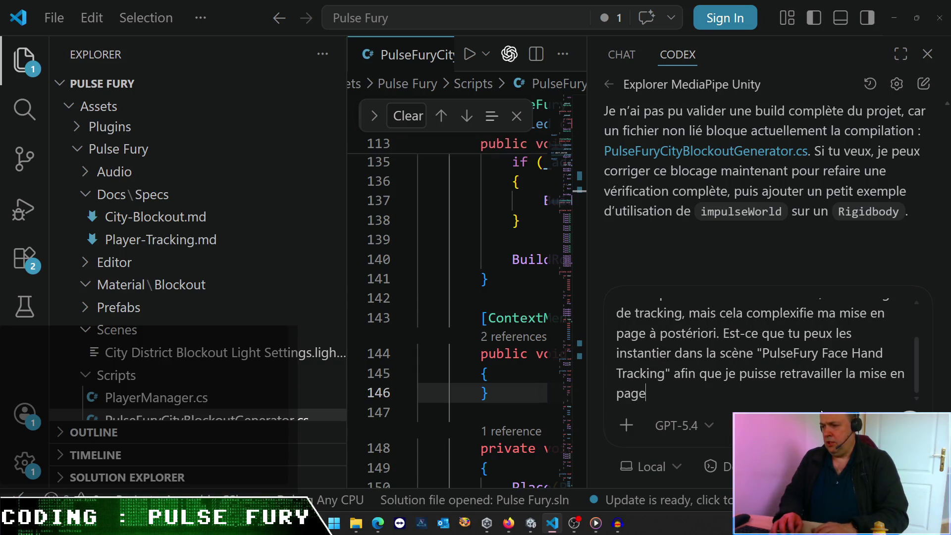
{"action": "type", "text": " dans l'éd"}
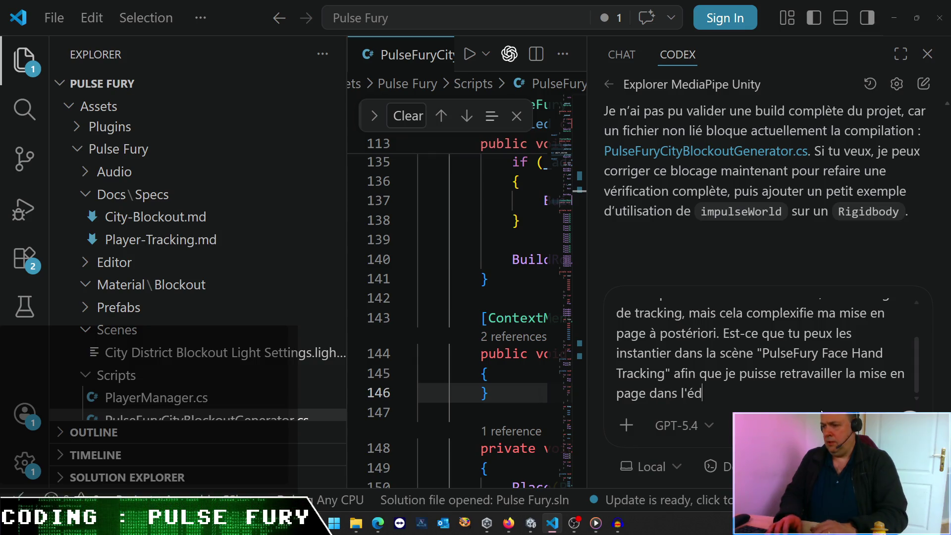
{"action": "type", "text": "iteur U"}
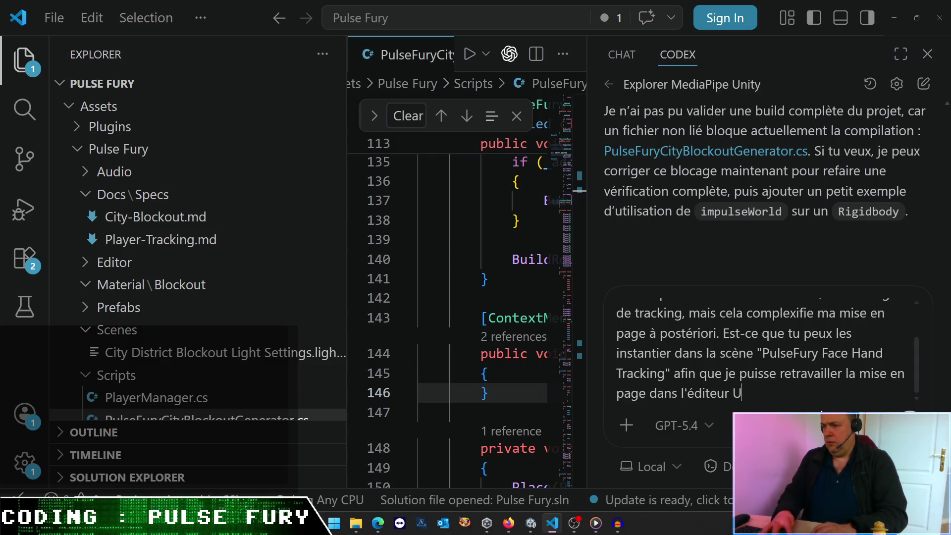
{"action": "type", "text": "nity ?"}
{"action": "key", "text": "Return"}
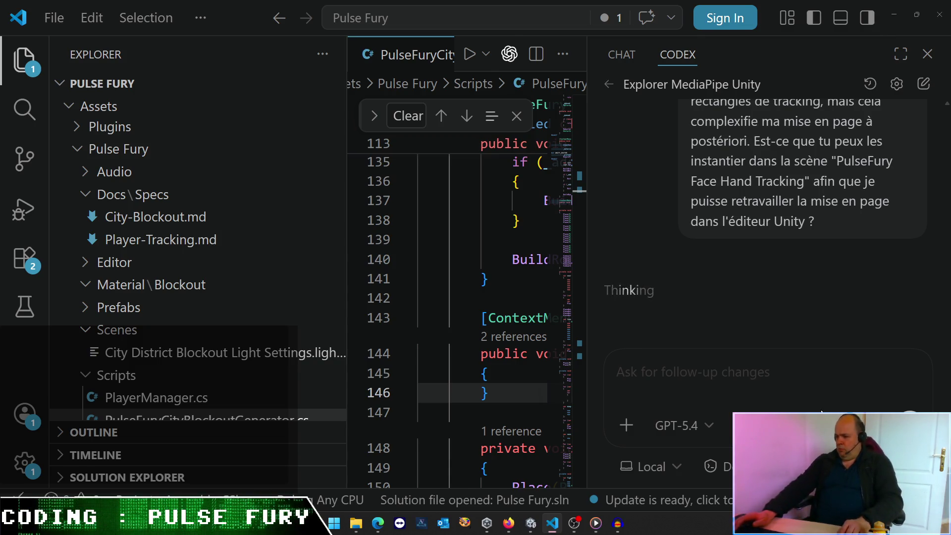
Step: Zoom the VS Code interface out two levels and return to Unity
{"action": "key", "text": "ctrl+minus"}
{"action": "key", "text": "ctrl+minus"}
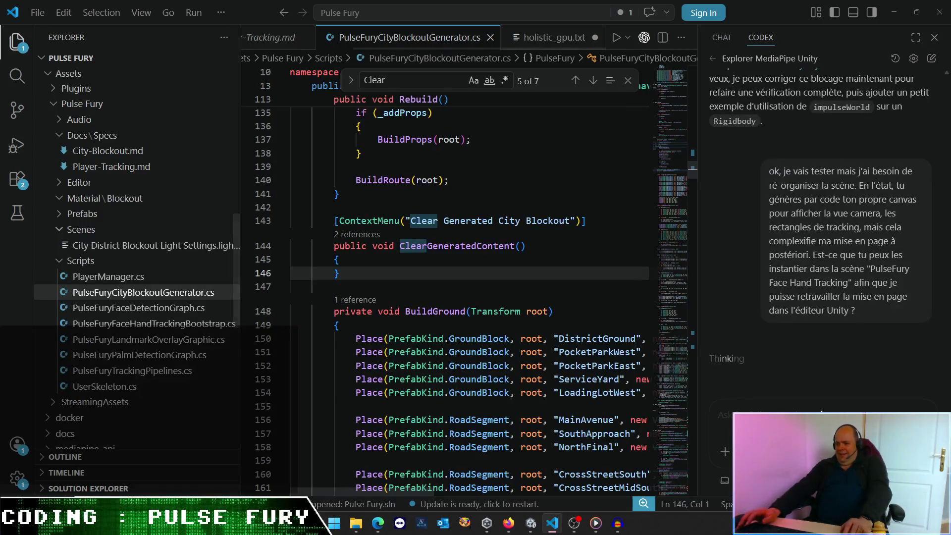
{"action": "key", "text": "ctrl+minus"}
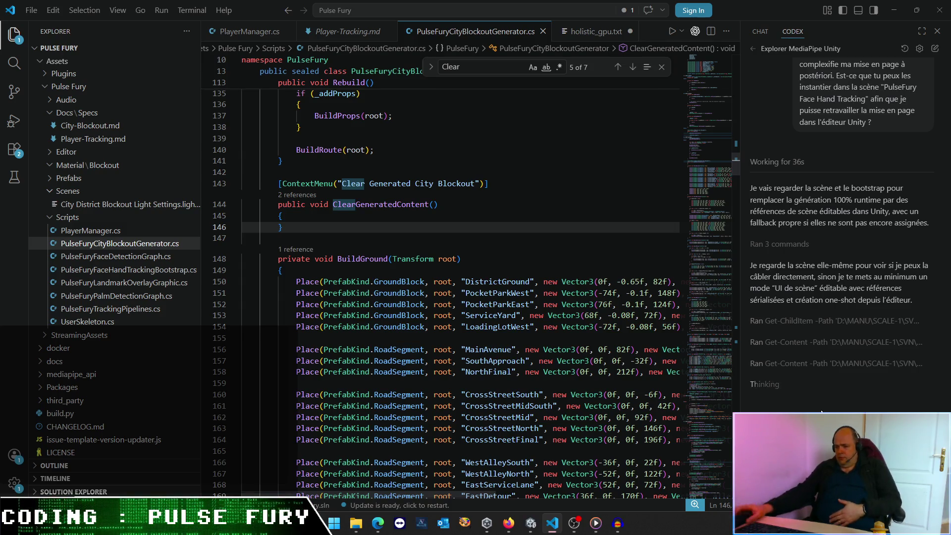
{"action": "left_click", "coordinate": [531, 524]}
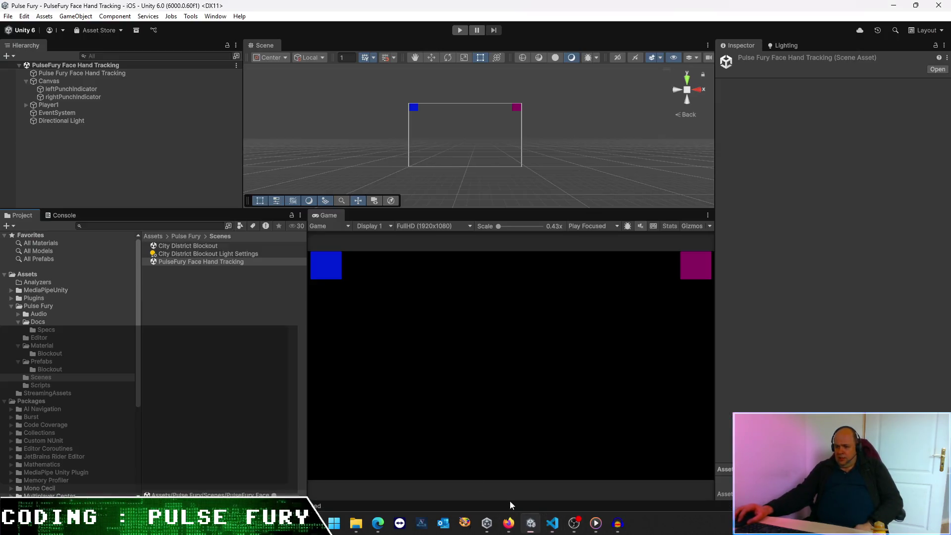
Step: Open the City District Blockout scene, then minimize Unity
{"action": "left_click", "coordinate": [195, 245]}
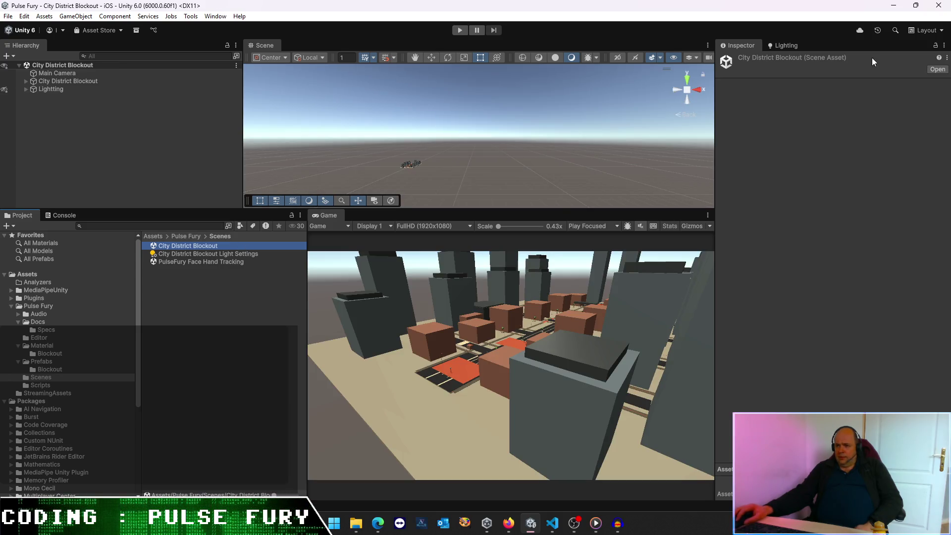
{"action": "left_click", "coordinate": [894, 5]}
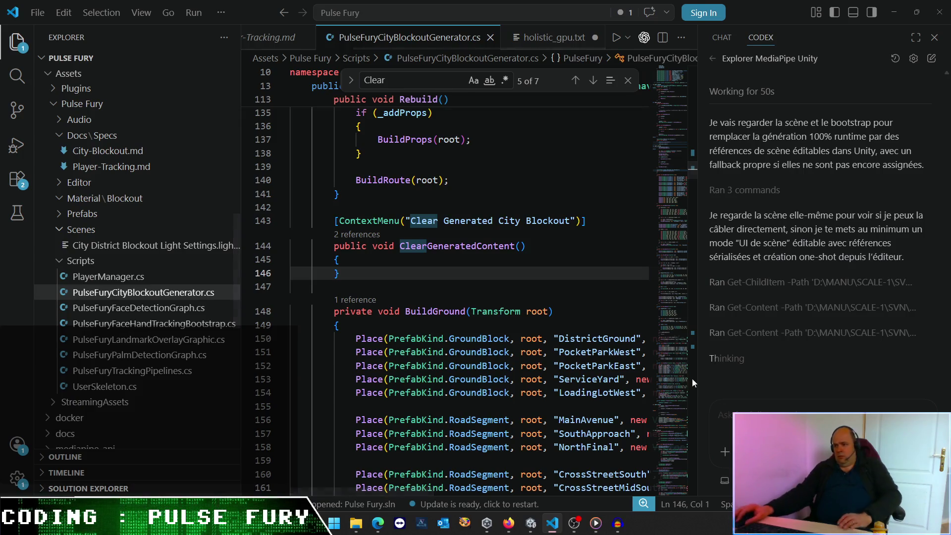
Step: Widen the Codex panel and scroll its chat to review the bootstrap rework progress
{"action": "left_click_drag", "start_coordinate": [698, 330], "coordinate": [449, 307]}
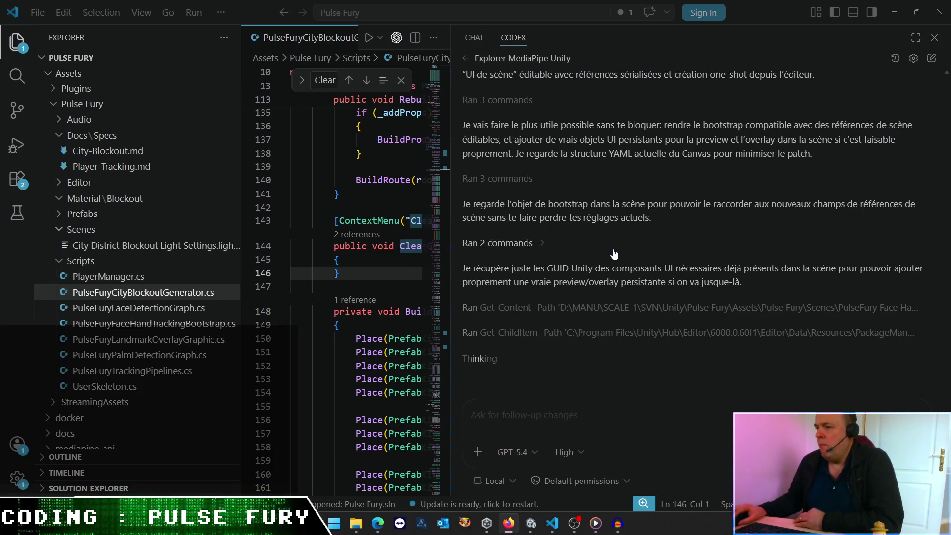
{"action": "scroll", "coordinate": [626, 269], "scroll_direction": "up", "scroll_amount": 3}
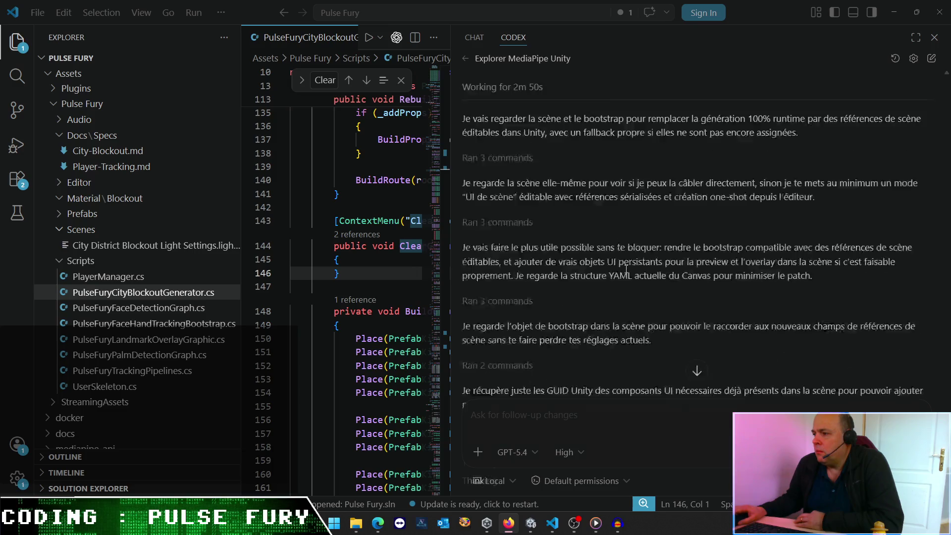
{"action": "scroll", "coordinate": [605, 269], "scroll_direction": "down", "scroll_amount": 3}
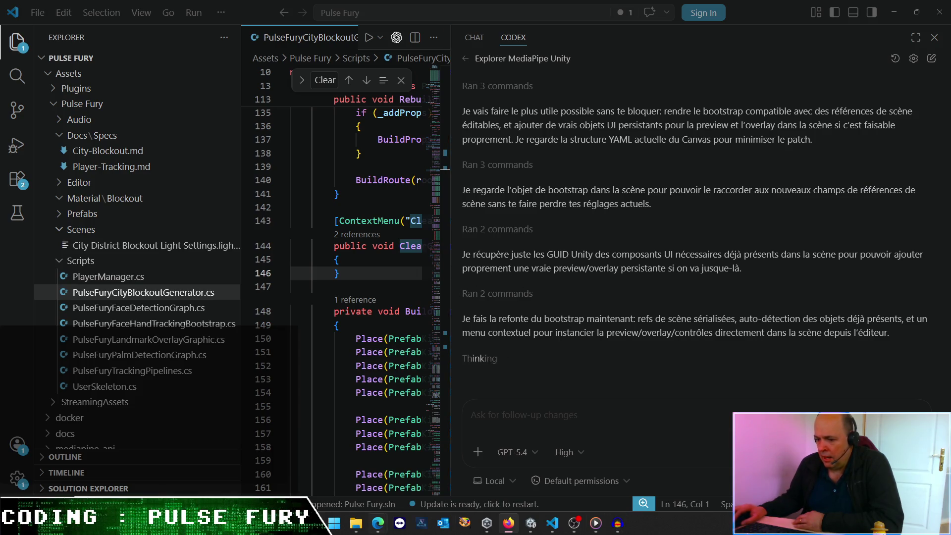
{"action": "mouse_move", "coordinate": [358, 523]}
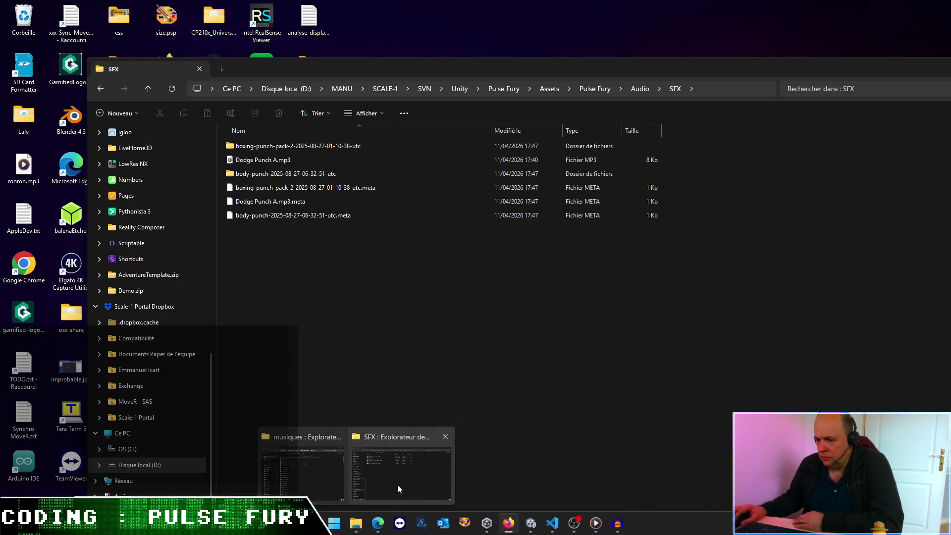
{"action": "left_click", "coordinate": [397, 485]}
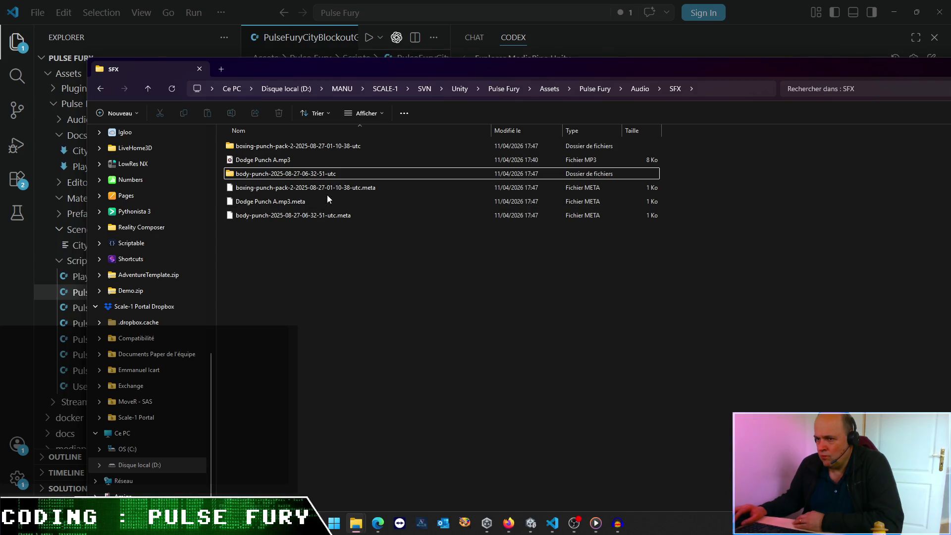
{"action": "double_click", "coordinate": [313, 171]}
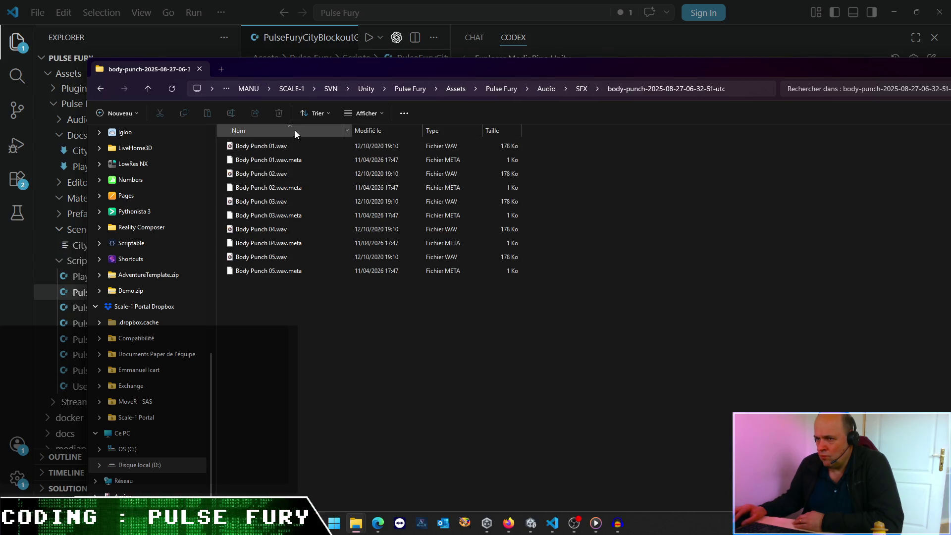
{"action": "left_click_drag", "start_coordinate": [350, 130], "coordinate": [488, 130]}
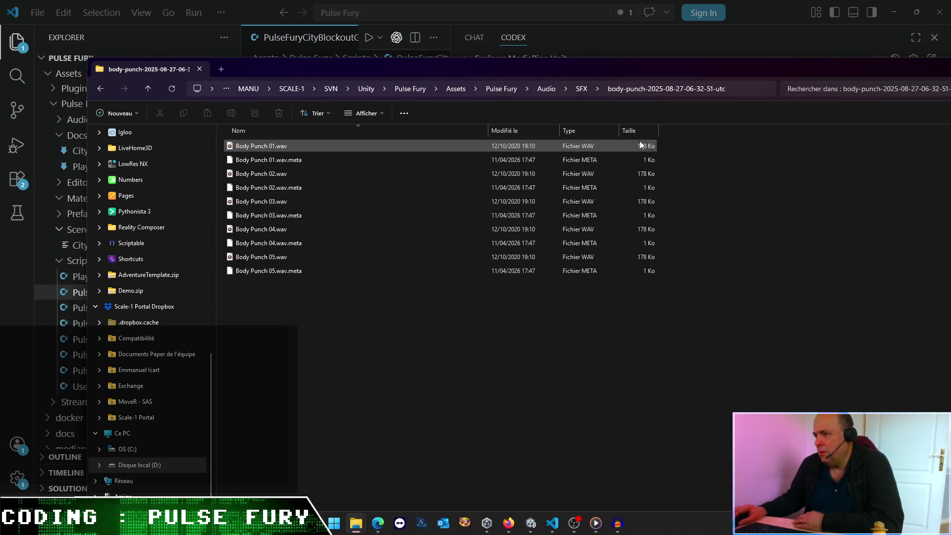
{"action": "left_click", "coordinate": [584, 88]}
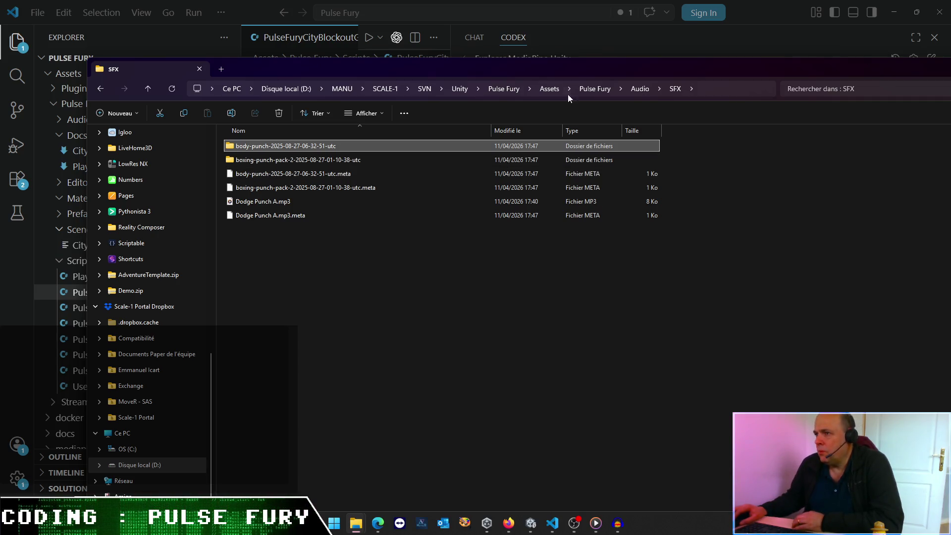
{"action": "left_click", "coordinate": [555, 31]}
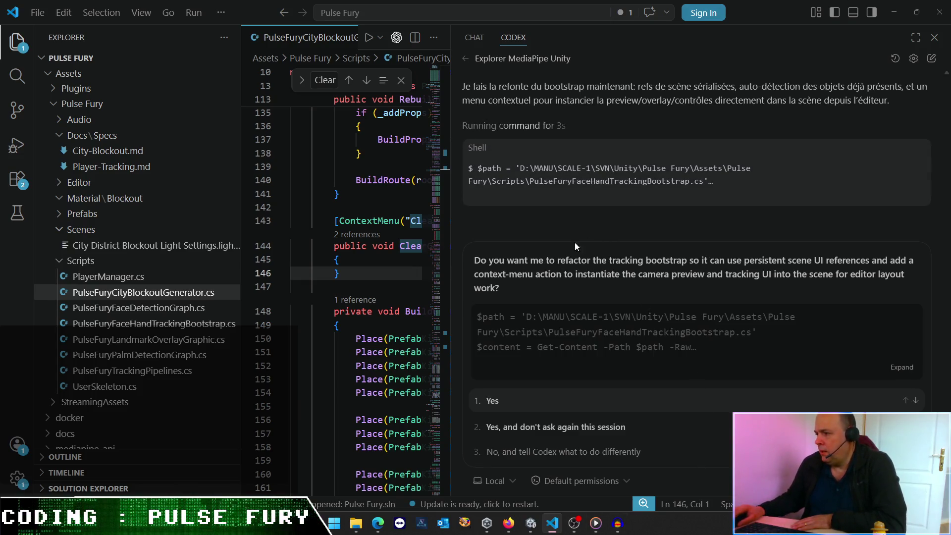
Step: Approve Codex's bootstrap refactor command, then start closing the Dodge Punch A audio project
{"action": "left_click", "coordinate": [560, 428]}
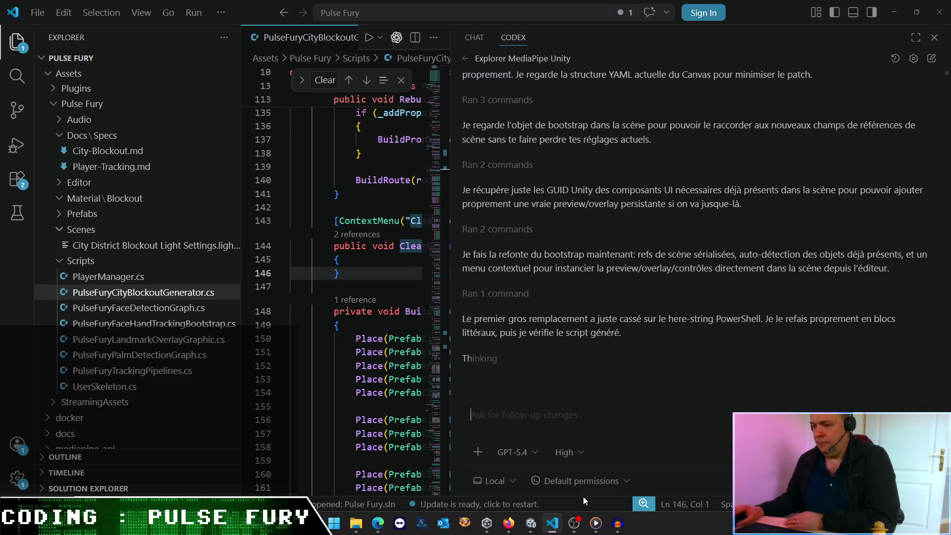
{"action": "mouse_move", "coordinate": [594, 529]}
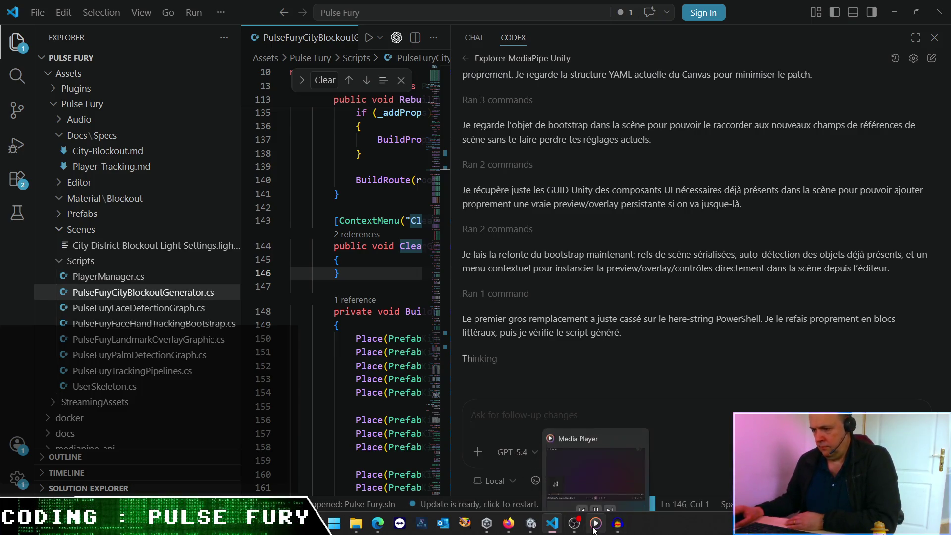
{"action": "left_click", "coordinate": [623, 529]}
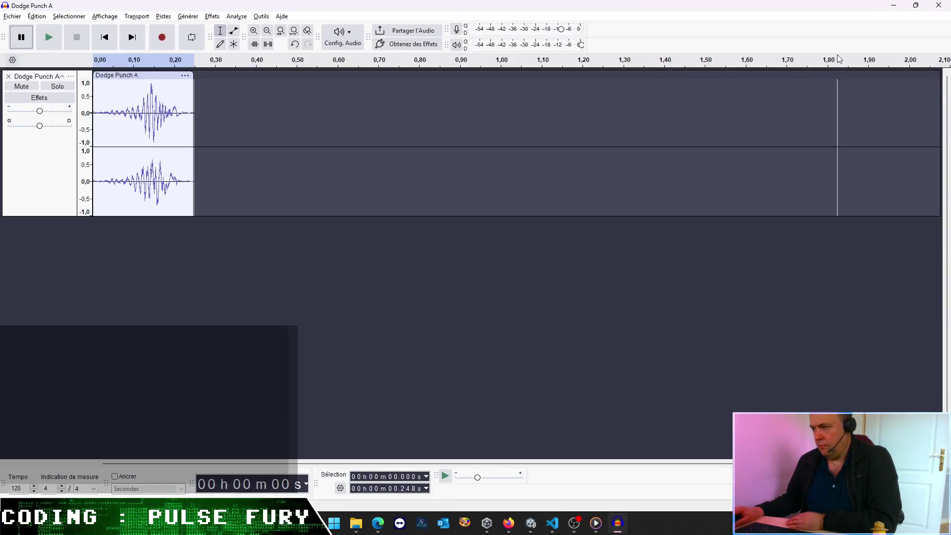
Step: Close Audacity's Dodge Punch A project, choosing Non to discard its changes
{"action": "left_click", "coordinate": [939, 5]}
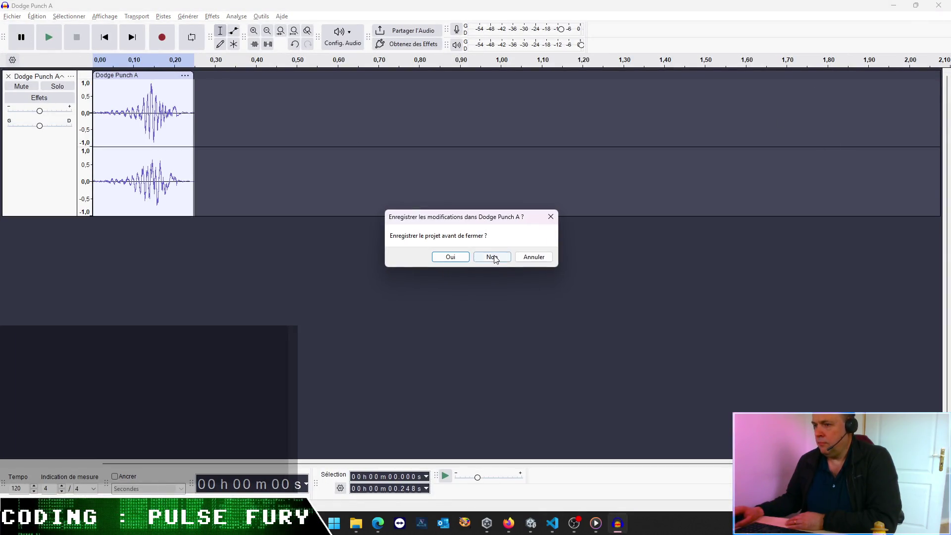
{"action": "left_click", "coordinate": [492, 257]}
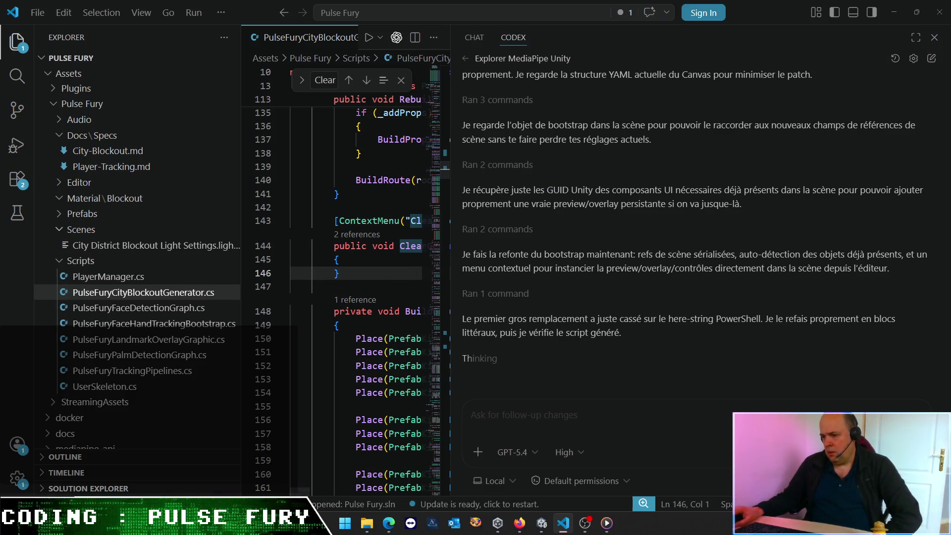
Step: Bring up the Edge window and search 'unity asset store' in a new tab
{"action": "mouse_move", "coordinate": [542, 522]}
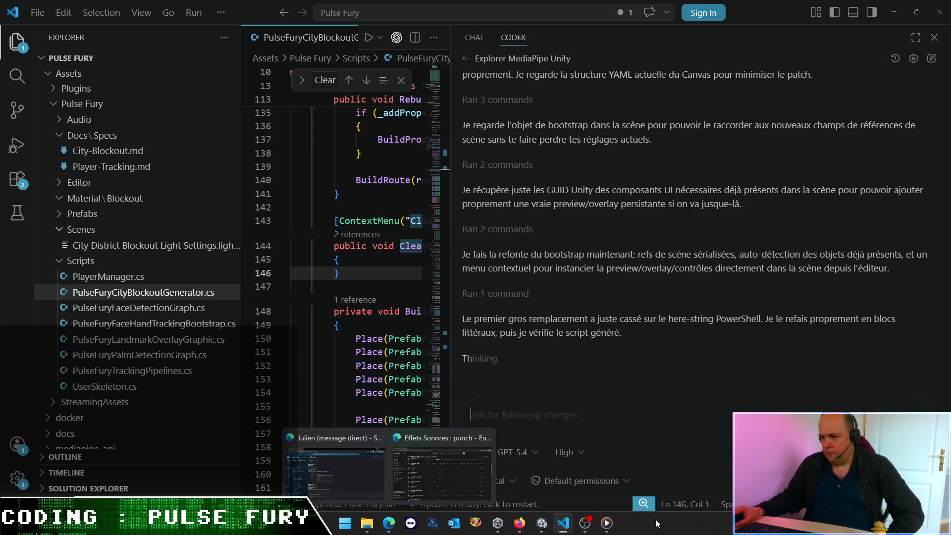
{"action": "mouse_move", "coordinate": [395, 525]}
{"action": "left_click", "coordinate": [441, 485]}
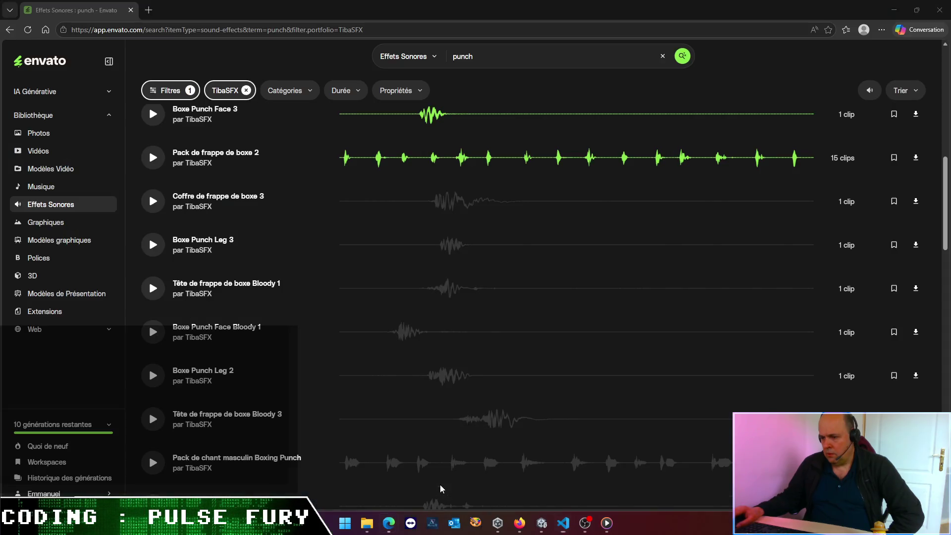
{"action": "left_click", "coordinate": [149, 10]}
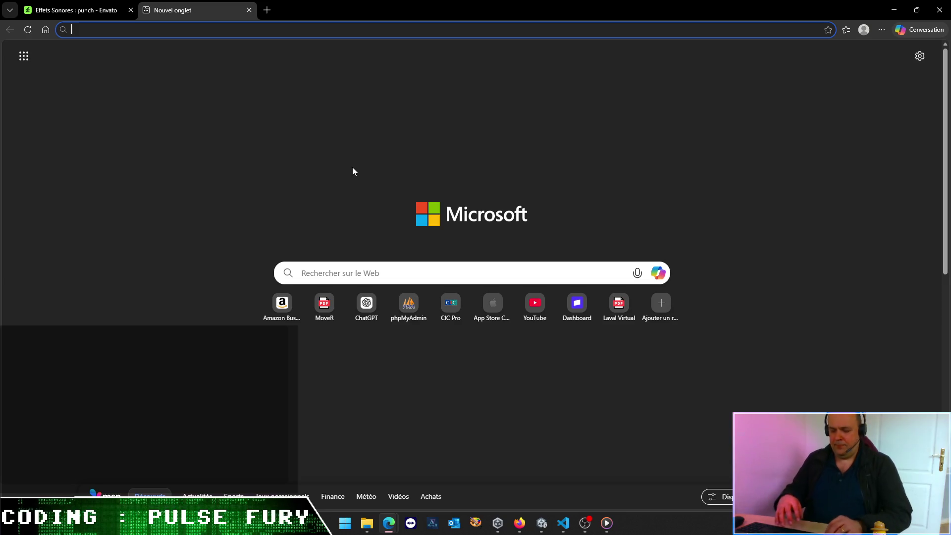
{"action": "type", "text": "unity"}
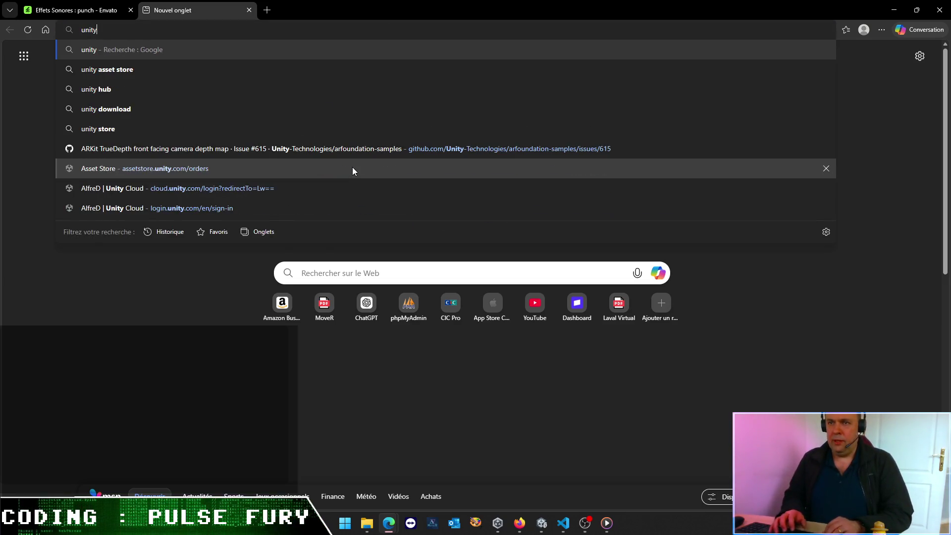
{"action": "type", "text": " asset store"}
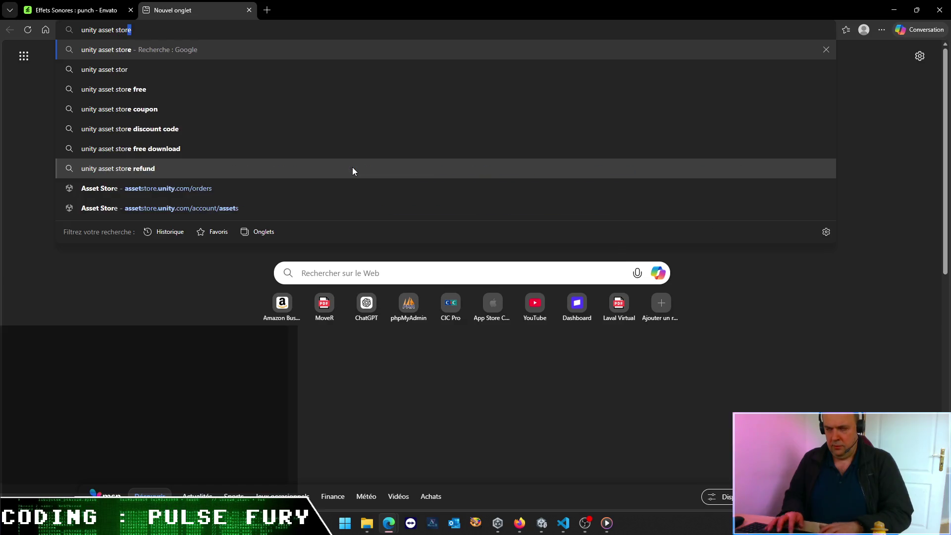
{"action": "key", "text": "Return"}
Step: Open the Unity Asset Store's 3D Characters listing and filter it to Humanoids
{"action": "left_click", "coordinate": [144, 188]}
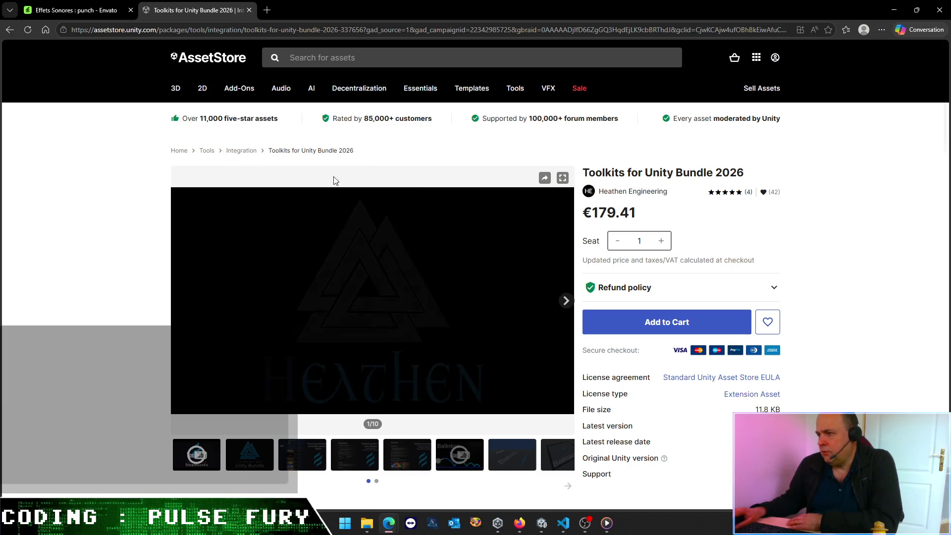
{"action": "mouse_move", "coordinate": [176, 89]}
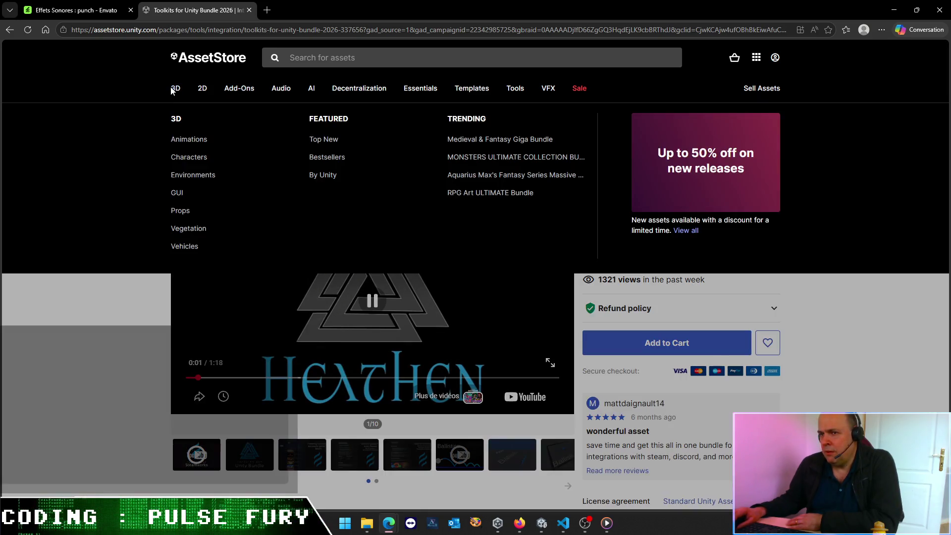
{"action": "left_click", "coordinate": [185, 160]}
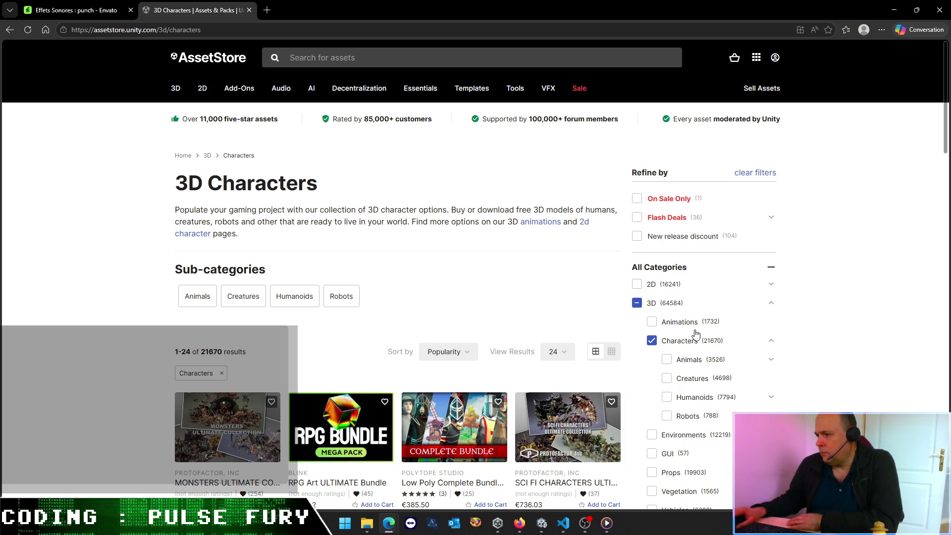
{"action": "scroll", "coordinate": [696, 334], "scroll_direction": "down", "scroll_amount": 2}
{"action": "left_click", "coordinate": [666, 299]}
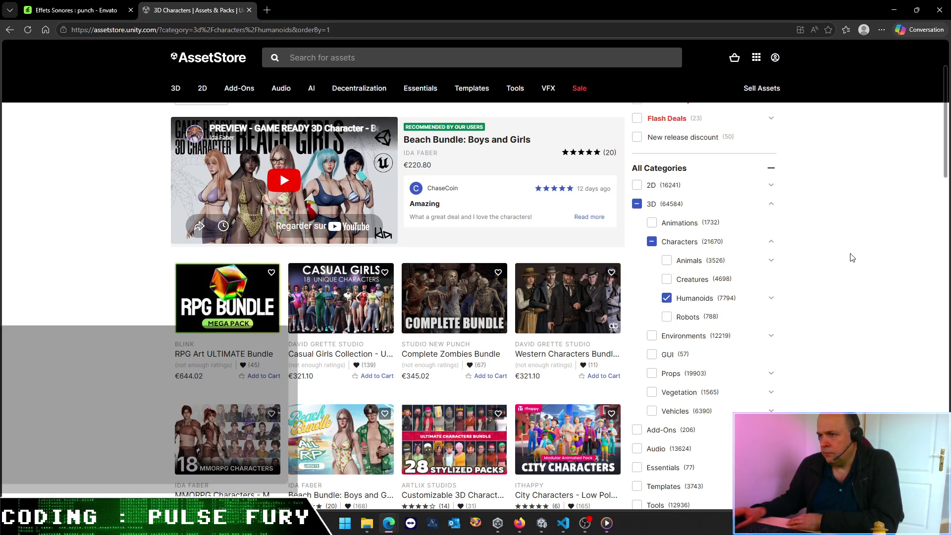
Step: Browse the 7794 Humanoid character results in the grid
{"action": "scroll", "coordinate": [827, 255], "scroll_direction": "down", "scroll_amount": 3}
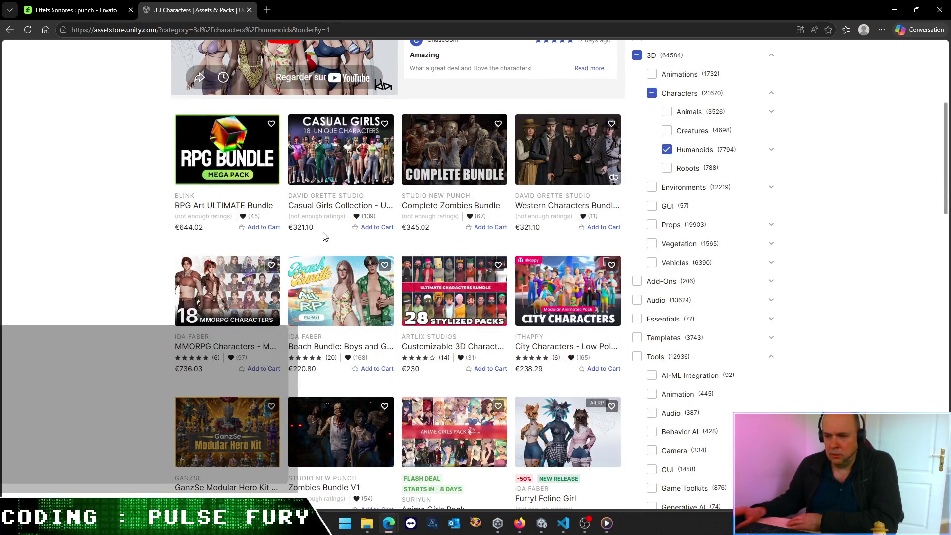
{"action": "scroll", "coordinate": [127, 350], "scroll_direction": "down", "scroll_amount": 2}
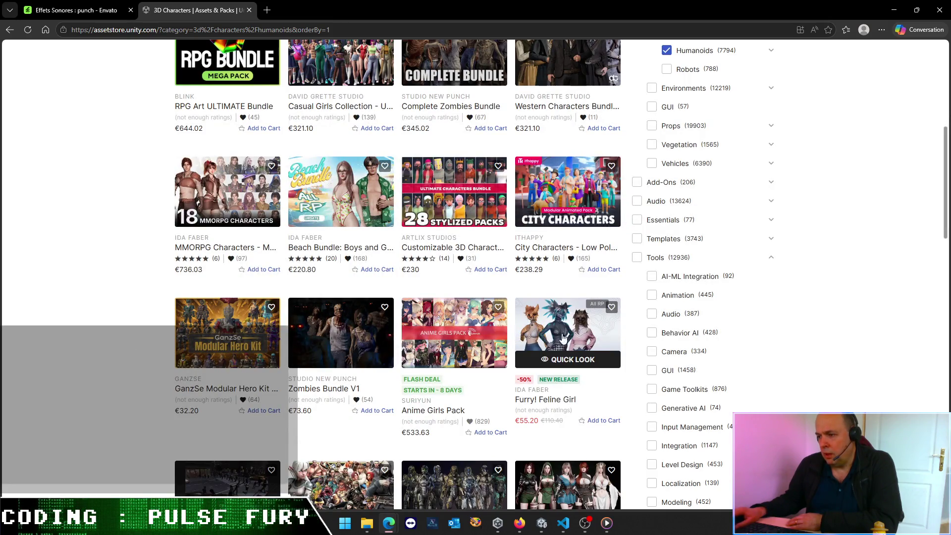
{"action": "scroll", "coordinate": [551, 260], "scroll_direction": "down", "scroll_amount": 2}
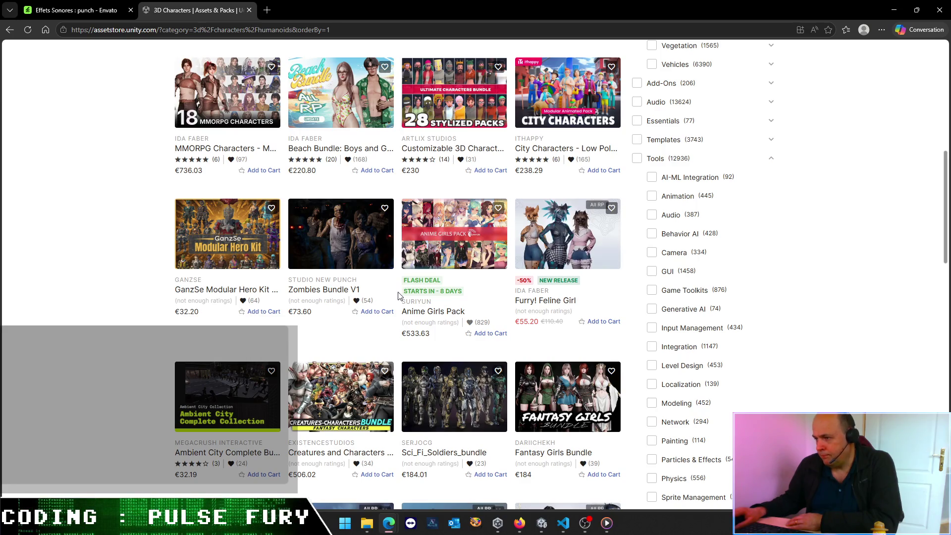
{"action": "scroll", "coordinate": [335, 325], "scroll_direction": "down", "scroll_amount": 3}
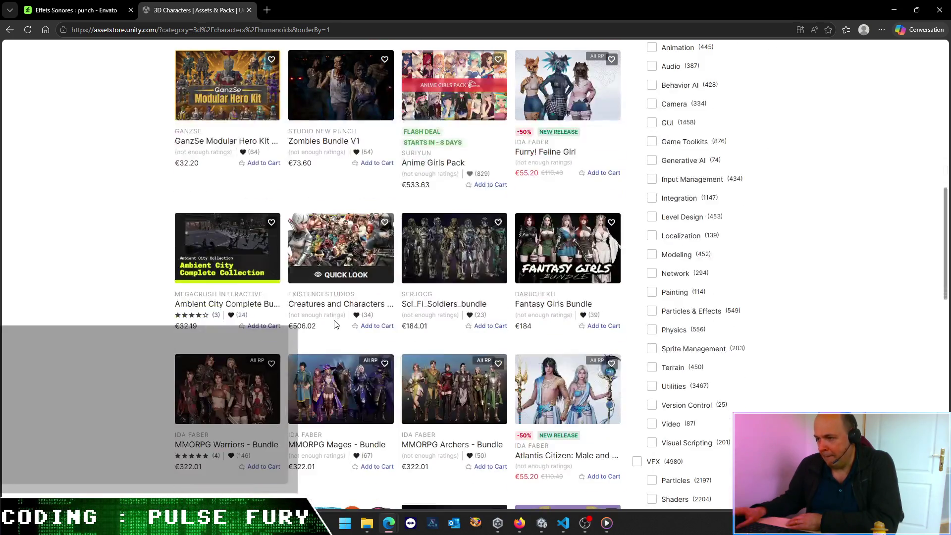
{"action": "scroll", "coordinate": [334, 325], "scroll_direction": "down", "scroll_amount": 3}
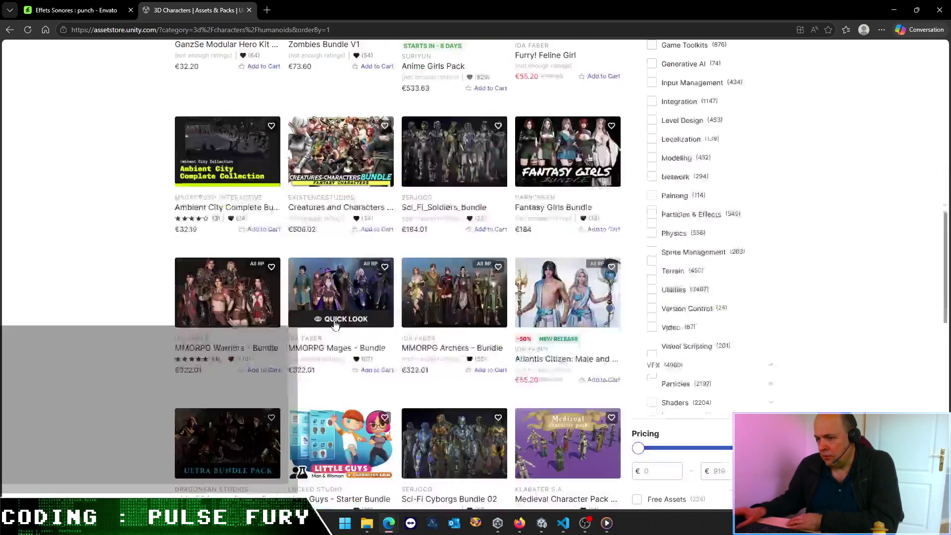
{"action": "scroll", "coordinate": [334, 324], "scroll_direction": "down", "scroll_amount": 2}
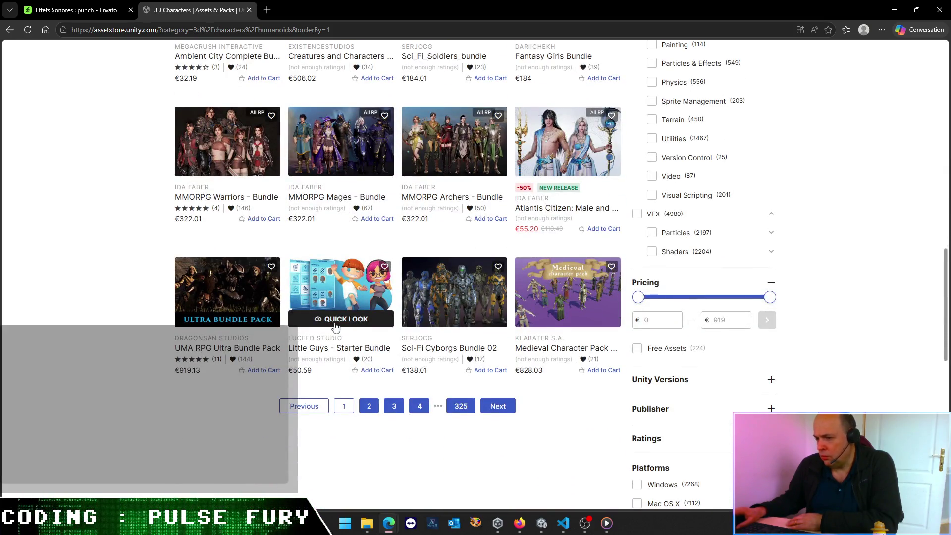
{"action": "left_click", "coordinate": [490, 406]}
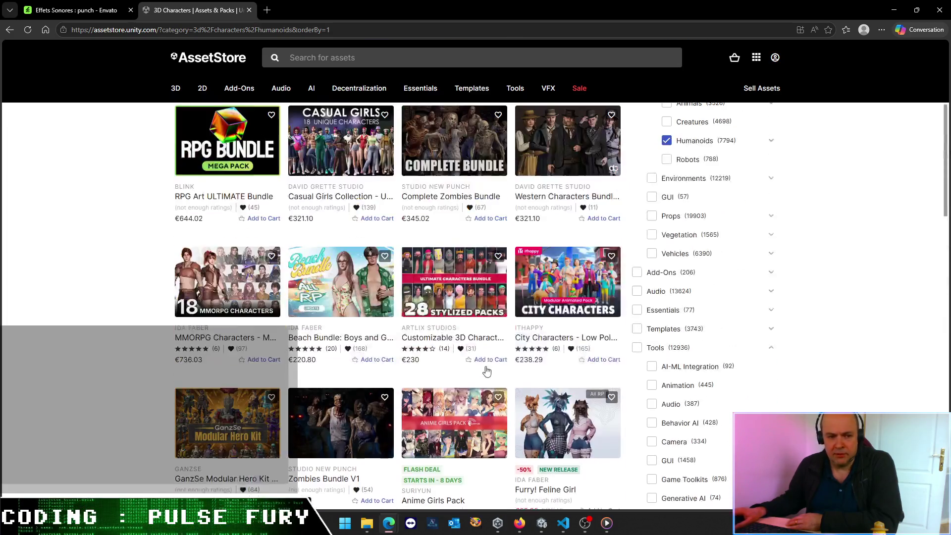
{"action": "scroll", "coordinate": [475, 307], "scroll_direction": "up", "scroll_amount": 5}
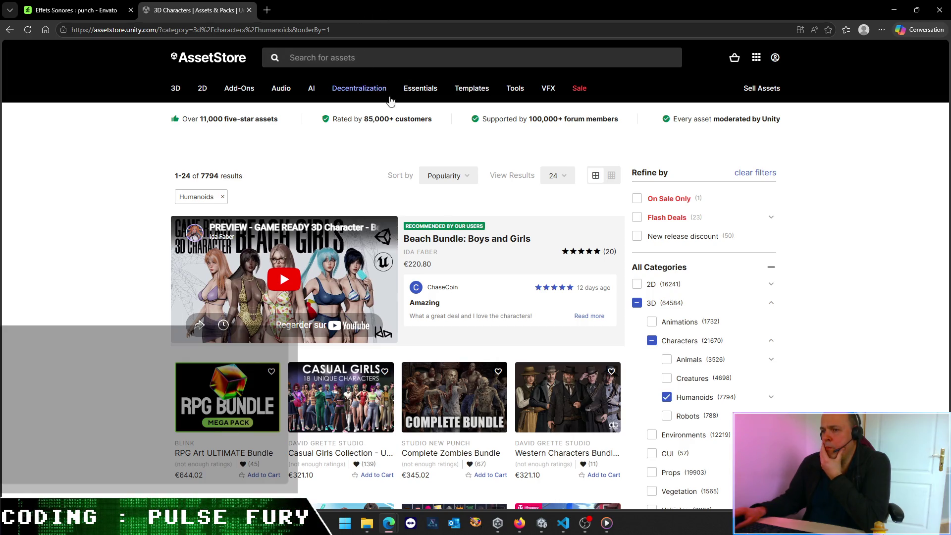
{"action": "scroll", "coordinate": [741, 302], "scroll_direction": "down", "scroll_amount": 10}
{"action": "scroll", "coordinate": [697, 335], "scroll_direction": "down", "scroll_amount": 10}
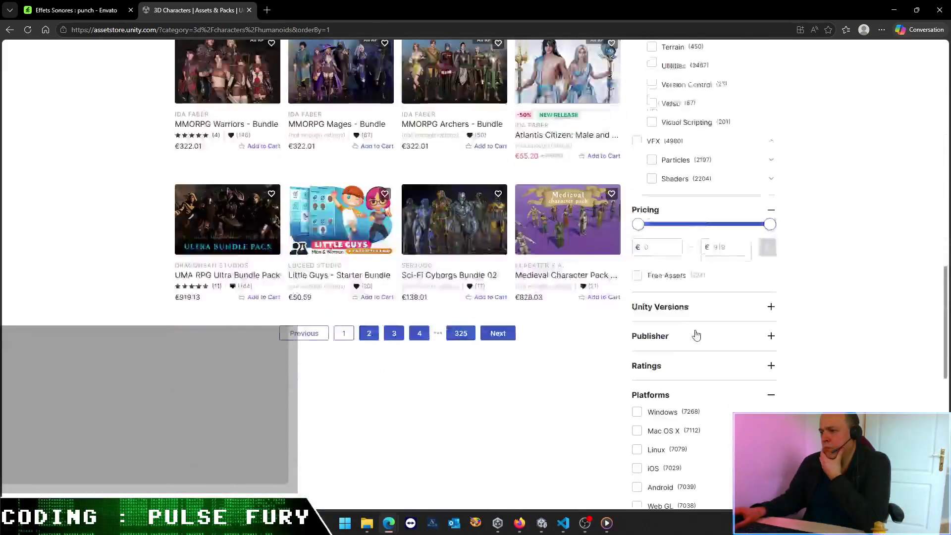
{"action": "scroll", "coordinate": [696, 335], "scroll_direction": "up", "scroll_amount": 3}
{"action": "scroll", "coordinate": [696, 335], "scroll_direction": "up", "scroll_amount": 15}
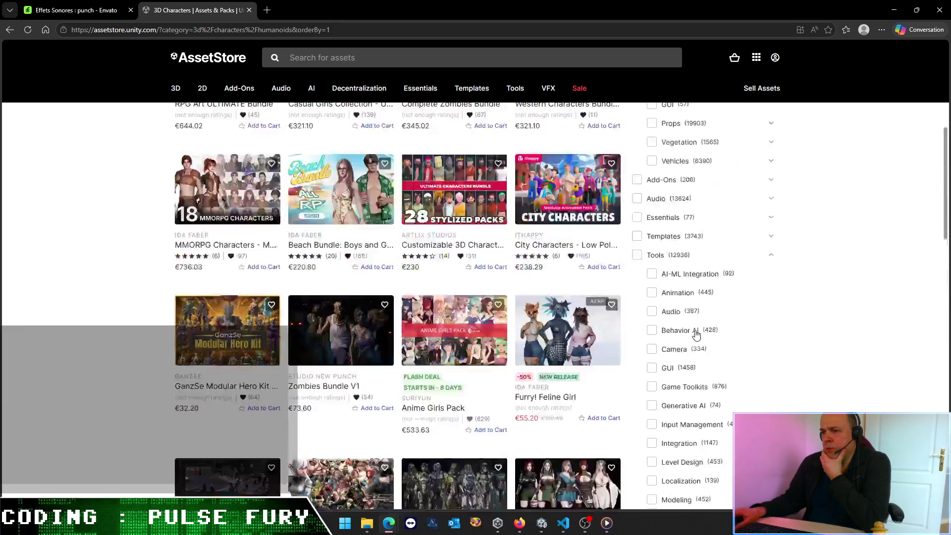
{"action": "left_click", "coordinate": [372, 59]}
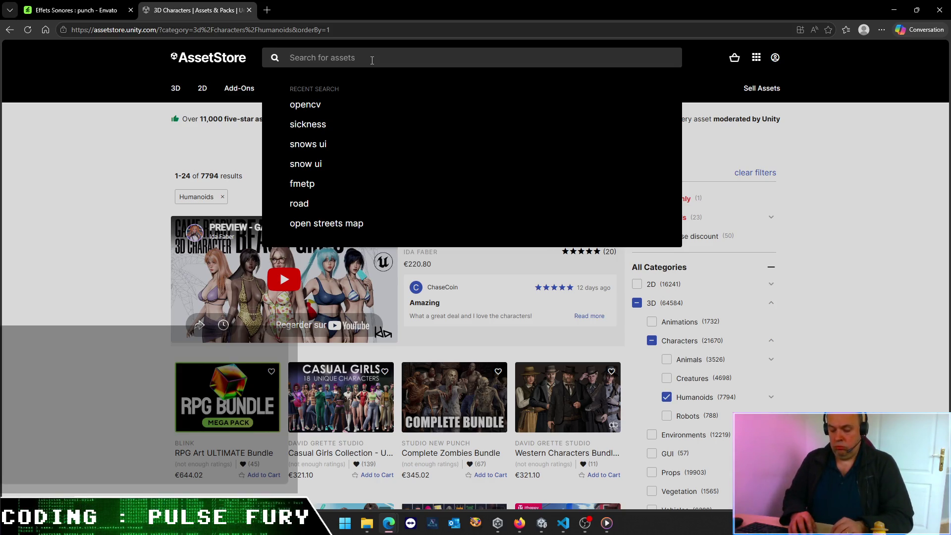
Step: Search the Asset Store for 'guy' and narrow it to 3D > Characters > Humanoids > Humans
{"action": "type", "text": "guy$"}
{"action": "key", "text": "BackSpace"}
{"action": "key", "text": "Return"}
{"action": "mouse_move", "coordinate": [394, 112]}
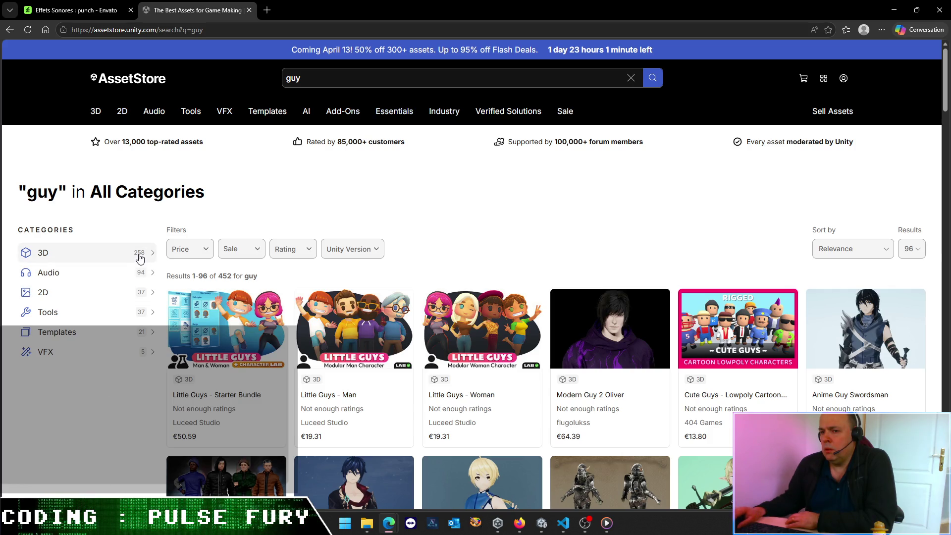
{"action": "left_click", "coordinate": [142, 254]}
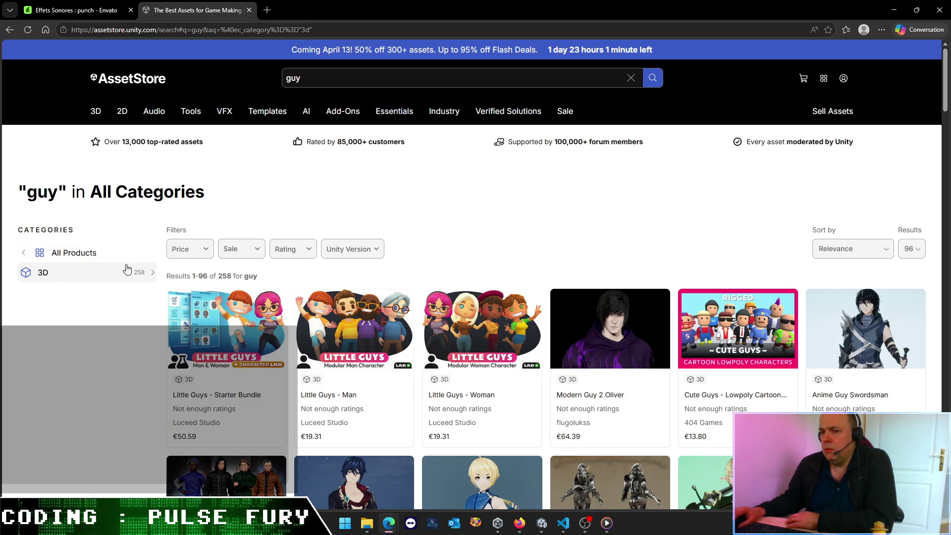
{"action": "left_click", "coordinate": [152, 276]}
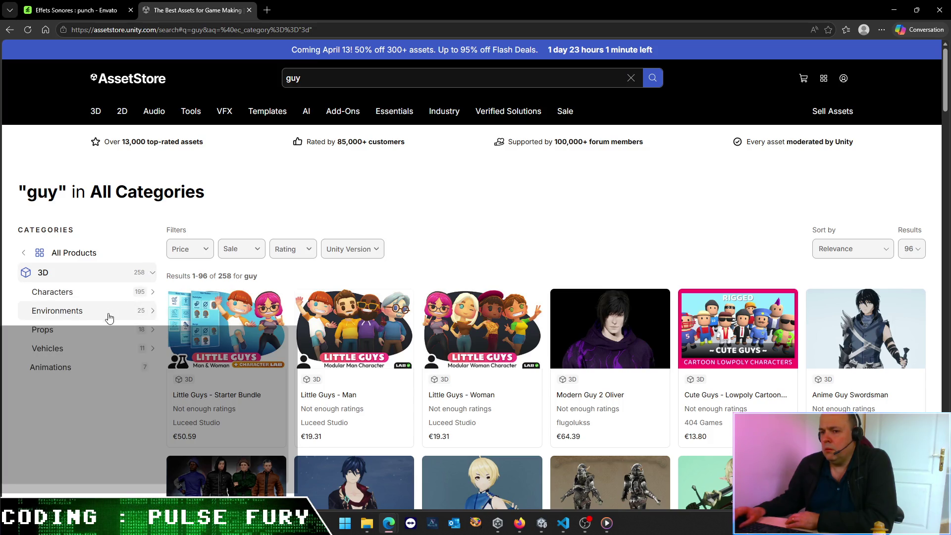
{"action": "left_click", "coordinate": [98, 295]}
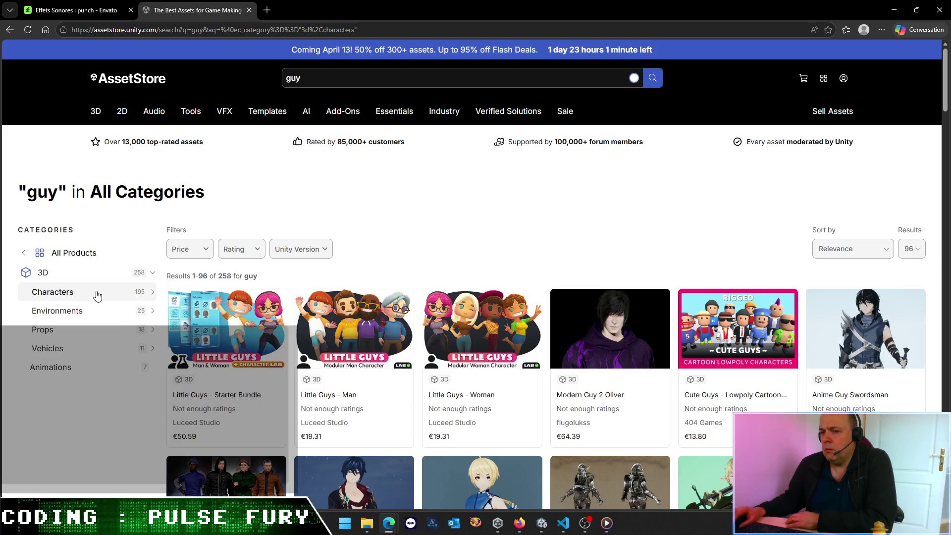
{"action": "left_click", "coordinate": [153, 294]}
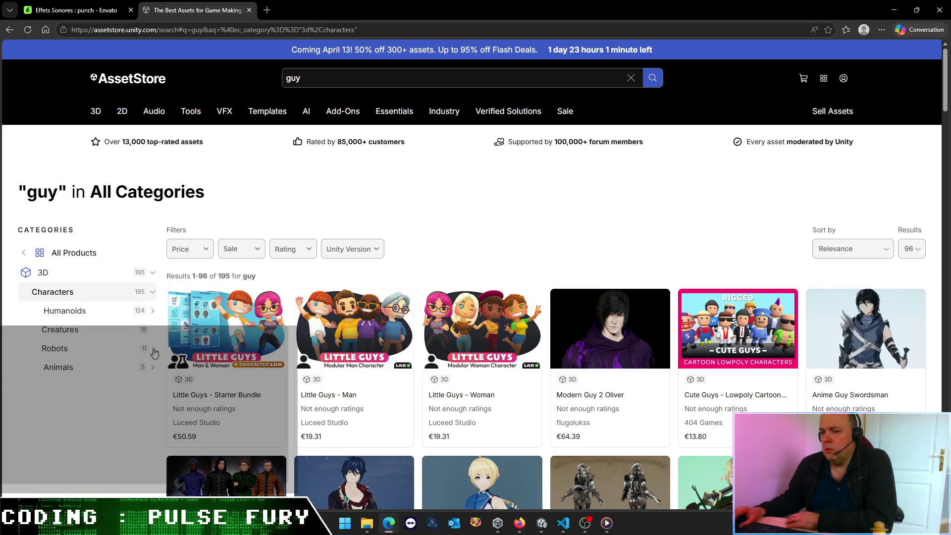
{"action": "left_click", "coordinate": [153, 311]}
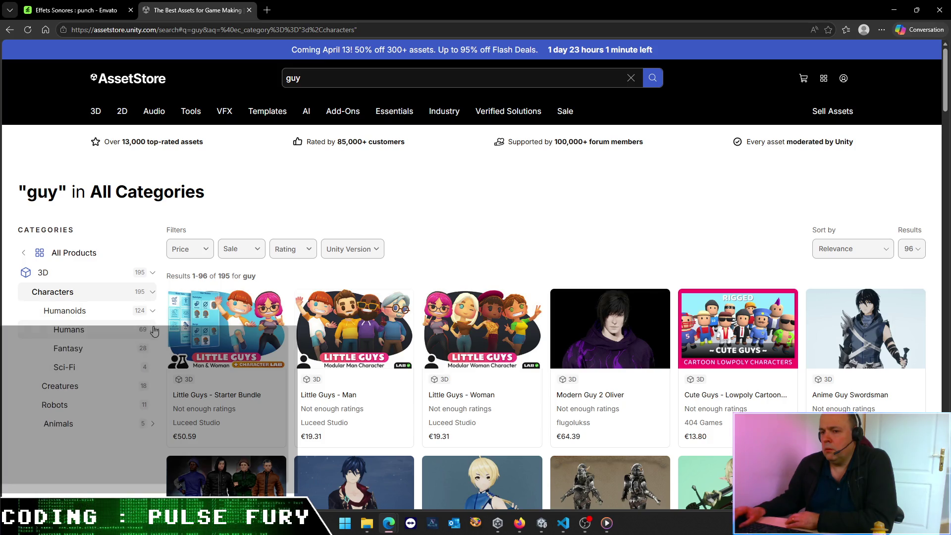
{"action": "left_click", "coordinate": [143, 333]}
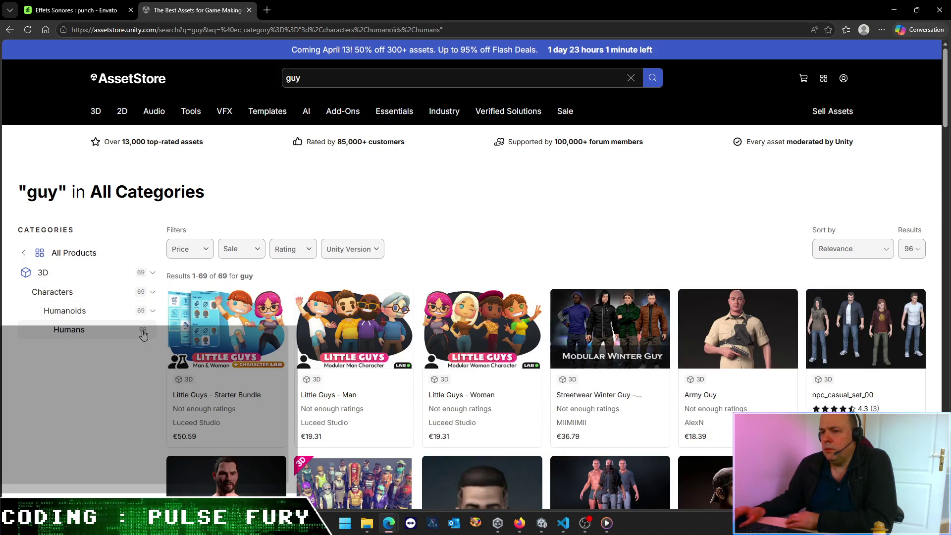
Step: Scroll the 69 Humans results and open a Little Guys product in a new tab
{"action": "scroll", "coordinate": [474, 269], "scroll_direction": "down", "scroll_amount": 3}
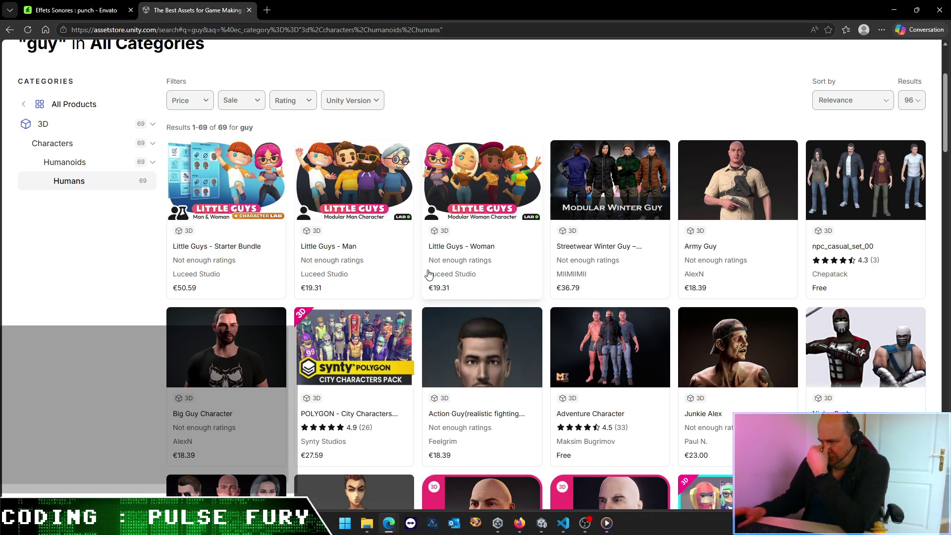
{"action": "scroll", "coordinate": [430, 274], "scroll_direction": "down", "scroll_amount": 3}
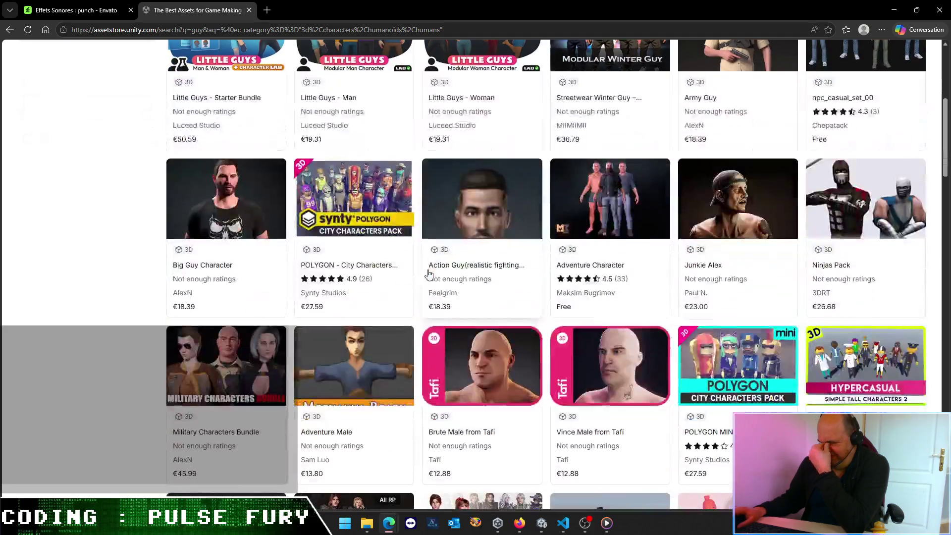
{"action": "scroll", "coordinate": [429, 274], "scroll_direction": "down", "scroll_amount": 2}
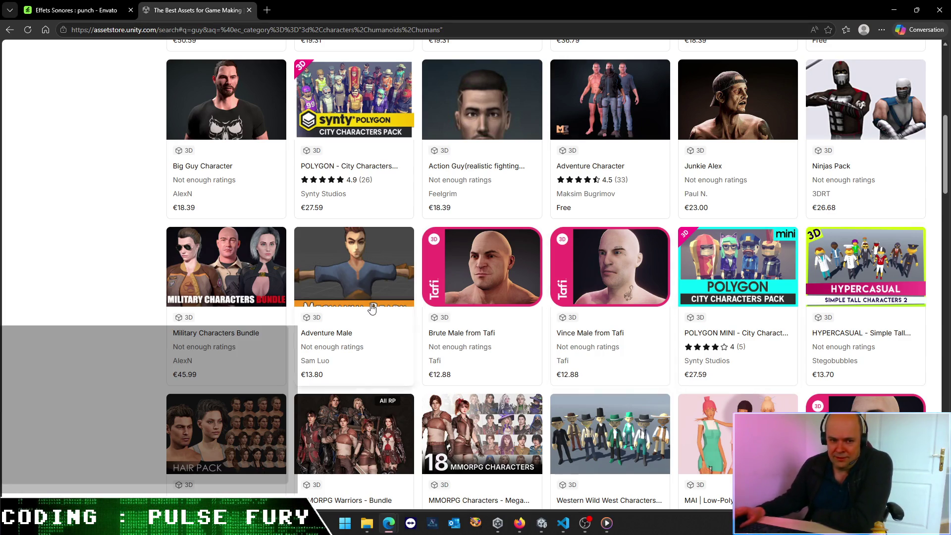
{"action": "scroll", "coordinate": [619, 297], "scroll_direction": "down", "scroll_amount": 6}
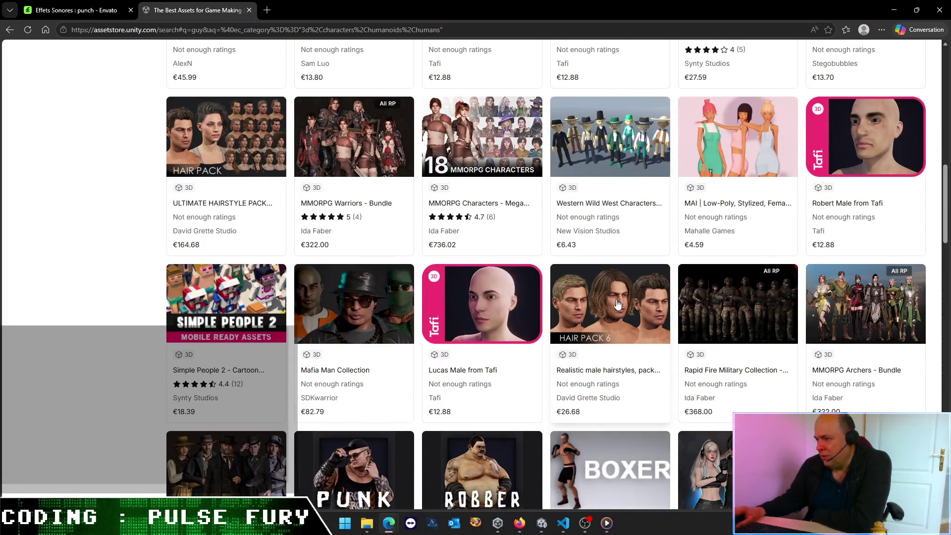
{"action": "scroll", "coordinate": [604, 303], "scroll_direction": "down", "scroll_amount": 4}
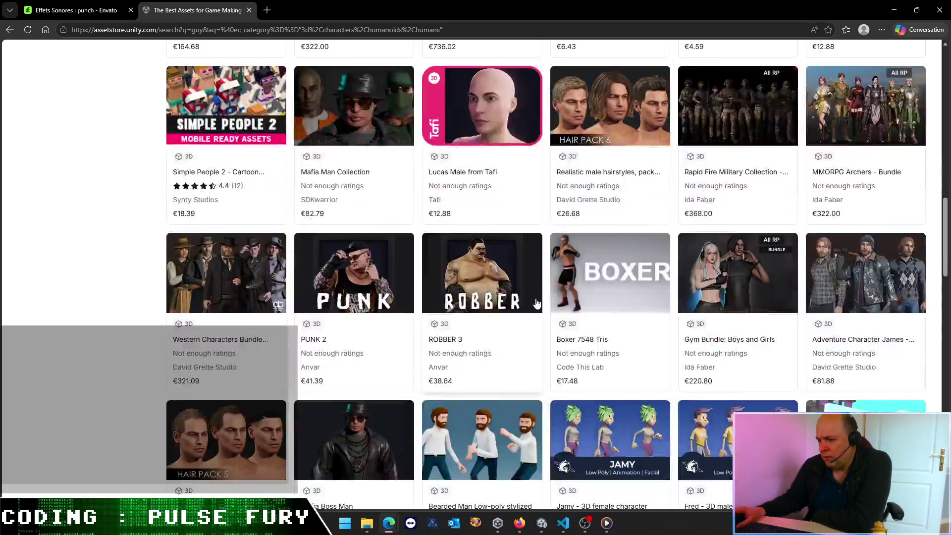
{"action": "scroll", "coordinate": [626, 279], "scroll_direction": "down", "scroll_amount": 3}
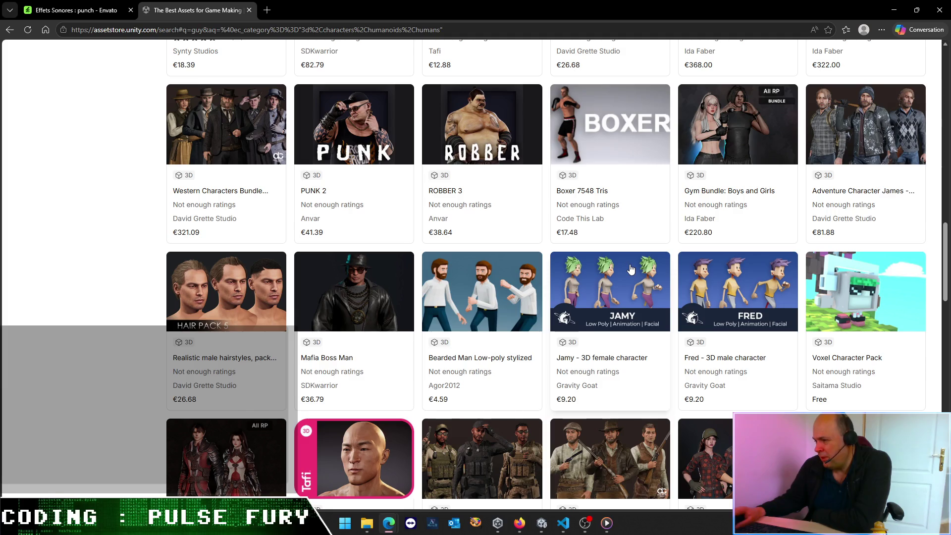
{"action": "scroll", "coordinate": [623, 275], "scroll_direction": "down", "scroll_amount": 3}
{"action": "scroll", "coordinate": [622, 276], "scroll_direction": "up", "scroll_amount": 20}
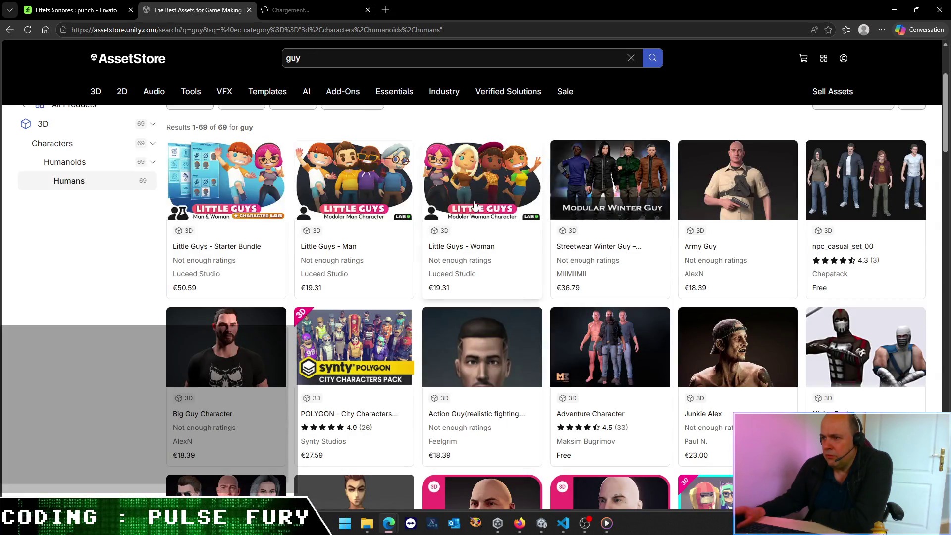
{"action": "middle_click", "coordinate": [474, 178]}
Step: On the Little Guys - Man page, try the 3D+2D and red wireframe previews, then revert
{"action": "left_click", "coordinate": [326, 12]}
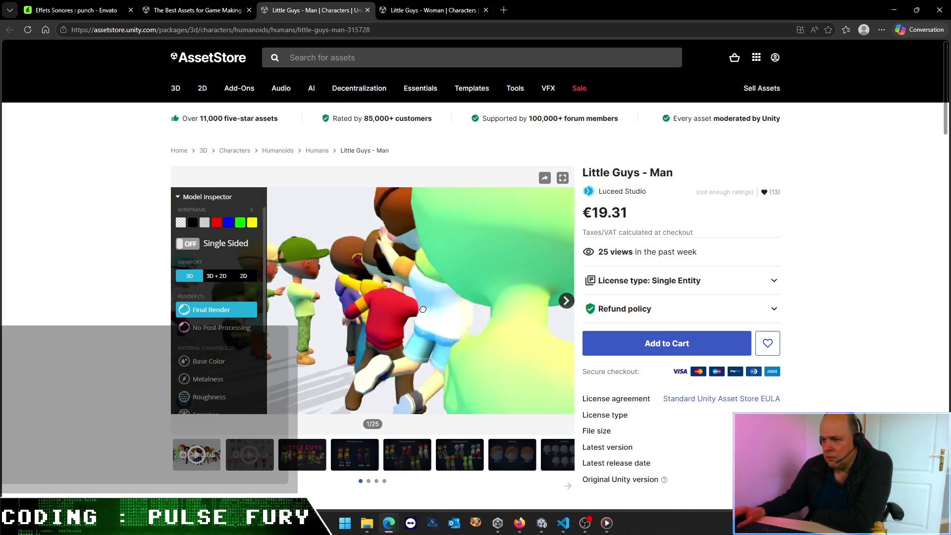
{"action": "left_click", "coordinate": [213, 279]}
{"action": "left_click", "coordinate": [189, 278]}
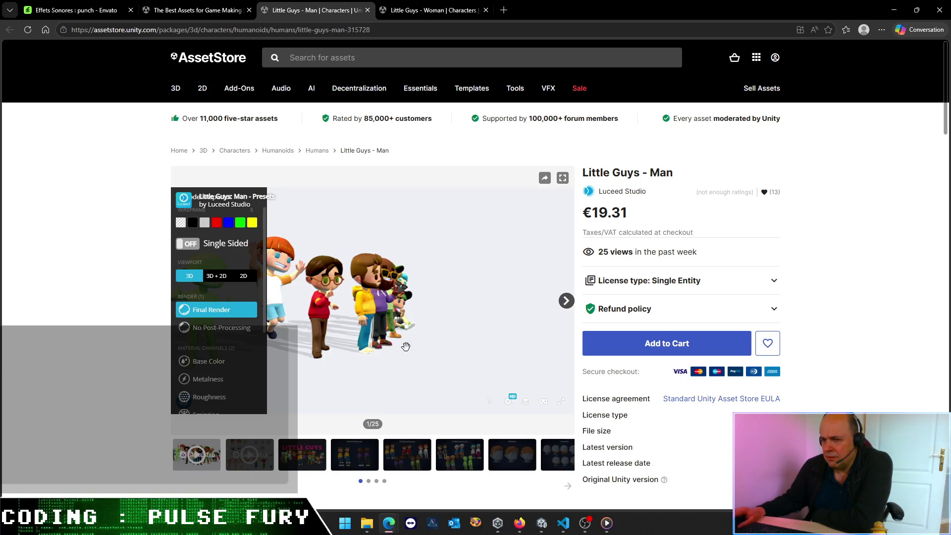
{"action": "left_click", "coordinate": [217, 224]}
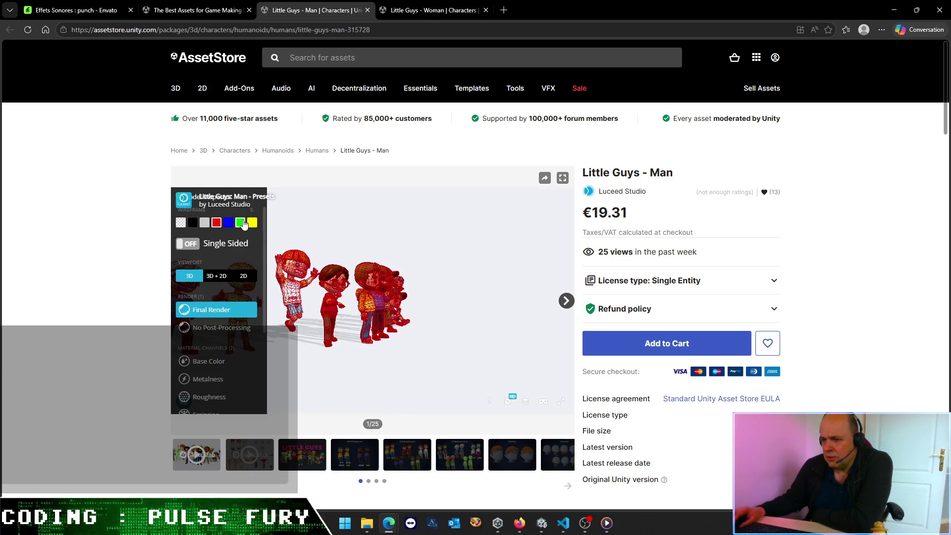
{"action": "left_click", "coordinate": [185, 224]}
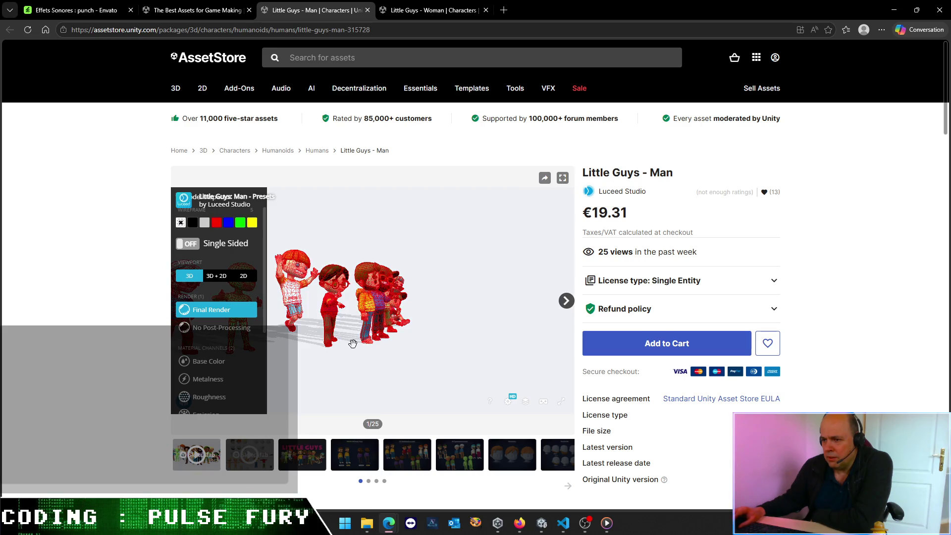
Step: Read the description, highlighting the Humanoid rig feature, then return to the top
{"action": "scroll", "coordinate": [141, 469], "scroll_direction": "down", "scroll_amount": 12}
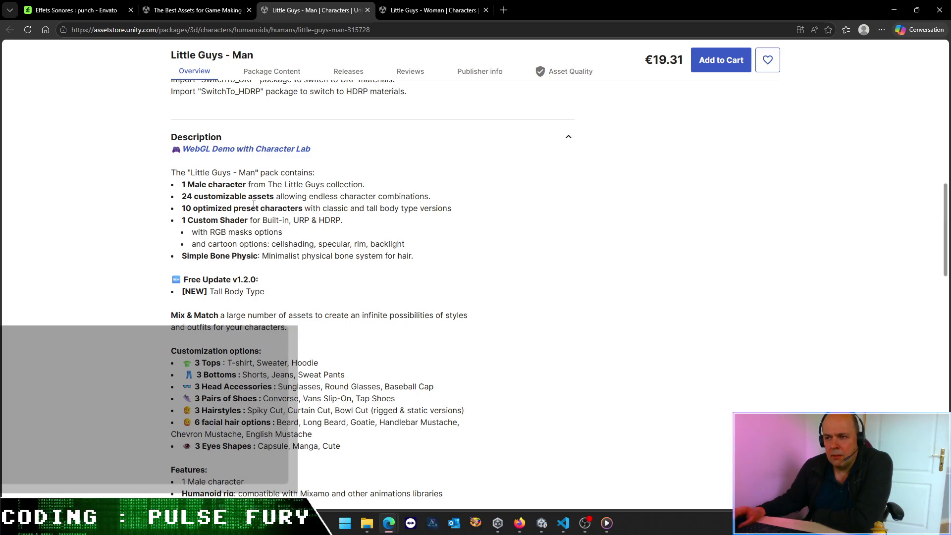
{"action": "scroll", "coordinate": [230, 296], "scroll_direction": "down", "scroll_amount": 3}
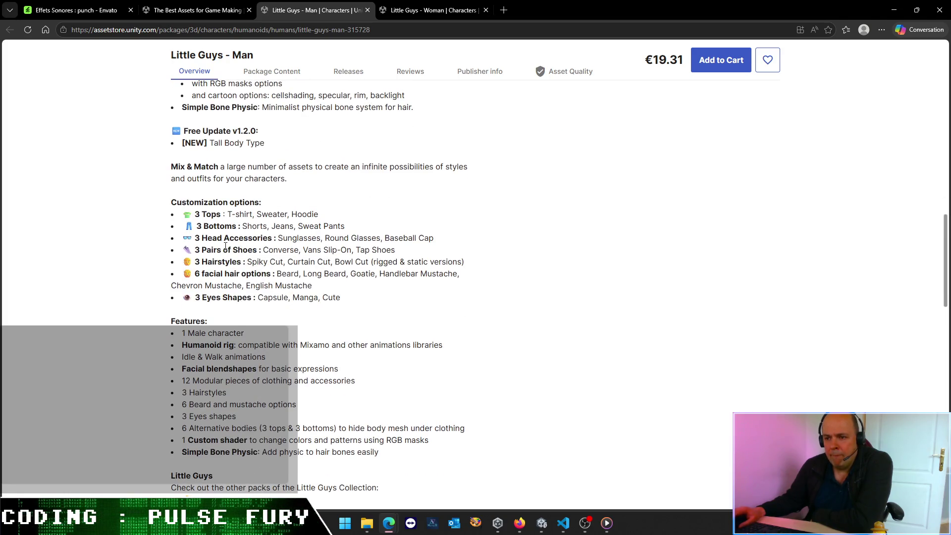
{"action": "scroll", "coordinate": [226, 246], "scroll_direction": "down", "scroll_amount": 2}
{"action": "mouse_move", "coordinate": [188, 246]}
{"action": "left_mouse_down"}
{"action": "mouse_move", "coordinate": [248, 243]}
{"action": "mouse_move", "coordinate": [272, 306]}
{"action": "mouse_move", "coordinate": [352, 362]}
{"action": "mouse_move", "coordinate": [277, 329]}
{"action": "left_mouse_up"}
{"action": "left_click", "coordinate": [417, 263]}
{"action": "scroll", "coordinate": [416, 263], "scroll_direction": "up", "scroll_amount": 12}
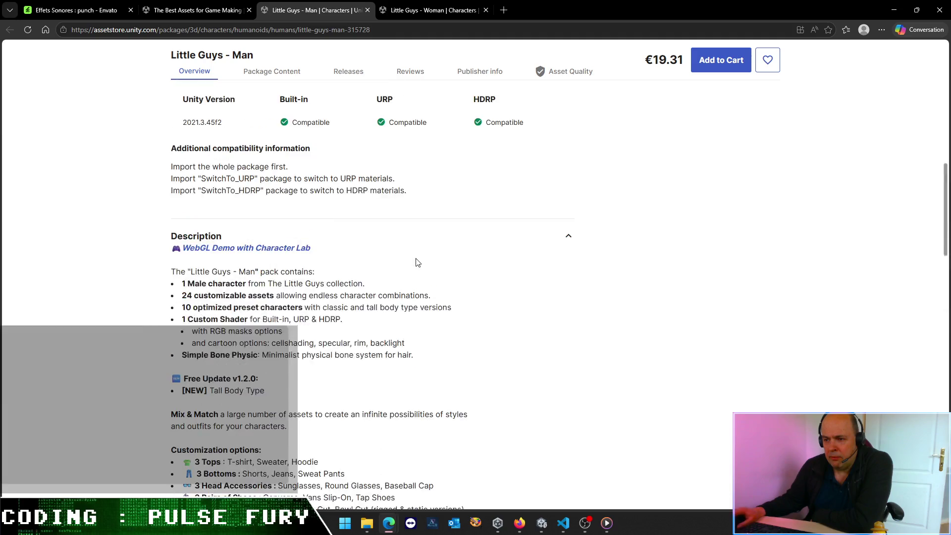
{"action": "scroll", "coordinate": [417, 263], "scroll_direction": "up", "scroll_amount": 5}
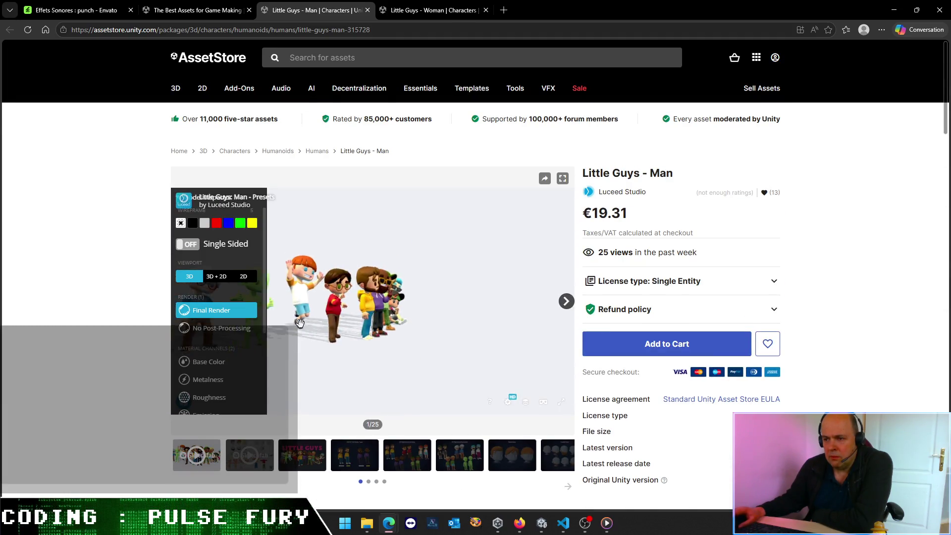
Step: Load the gallery's interactive showroom model and rotate it to inspect the character
{"action": "scroll", "coordinate": [223, 356], "scroll_direction": "down", "scroll_amount": 2}
{"action": "scroll", "coordinate": [232, 347], "scroll_direction": "up", "scroll_amount": 3}
{"action": "scroll", "coordinate": [235, 346], "scroll_direction": "down", "scroll_amount": 3}
{"action": "scroll", "coordinate": [218, 339], "scroll_direction": "up", "scroll_amount": 4}
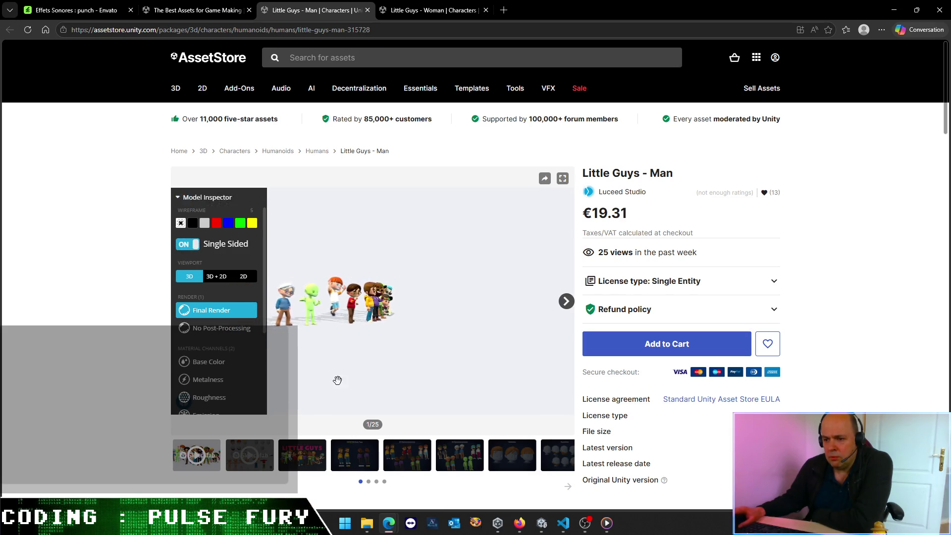
{"action": "left_click", "coordinate": [255, 460]}
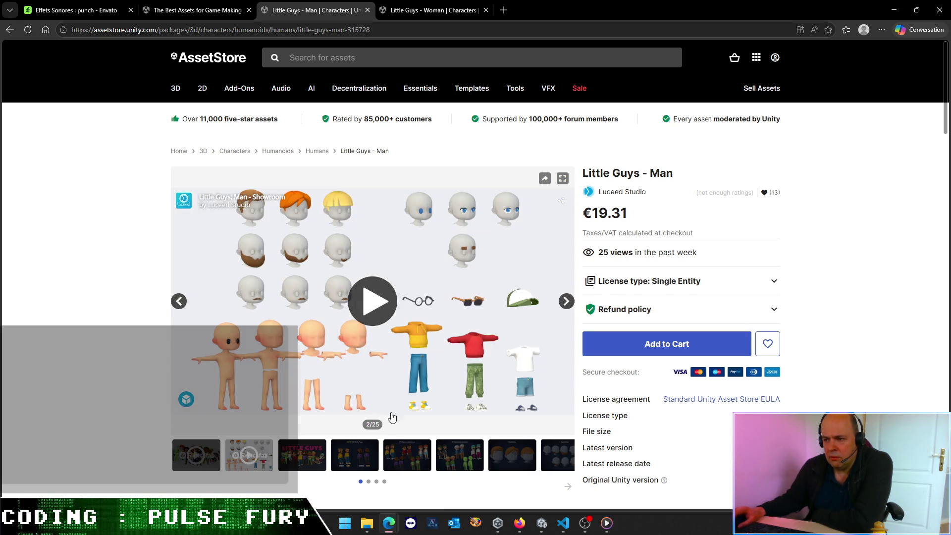
{"action": "left_click", "coordinate": [367, 298]}
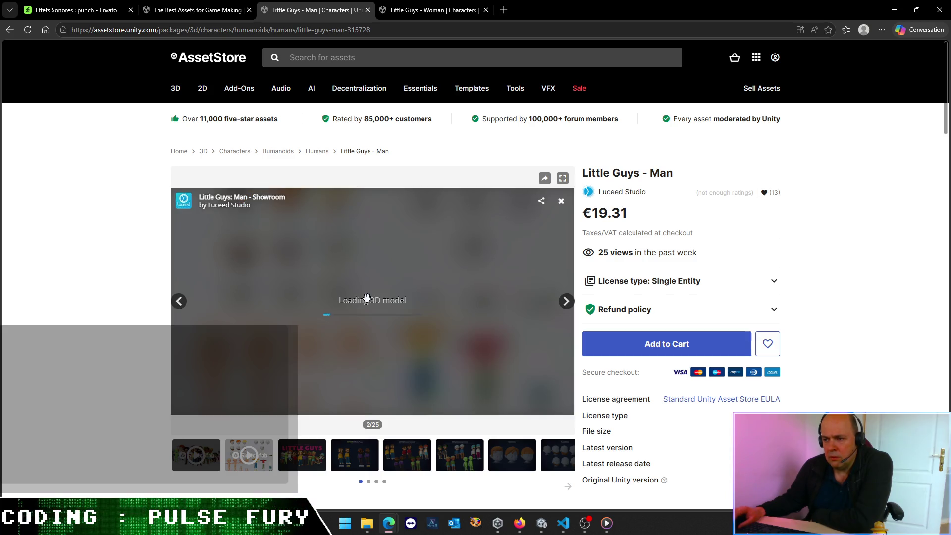
{"action": "mouse_move", "coordinate": [392, 317]}
{"action": "left_mouse_down"}
{"action": "mouse_move", "coordinate": [332, 283]}
{"action": "mouse_move", "coordinate": [378, 255]}
{"action": "mouse_move", "coordinate": [378, 311]}
{"action": "left_mouse_up"}
{"action": "scroll", "coordinate": [378, 310], "scroll_direction": "down", "scroll_amount": 5}
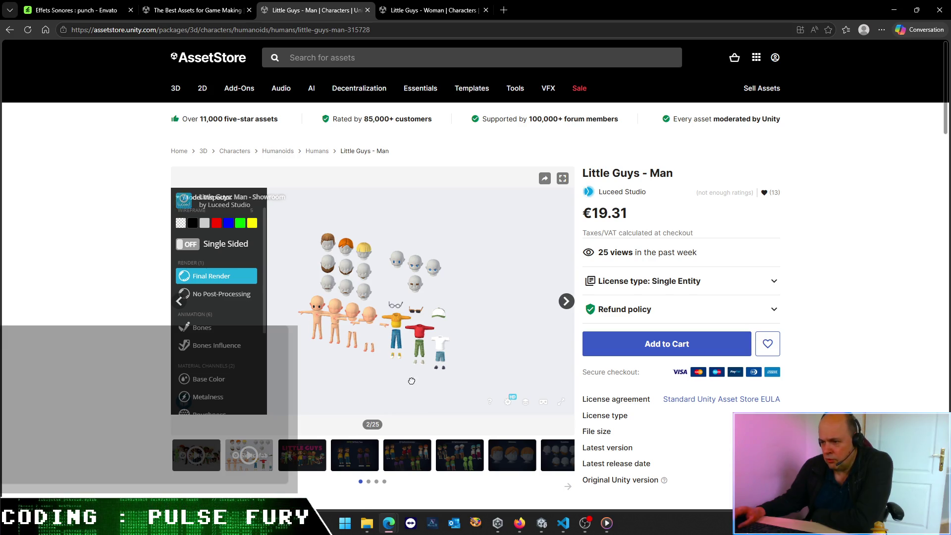
{"action": "left_click_drag", "start_coordinate": [421, 380], "coordinate": [488, 356]}
{"action": "key", "text": "alt+Tab"}
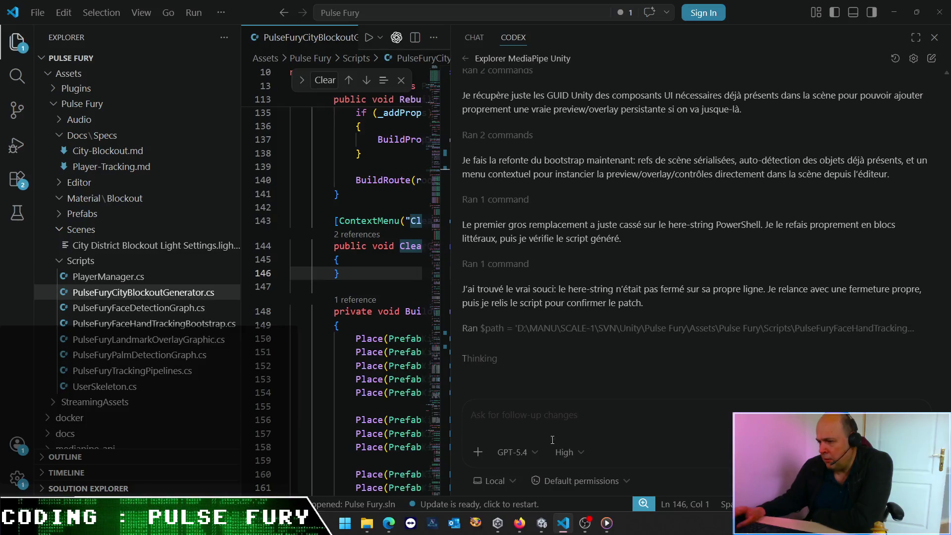
{"action": "mouse_move", "coordinate": [389, 523]}
{"action": "left_click", "coordinate": [337, 471]}
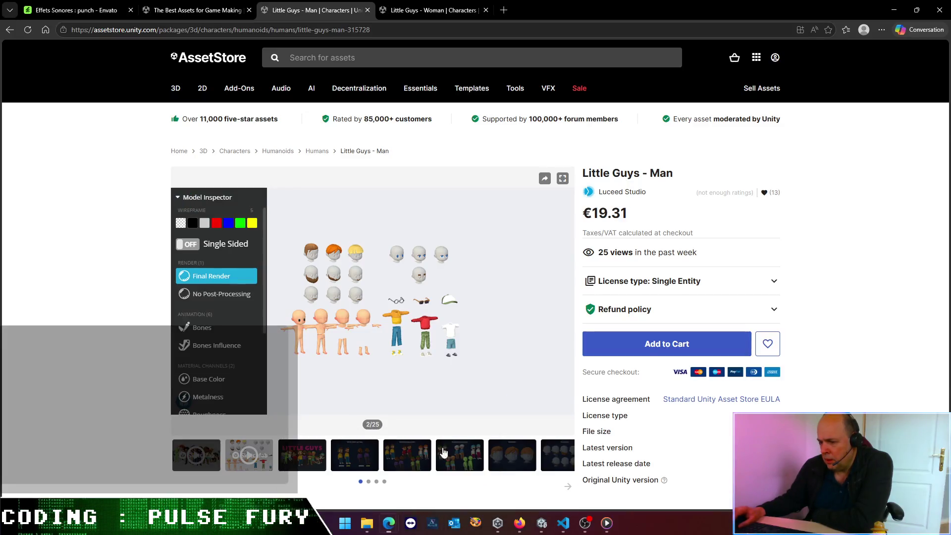
{"action": "mouse_move", "coordinate": [392, 297]}
{"action": "left_mouse_down"}
{"action": "mouse_move", "coordinate": [374, 382]}
{"action": "mouse_move", "coordinate": [356, 389]}
{"action": "left_mouse_up"}
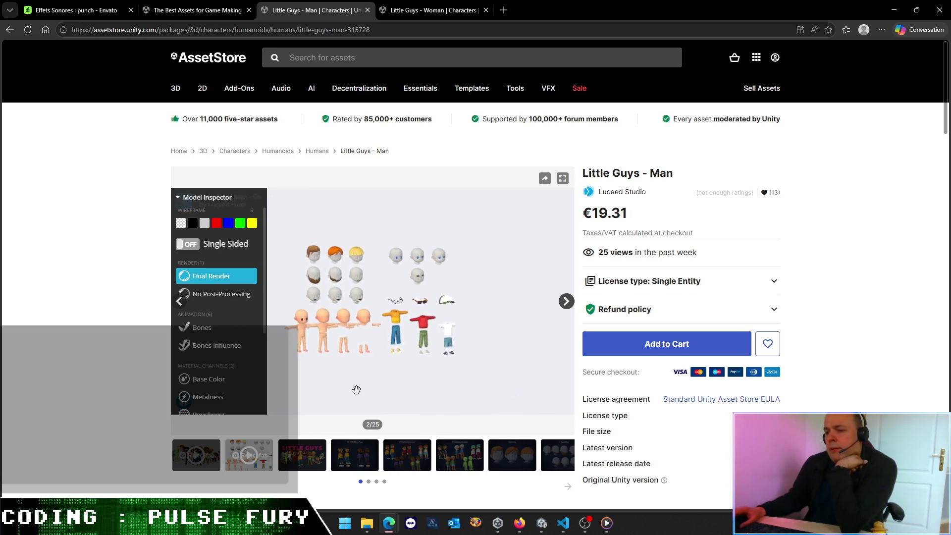
Step: Show Bones and Bones Influence, toggle the black wireframe, then view the Tall Body Type image
{"action": "left_click", "coordinate": [202, 331]}
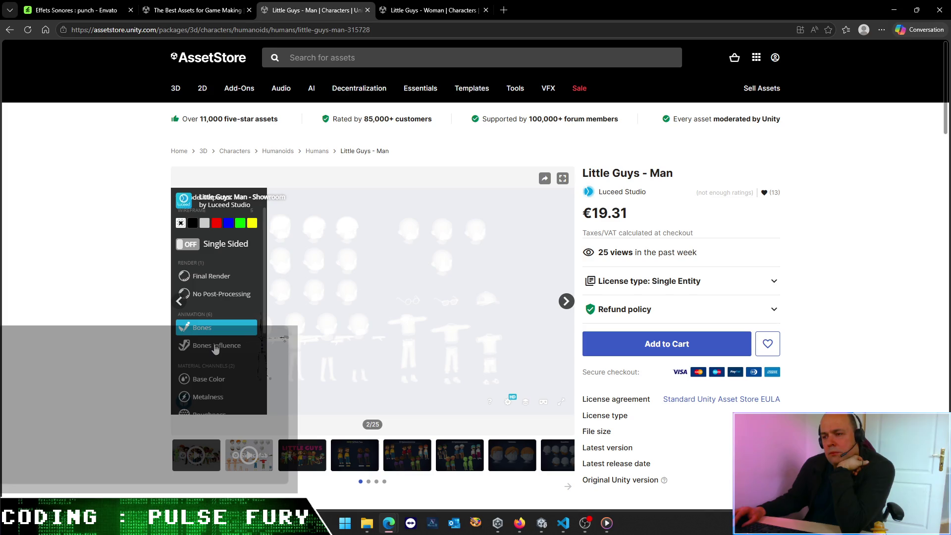
{"action": "left_click", "coordinate": [216, 349]}
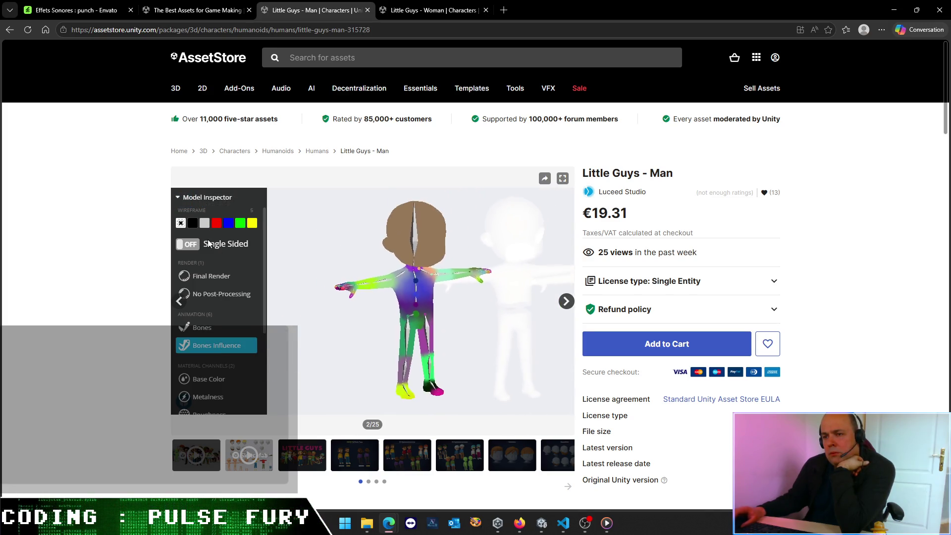
{"action": "left_click", "coordinate": [193, 223]}
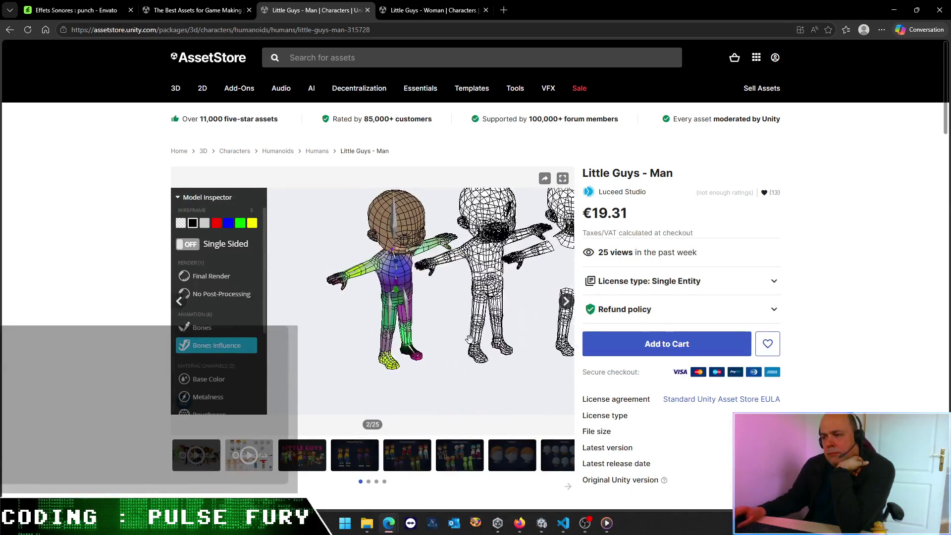
{"action": "left_click", "coordinate": [181, 223]}
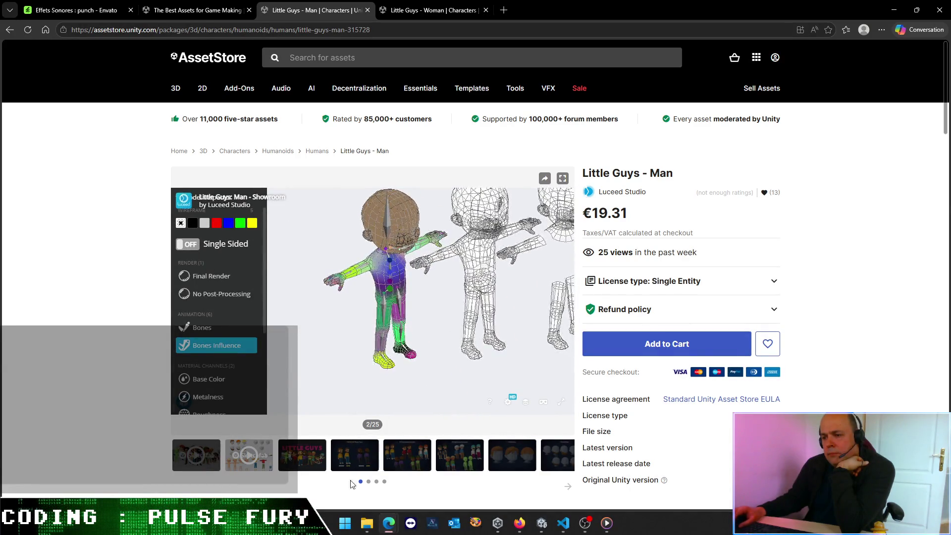
{"action": "left_click", "coordinate": [368, 461]}
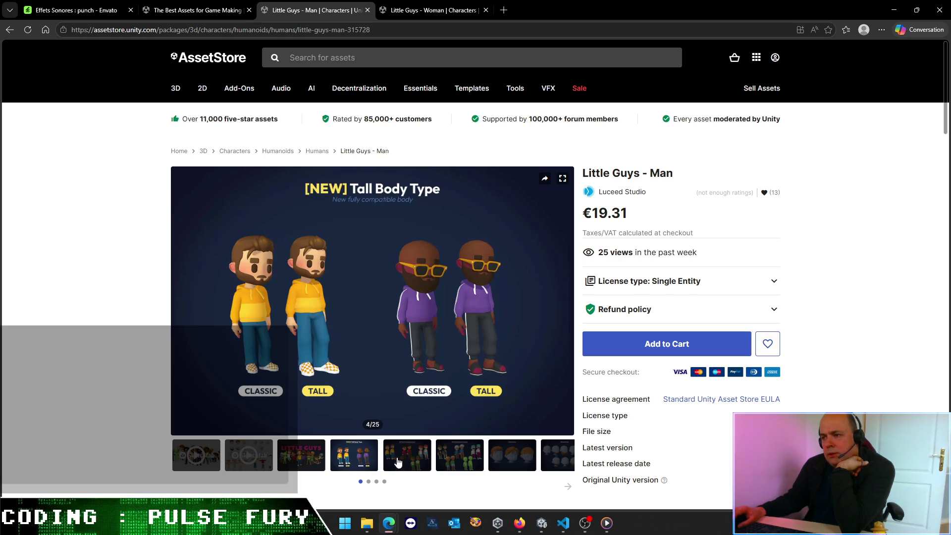
Step: Browse gallery thumbnails for the 20 Optimized presets, hairstyles and facial hair images
{"action": "left_click", "coordinate": [417, 463]}
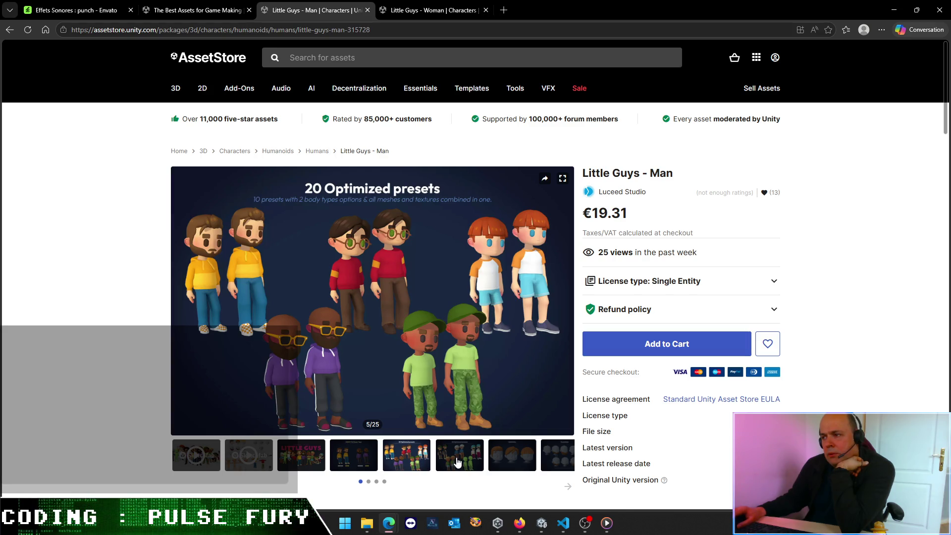
{"action": "left_click", "coordinate": [458, 463]}
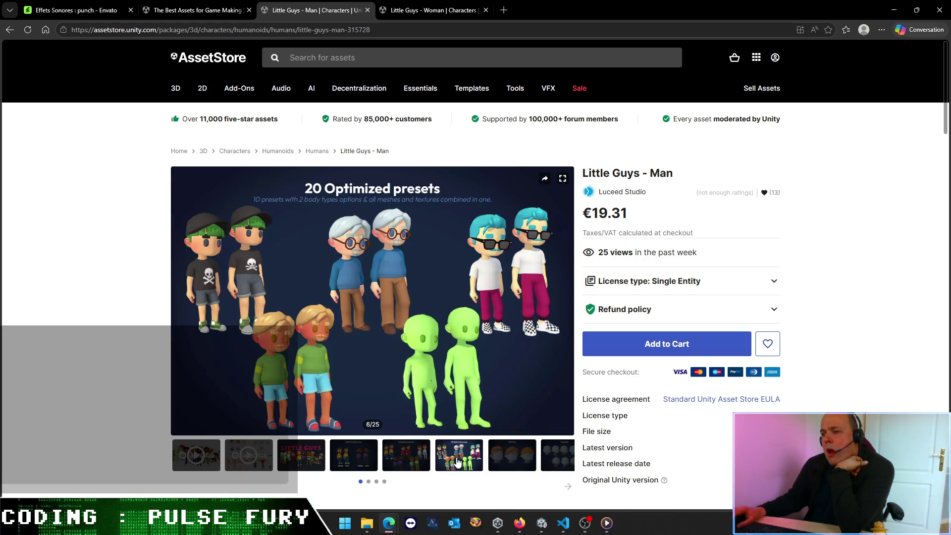
{"action": "left_click", "coordinate": [507, 463]}
{"action": "left_click", "coordinate": [567, 462]}
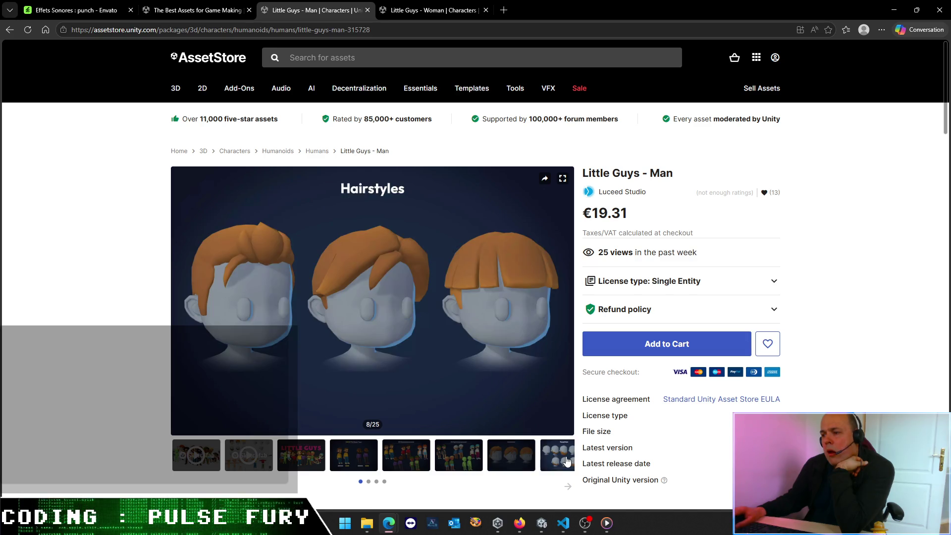
{"action": "left_click", "coordinate": [527, 460]}
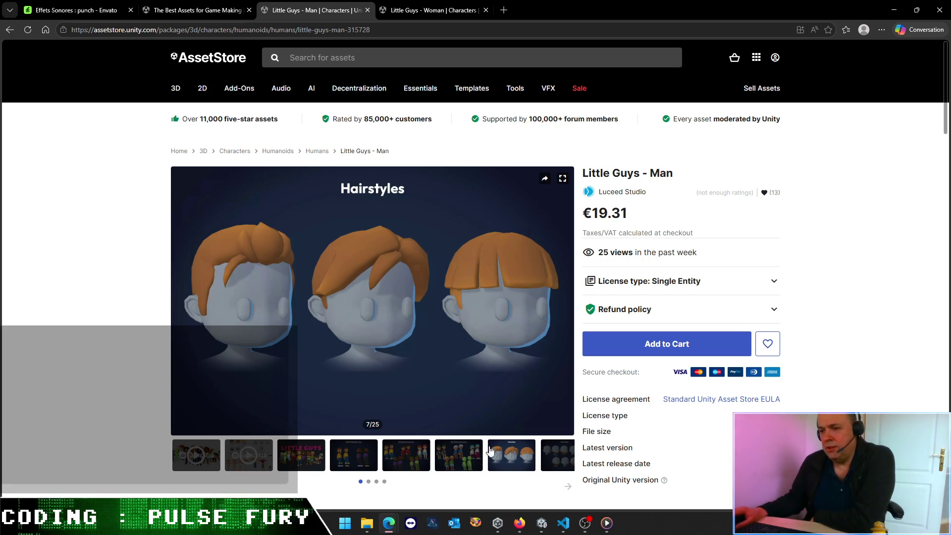
Step: Advance the gallery to the face expressions and RGB masks images
{"action": "scroll", "coordinate": [454, 325], "scroll_direction": "down", "scroll_amount": 2}
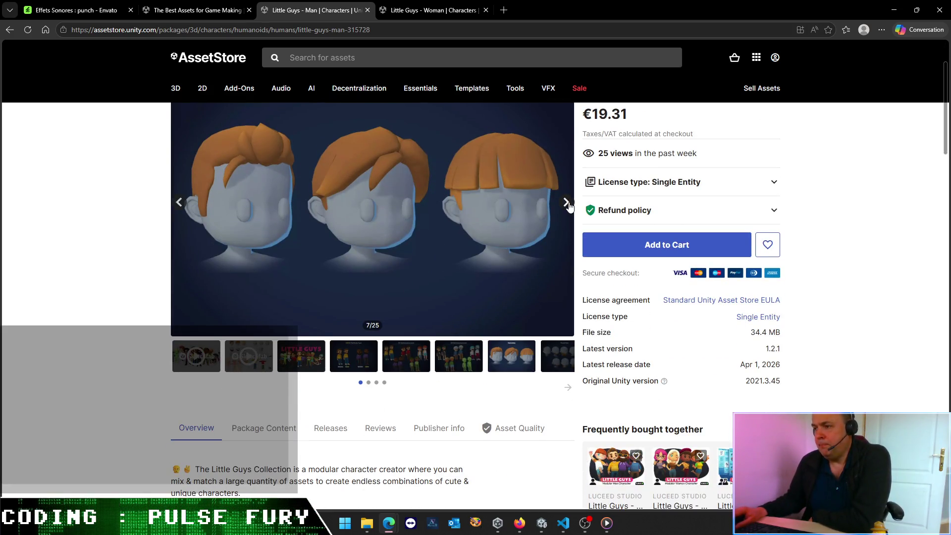
{"action": "left_click", "coordinate": [566, 203]}
{"action": "left_click", "coordinate": [566, 203]}
{"action": "left_click", "coordinate": [567, 203]}
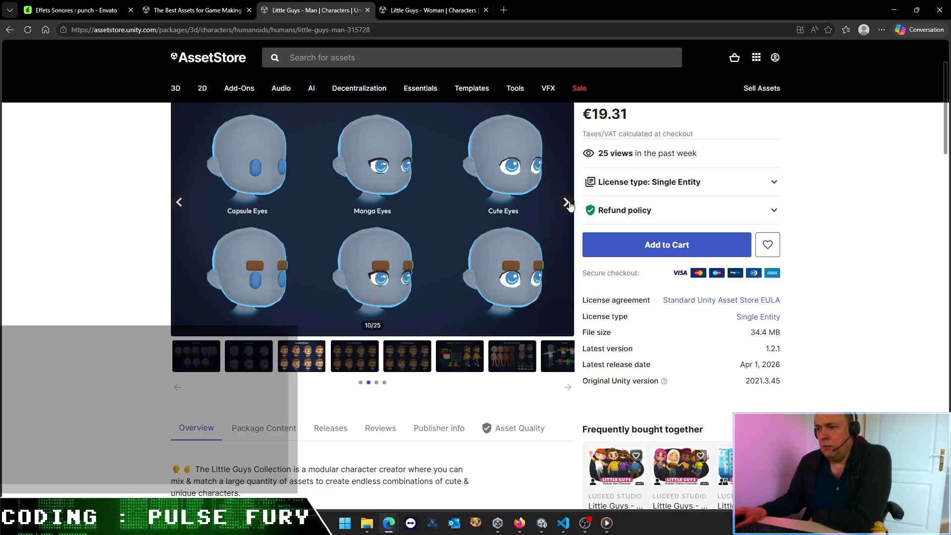
{"action": "left_click", "coordinate": [568, 203]}
{"action": "left_click", "coordinate": [569, 203]}
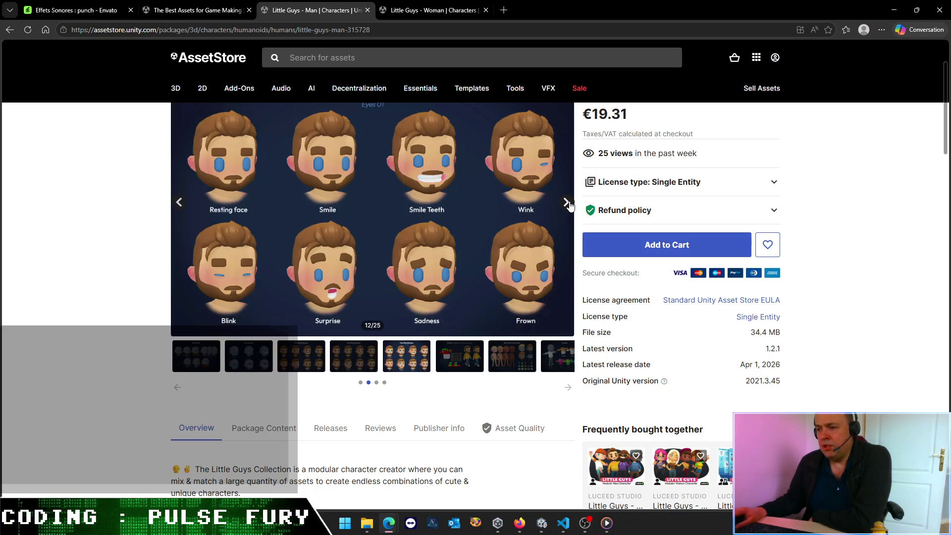
{"action": "left_click", "coordinate": [463, 357]}
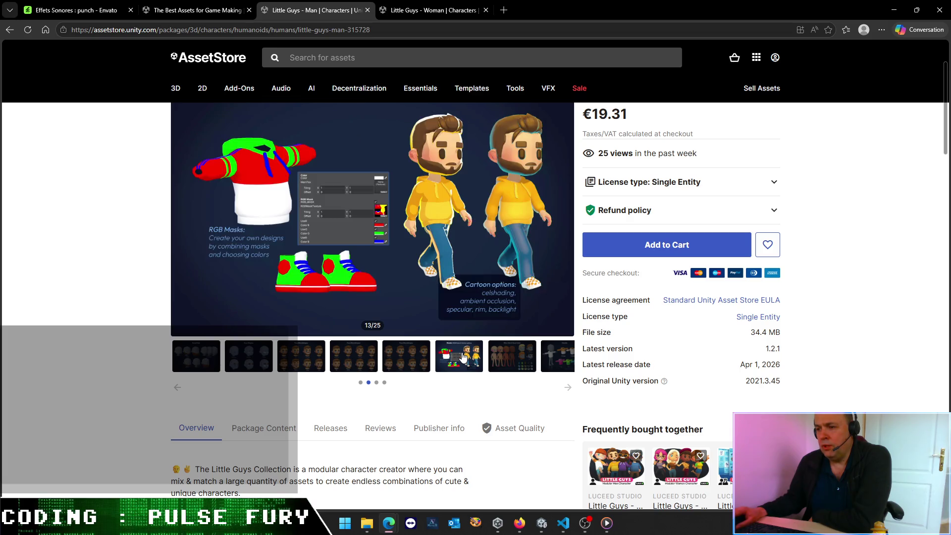
{"action": "left_click", "coordinate": [421, 365]}
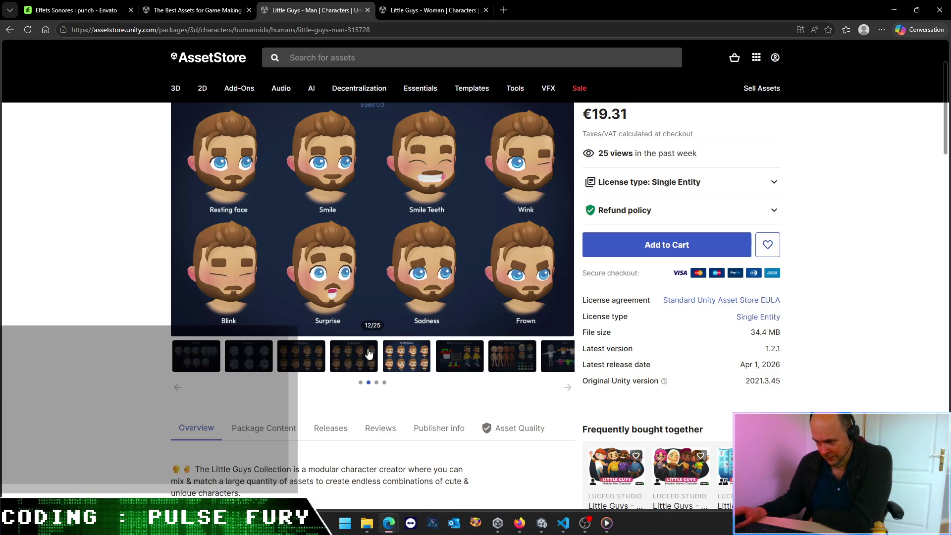
Step: View the Eyes 01–03, RGB masks, skin tones and hoodie colour masks images
{"action": "left_click", "coordinate": [357, 365]}
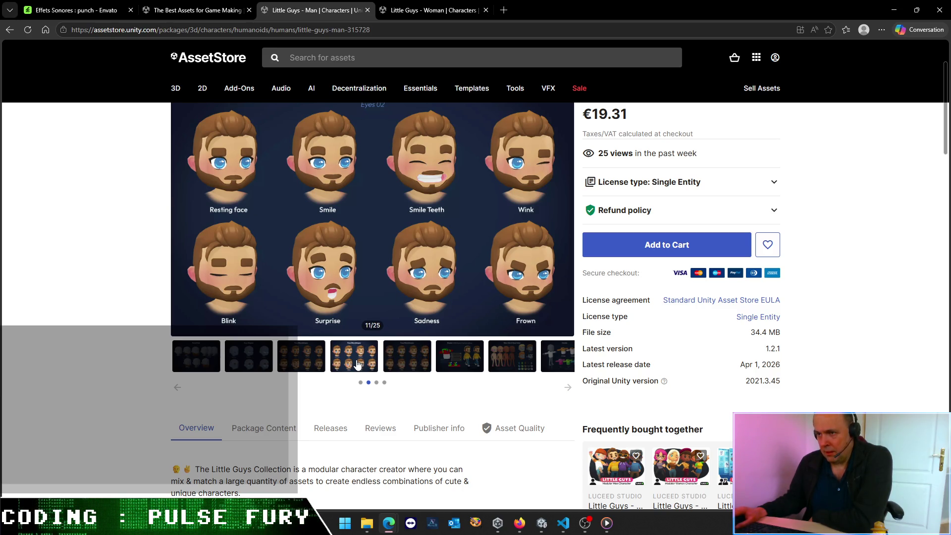
{"action": "left_click", "coordinate": [309, 366]}
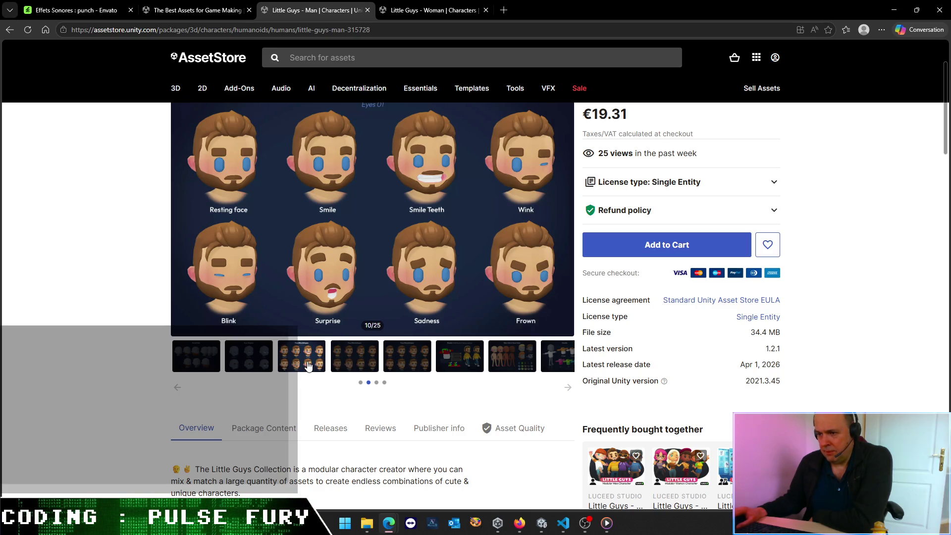
{"action": "left_click", "coordinate": [351, 365]}
{"action": "left_click", "coordinate": [386, 362]}
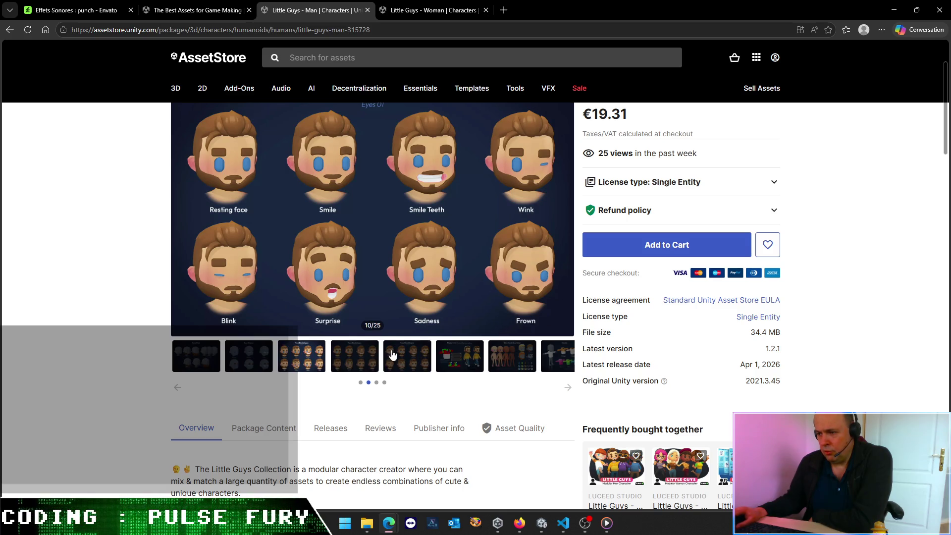
{"action": "left_click", "coordinate": [458, 355]}
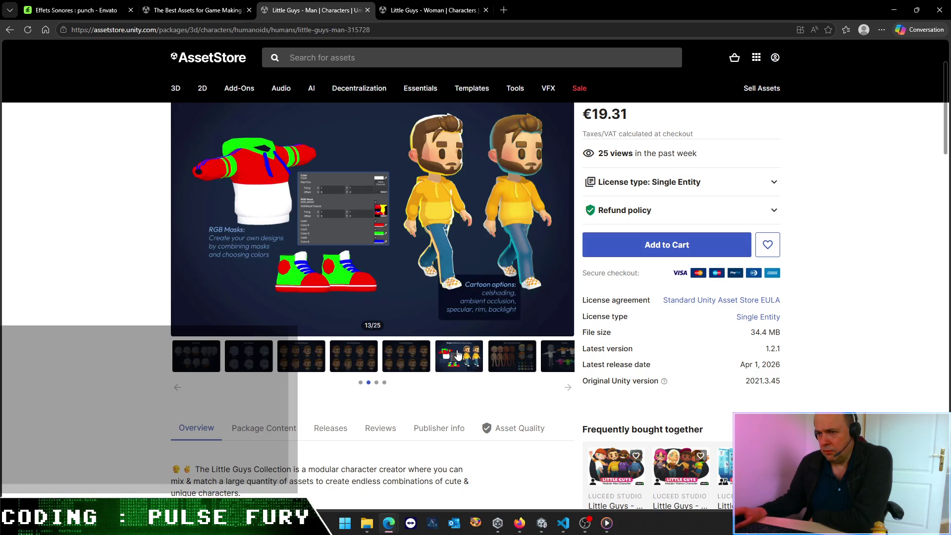
{"action": "mouse_move", "coordinate": [251, 165]}
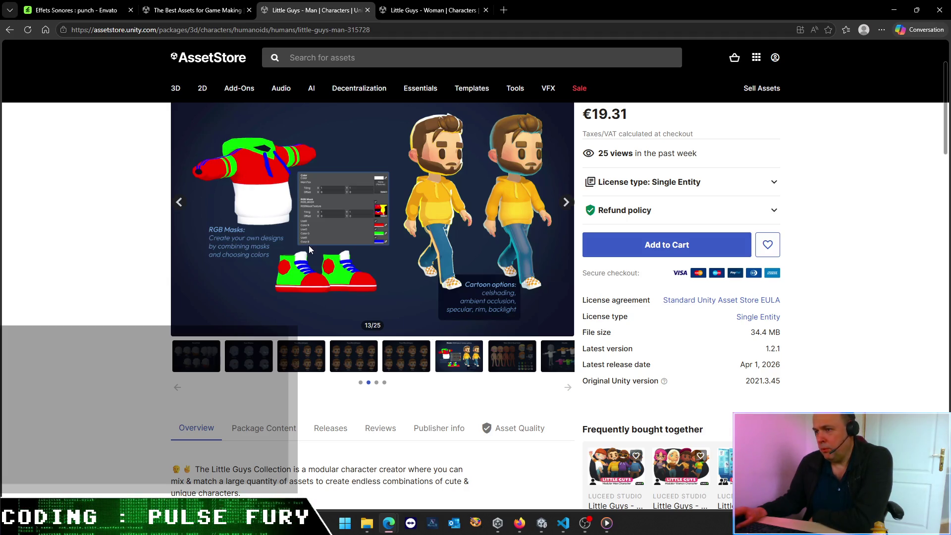
{"action": "left_click", "coordinate": [514, 360]}
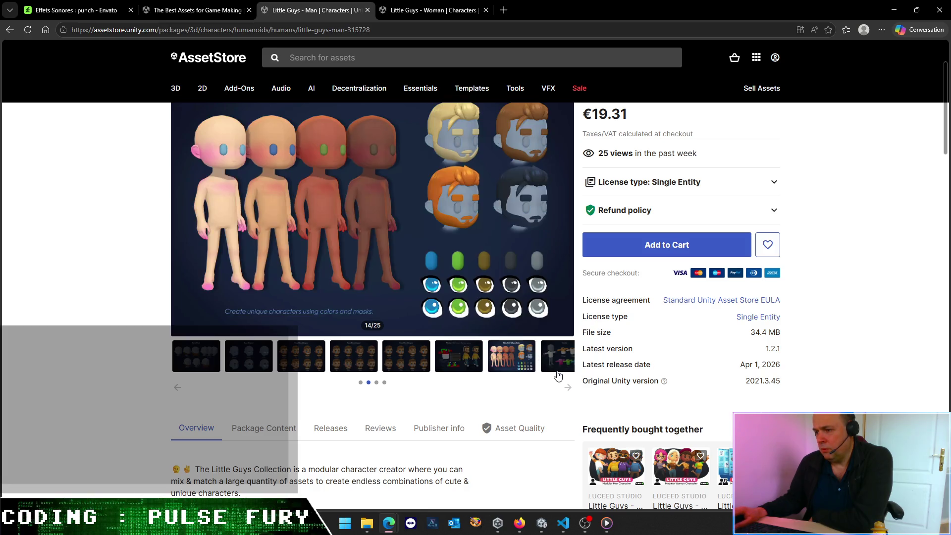
{"action": "left_click", "coordinate": [561, 359]}
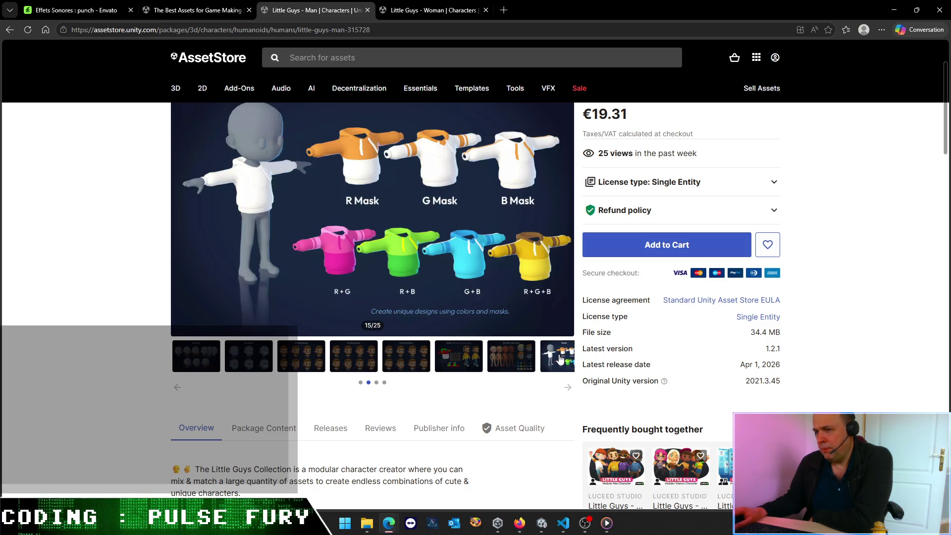
Step: Step through the remaining images to the final Shoes 03 masks (25/25)
{"action": "left_click", "coordinate": [567, 203]}
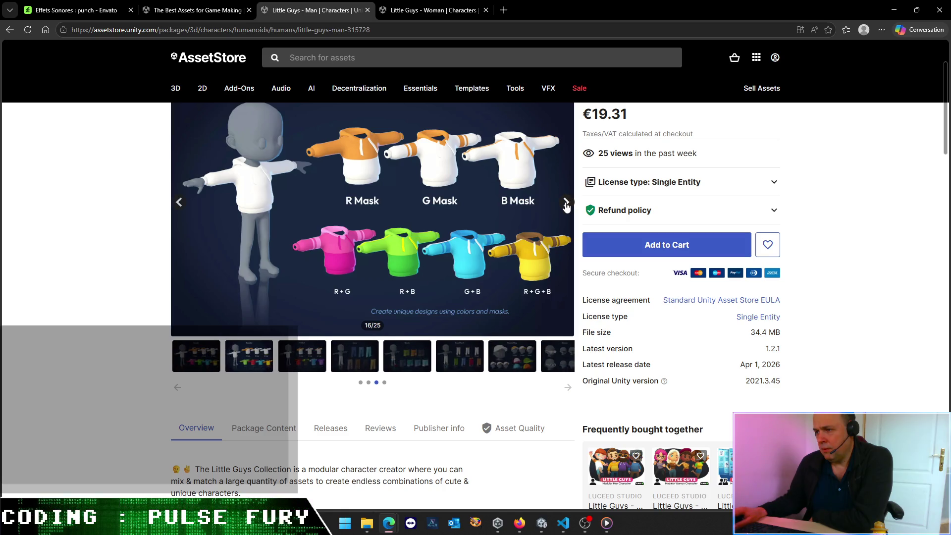
{"action": "left_click", "coordinate": [566, 203]}
{"action": "left_click", "coordinate": [566, 203]}
{"action": "left_click", "coordinate": [567, 203]}
{"action": "left_click", "coordinate": [566, 203]}
{"action": "left_click", "coordinate": [566, 203]}
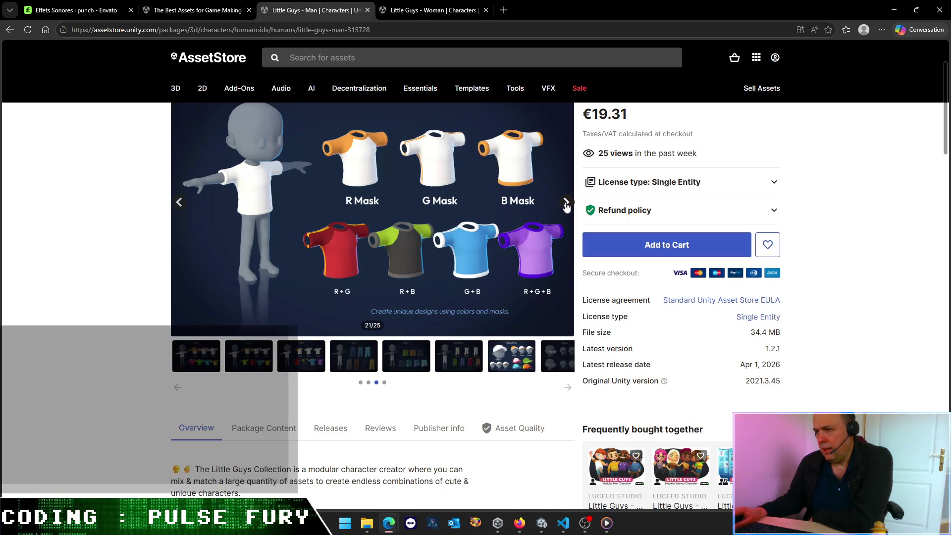
{"action": "left_click", "coordinate": [566, 203]}
{"action": "left_click", "coordinate": [567, 203]}
{"action": "left_click", "coordinate": [566, 203]}
{"action": "left_click", "coordinate": [567, 203]}
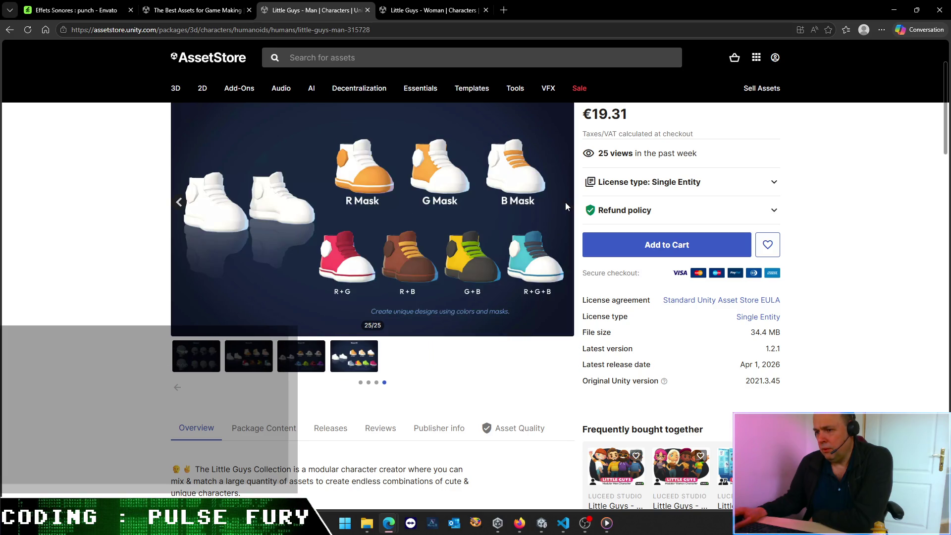
{"action": "scroll", "coordinate": [314, 392], "scroll_direction": "down", "scroll_amount": 3}
{"action": "scroll", "coordinate": [316, 380], "scroll_direction": "up", "scroll_amount": 5}
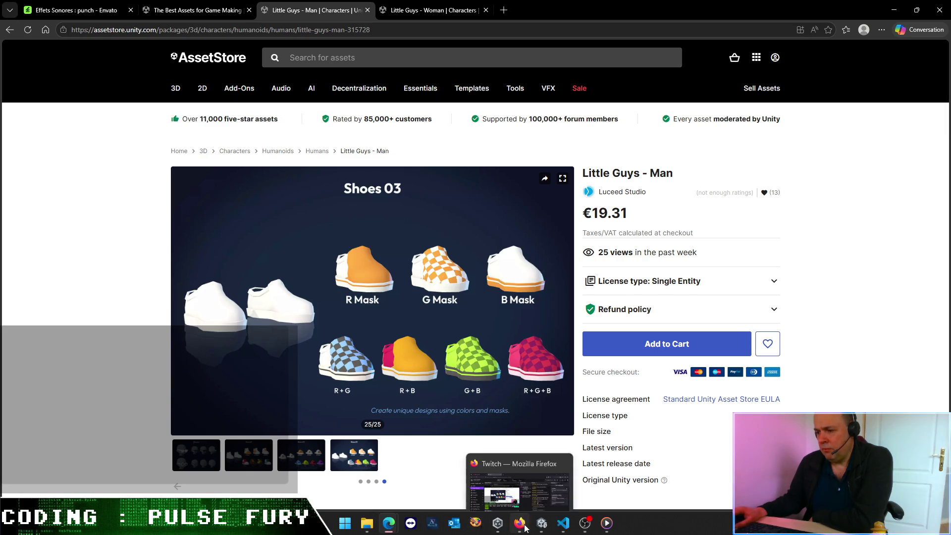
{"action": "left_click", "coordinate": [562, 527]}
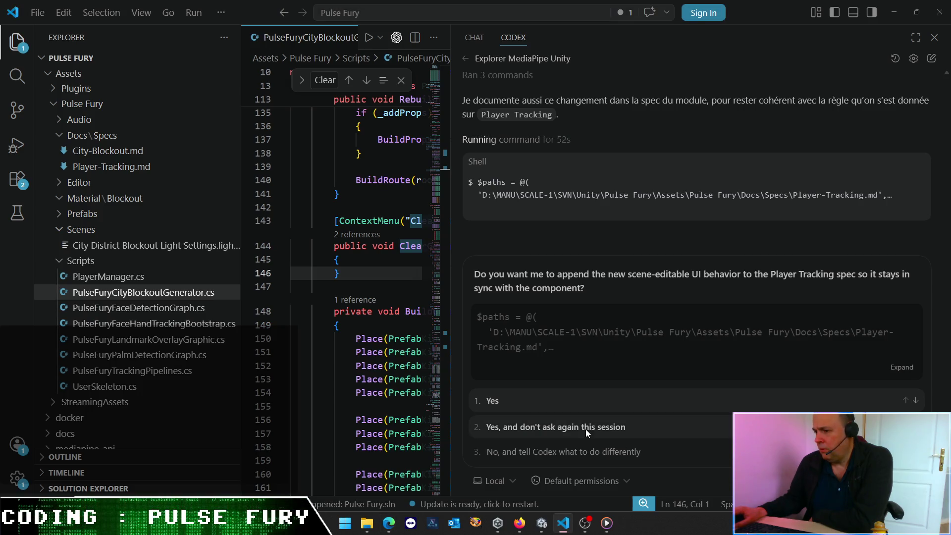
Step: Approve Codex's Player Tracking spec update with option 2 and scroll up to read its Scene UI reply
{"action": "left_click", "coordinate": [586, 428]}
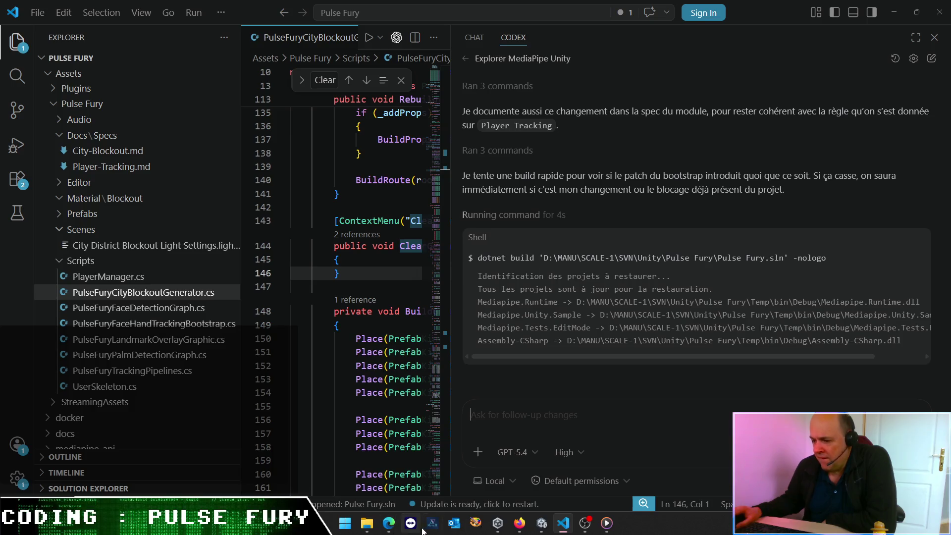
{"action": "mouse_move", "coordinate": [389, 523]}
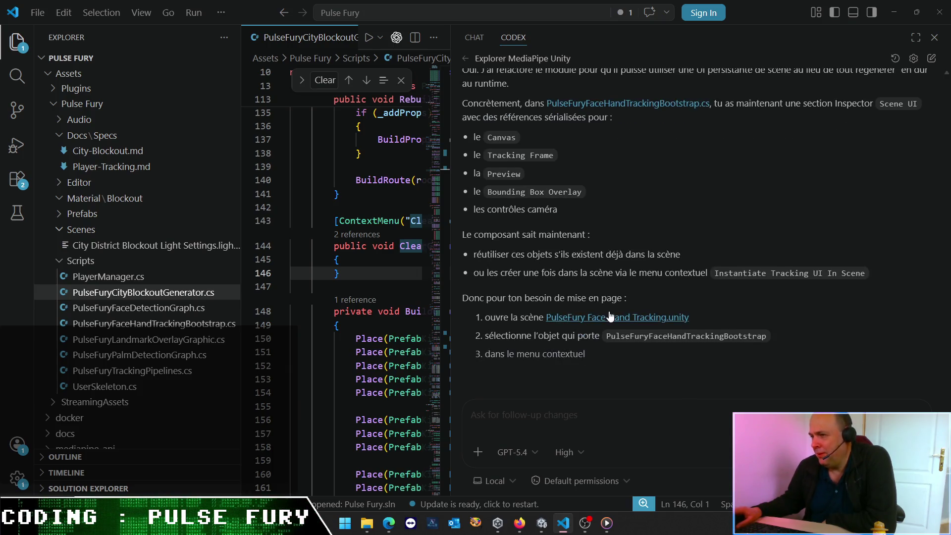
{"action": "scroll", "coordinate": [610, 311], "scroll_direction": "up", "scroll_amount": 3}
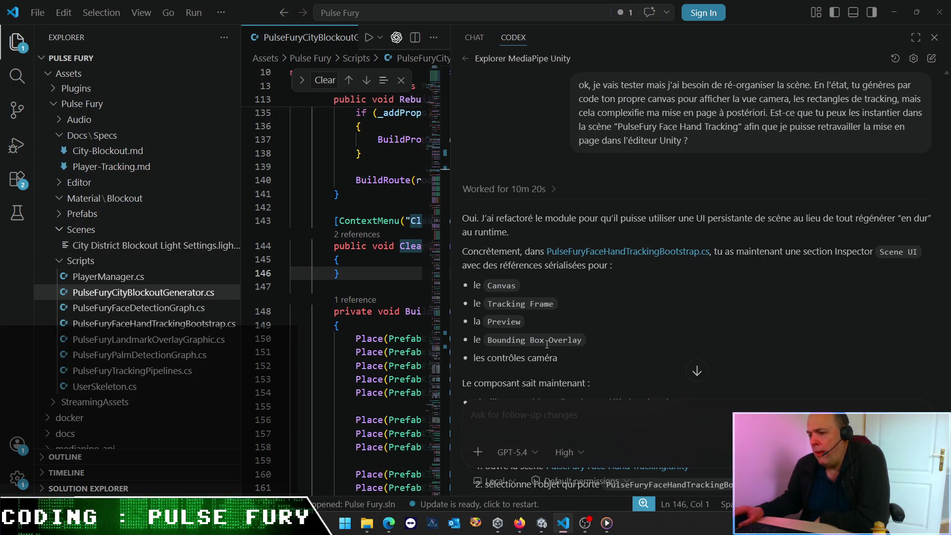
Step: Zoom VS Code out so Codex's full reply on Instantiate Tracking UI In Scene fits
{"action": "scroll", "coordinate": [547, 344], "scroll_direction": "down", "scroll_amount": 3}
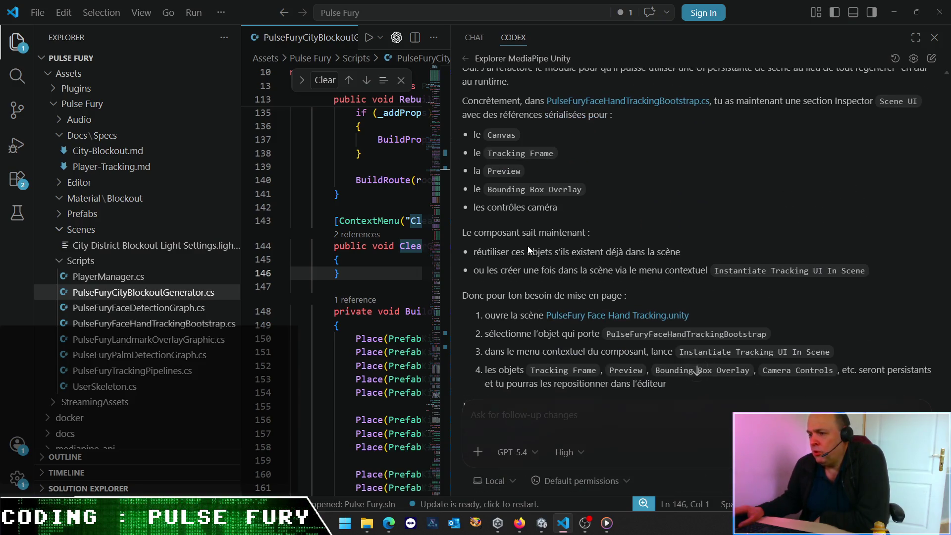
{"action": "scroll", "coordinate": [558, 200], "scroll_direction": "down", "scroll_amount": 1}
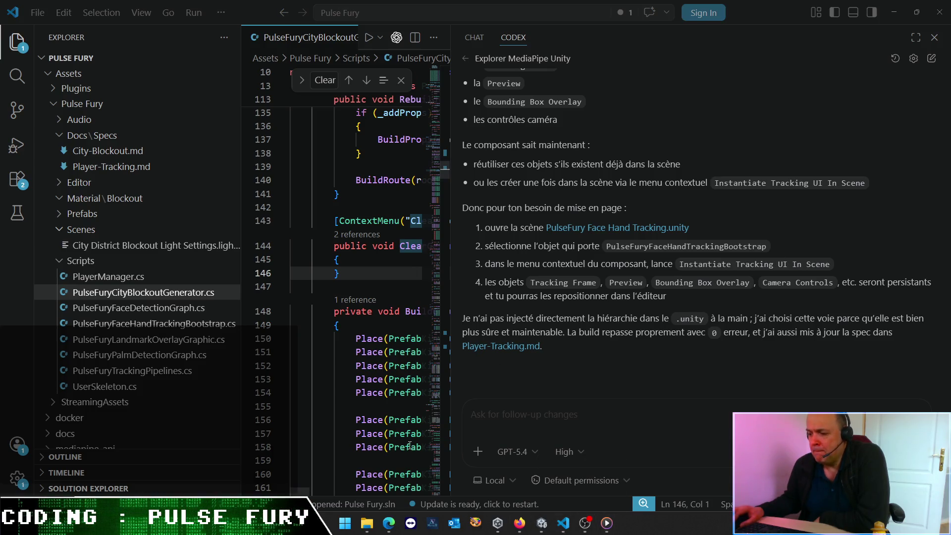
{"action": "mouse_move", "coordinate": [519, 523]}
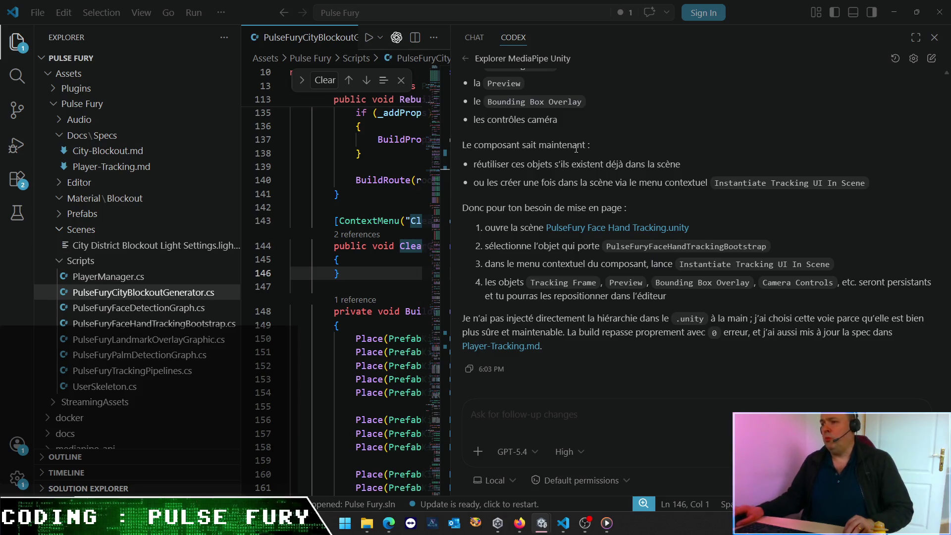
{"action": "key", "text": "ctrl+minus"}
{"action": "key", "text": "ctrl+minus"}
{"action": "key", "text": "ctrl+minus"}
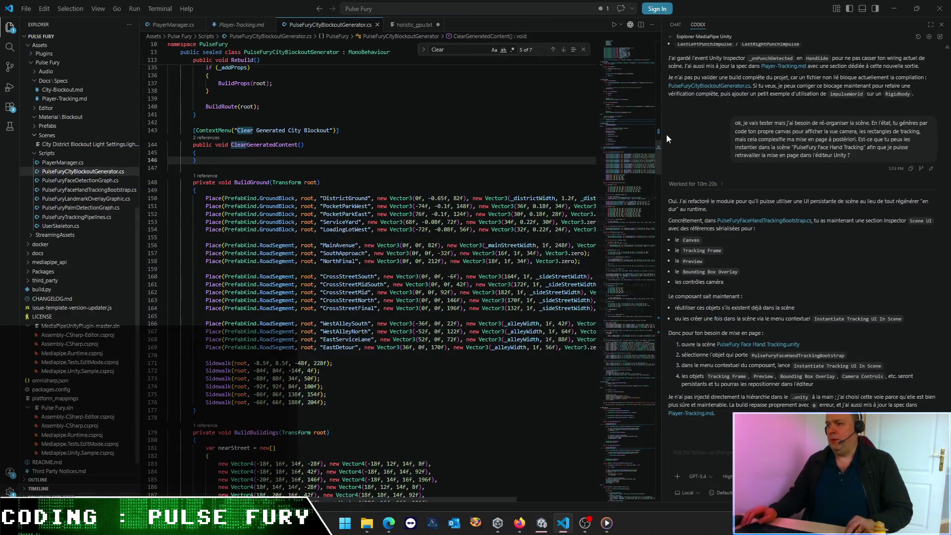
{"action": "key", "text": "ctrl+plus"}
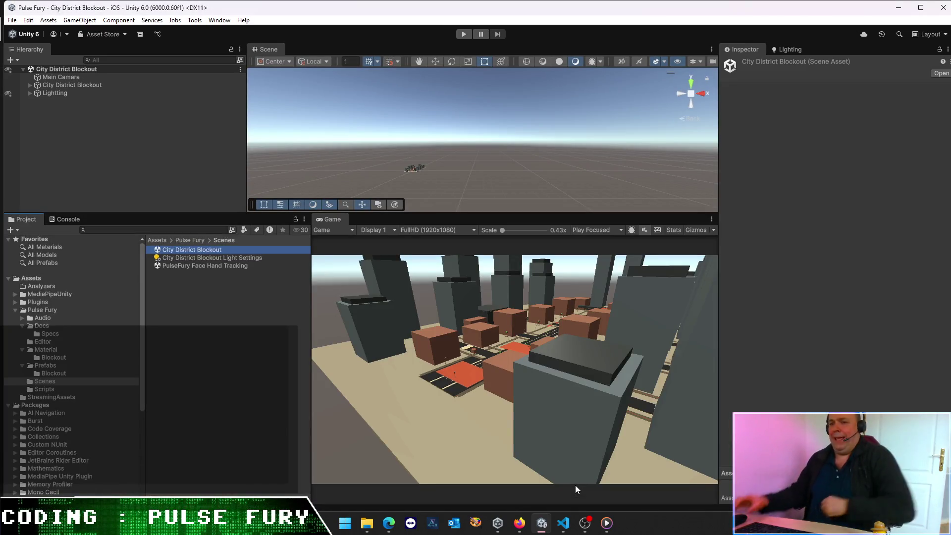
Step: Open the PulseFury Face Hand Tracking scene and run Instantiate Tracking UI In Scene on its Bootstrap
{"action": "double_click", "coordinate": [206, 264]}
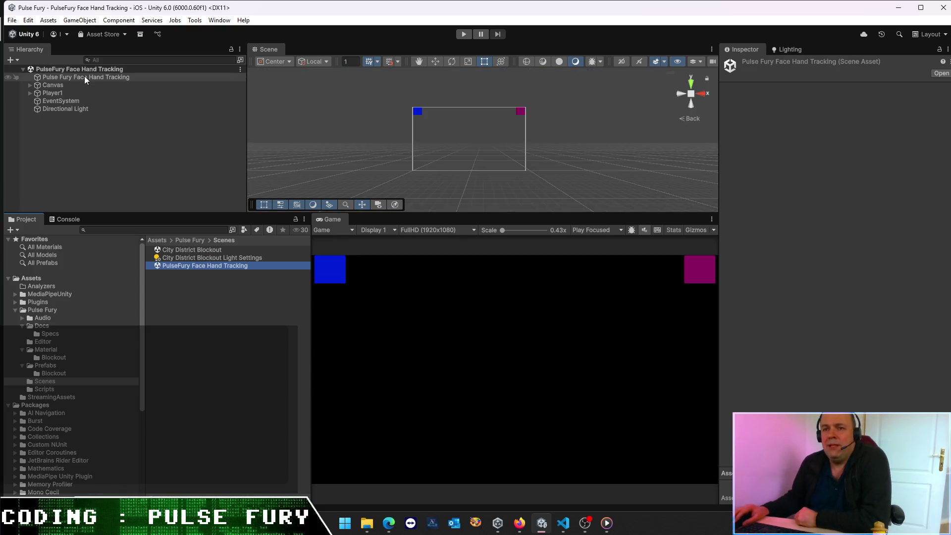
{"action": "left_click", "coordinate": [84, 77]}
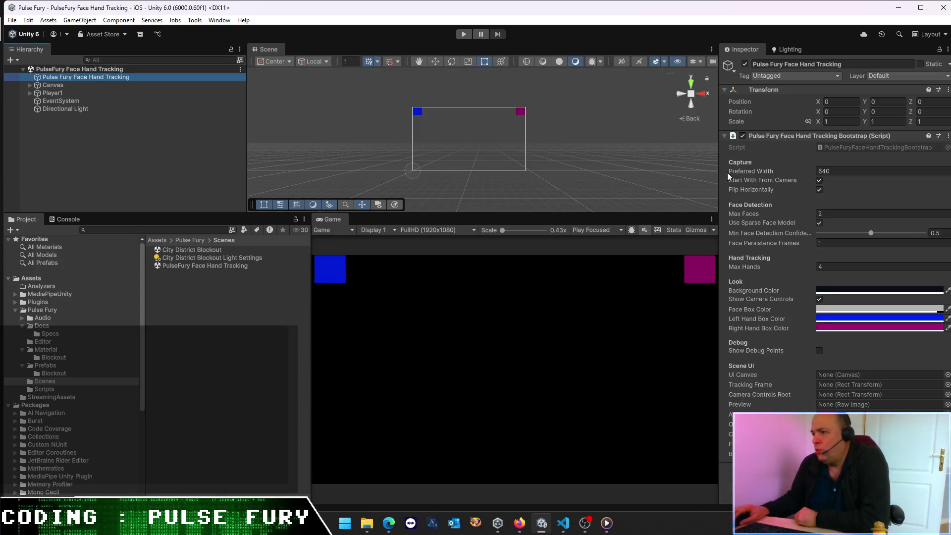
{"action": "right_click", "coordinate": [832, 138]}
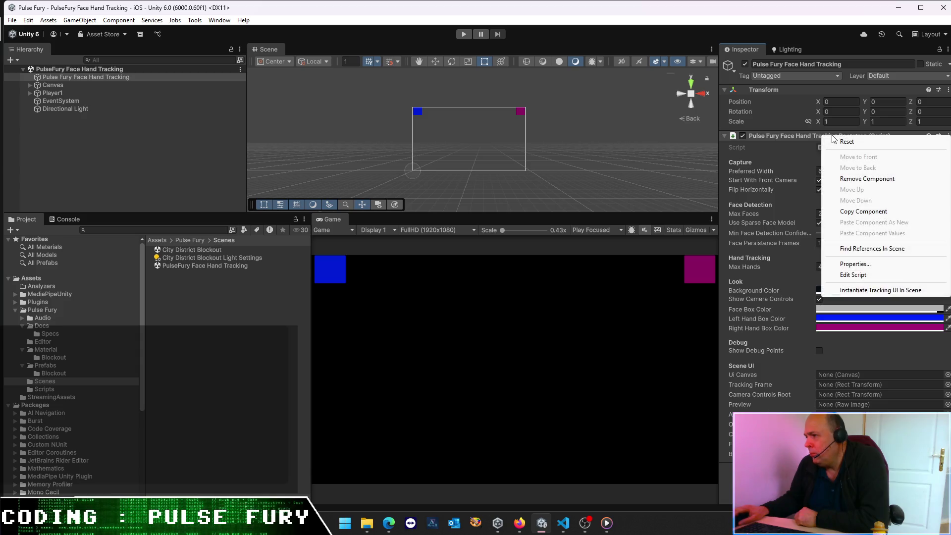
{"action": "left_click", "coordinate": [872, 290]}
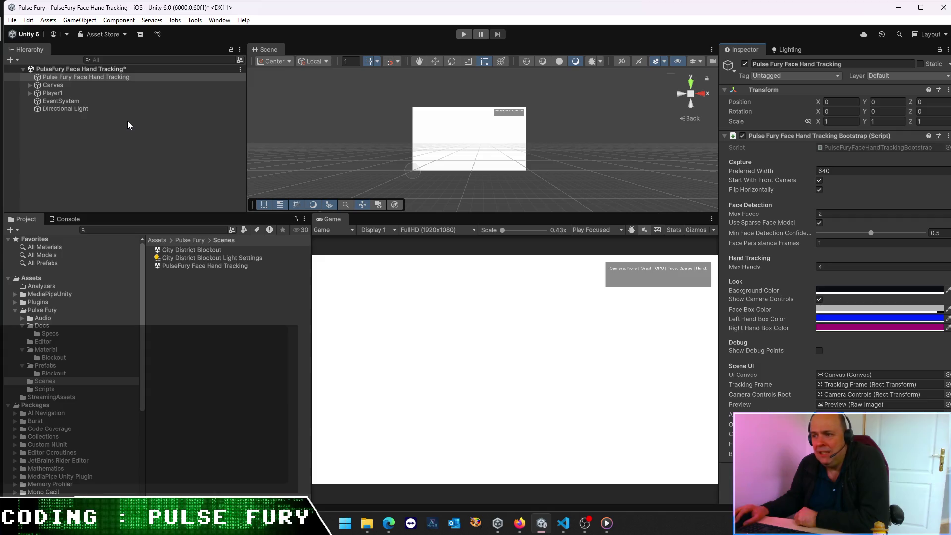
Step: Check the bootstrap's filled Canvas, Tracking Frame and Preview references, then inspect the Canvas
{"action": "left_click", "coordinate": [102, 146]}
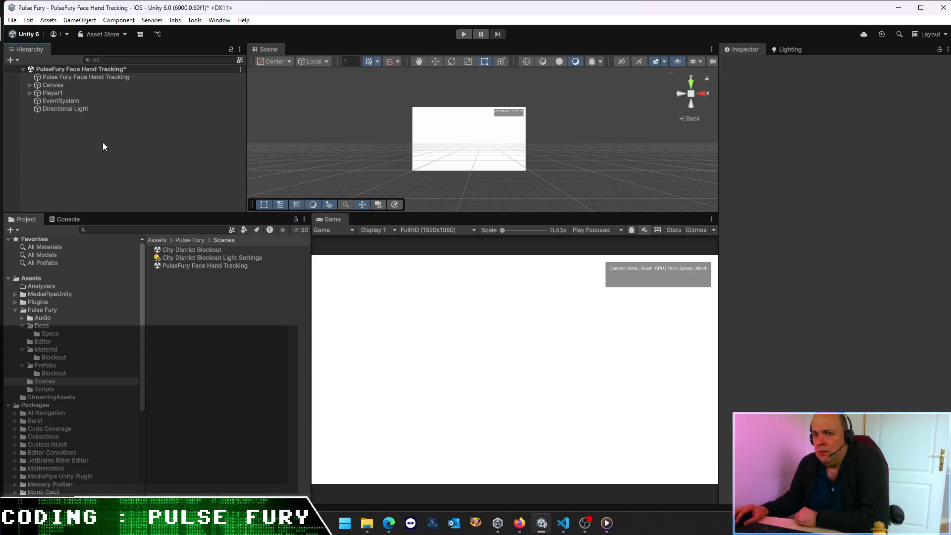
{"action": "left_click", "coordinate": [64, 78]}
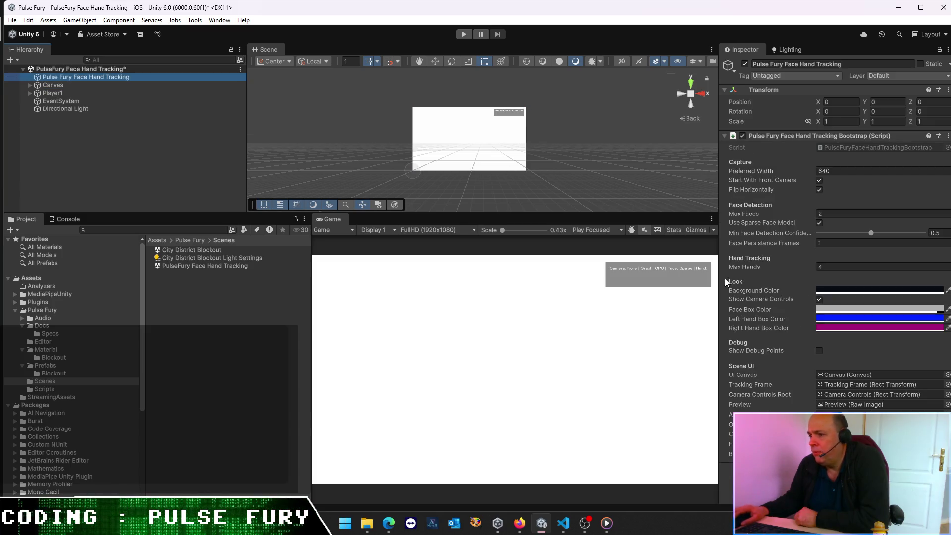
{"action": "left_click", "coordinate": [54, 85]}
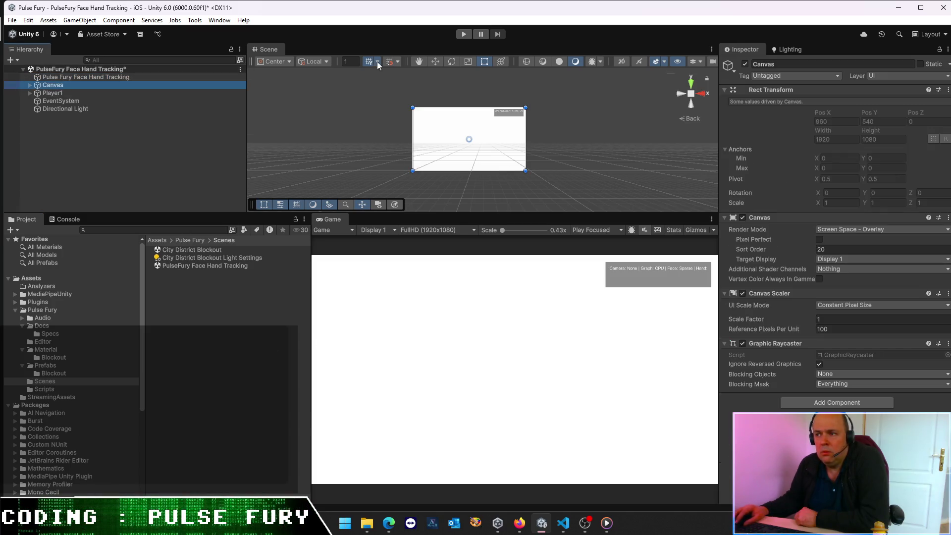
Step: Toggle the Canvas's visibility, expand it and inspect its children, framing rightPunchIndicator
{"action": "left_click", "coordinate": [745, 65]}
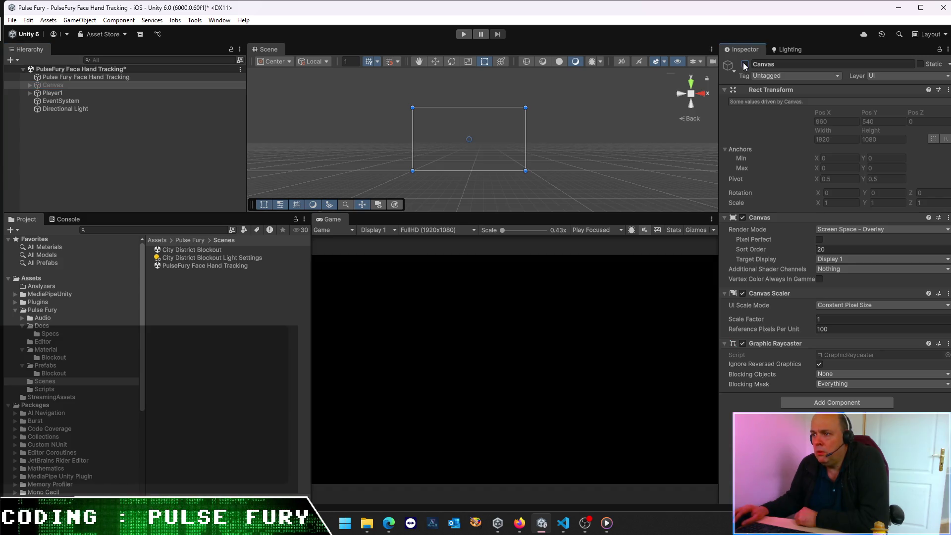
{"action": "left_click", "coordinate": [744, 65]}
{"action": "left_click", "coordinate": [31, 85]}
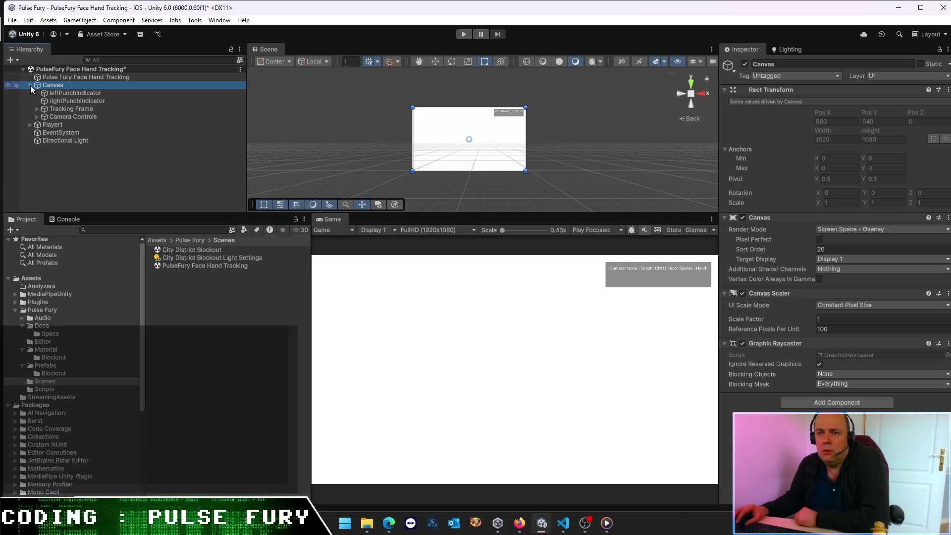
{"action": "left_click", "coordinate": [67, 114]}
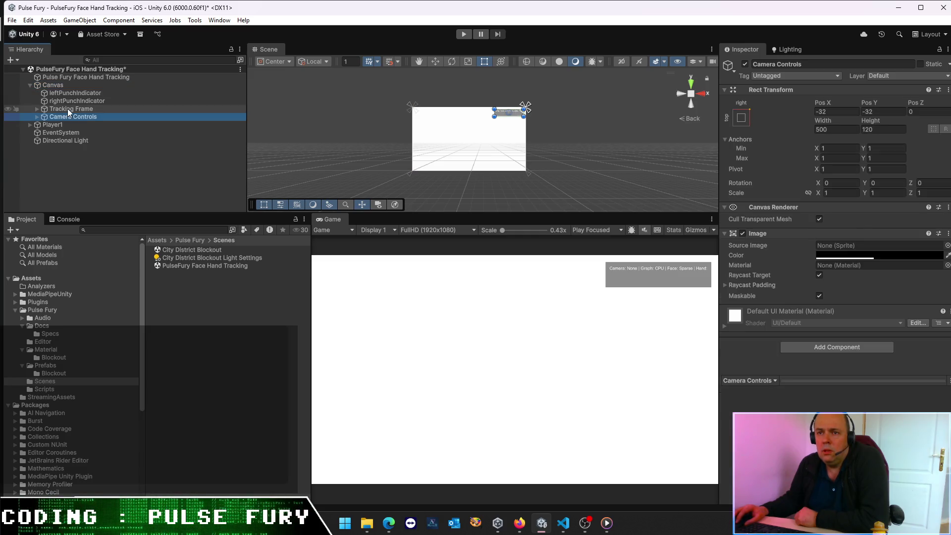
{"action": "left_click", "coordinate": [68, 109]}
{"action": "left_click", "coordinate": [76, 85]}
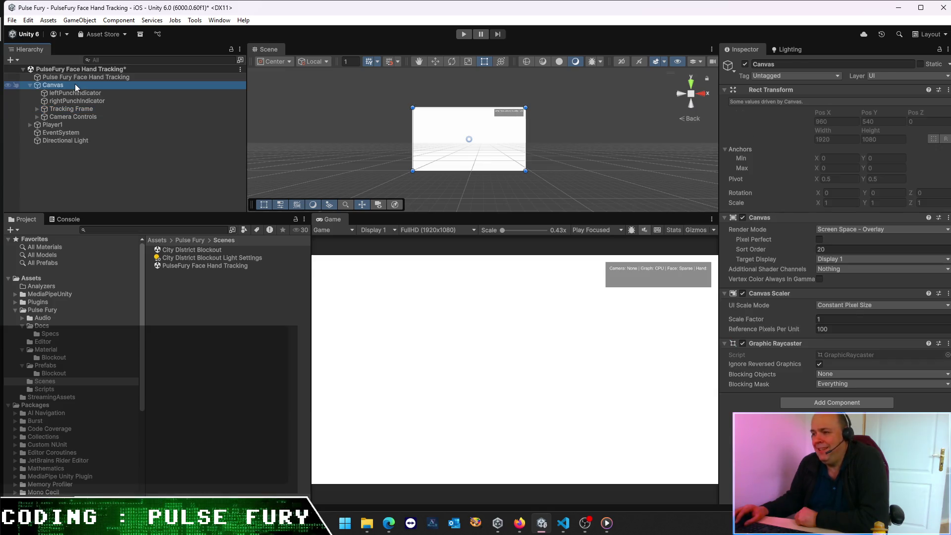
{"action": "left_click", "coordinate": [73, 99]}
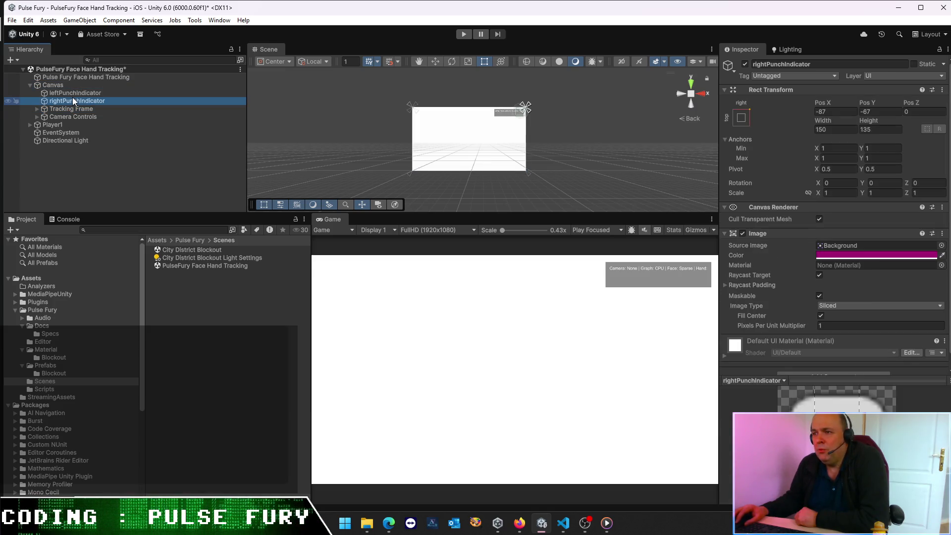
{"action": "double_click", "coordinate": [72, 99]}
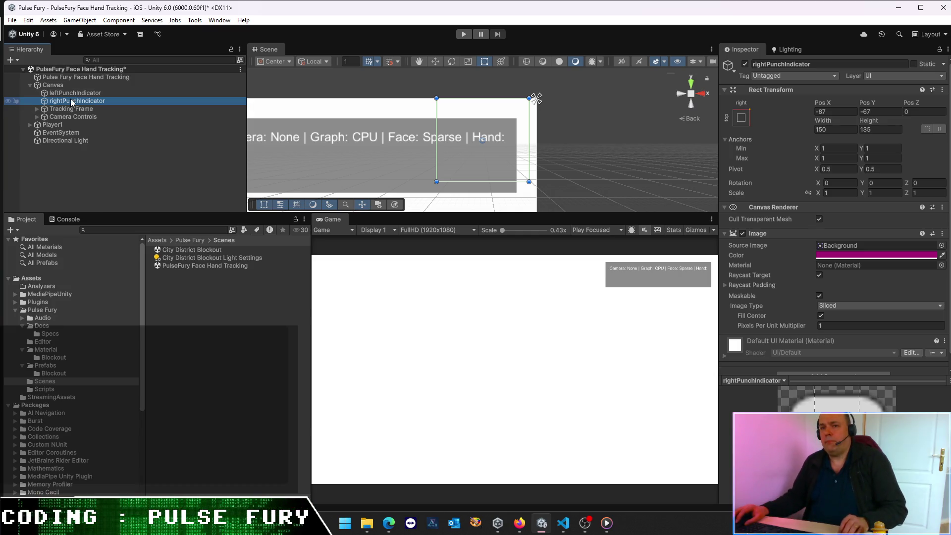
Step: Move both punch indicators below Camera Controls under Canvas and recheck the child order
{"action": "left_click", "coordinate": [72, 92], "text": "ctrl"}
{"action": "left_click_drag", "start_coordinate": [75, 100], "coordinate": [79, 121]}
{"action": "left_click", "coordinate": [137, 163]}
{"action": "left_click", "coordinate": [70, 86]}
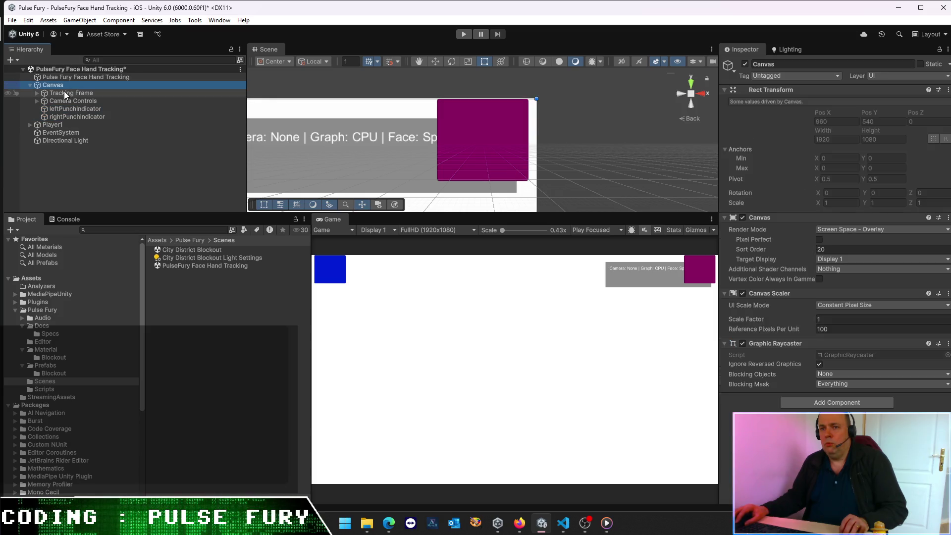
{"action": "left_click", "coordinate": [63, 93]}
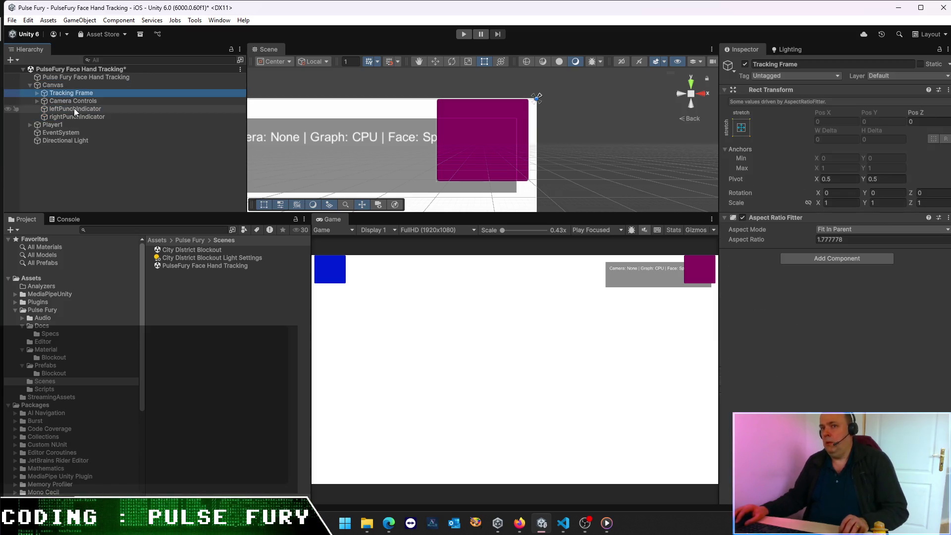
{"action": "left_click", "coordinate": [73, 108]}
{"action": "left_click", "coordinate": [73, 101]}
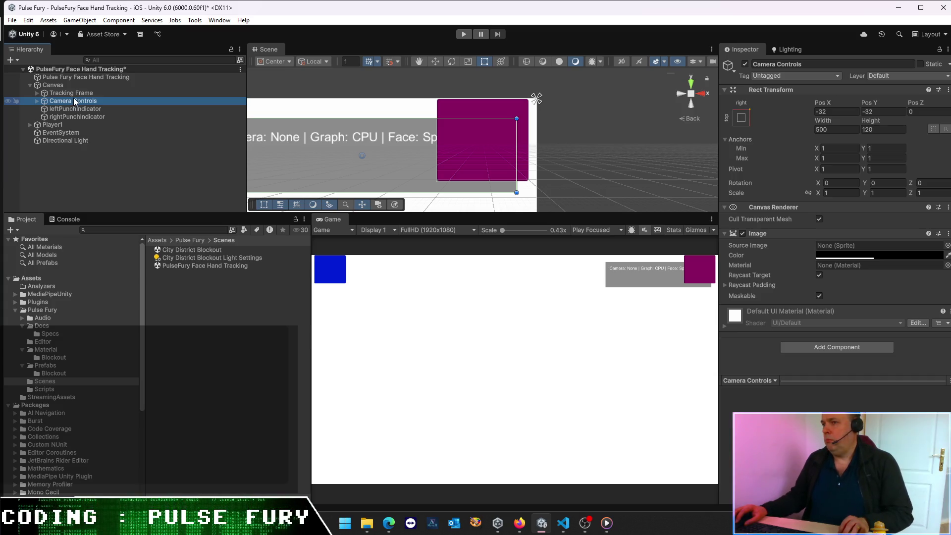
{"action": "left_click", "coordinate": [74, 95]}
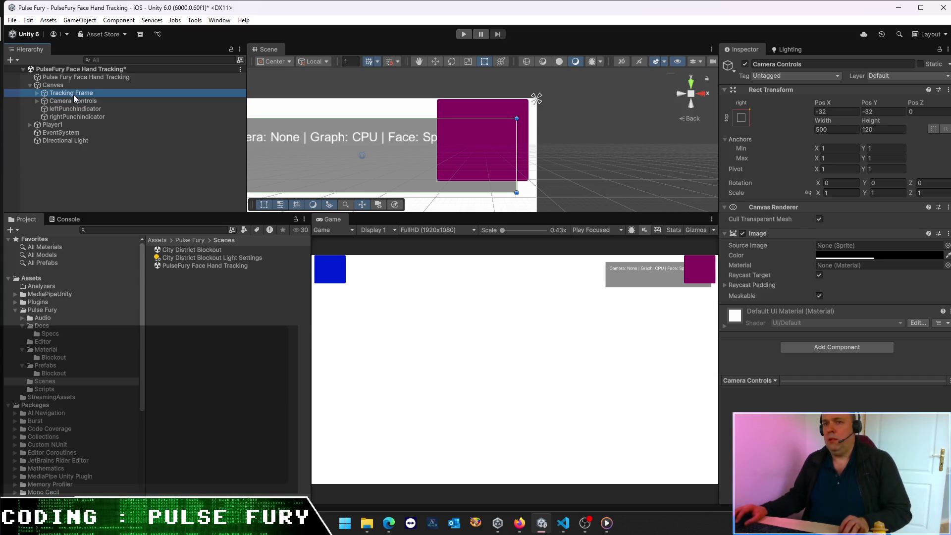
{"action": "left_click", "coordinate": [71, 83]}
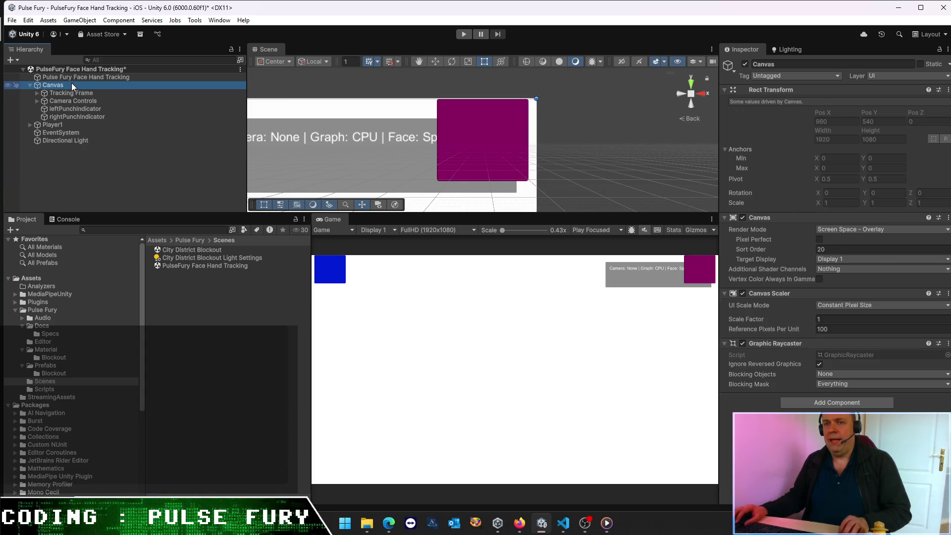
{"action": "right_click", "coordinate": [69, 84]}
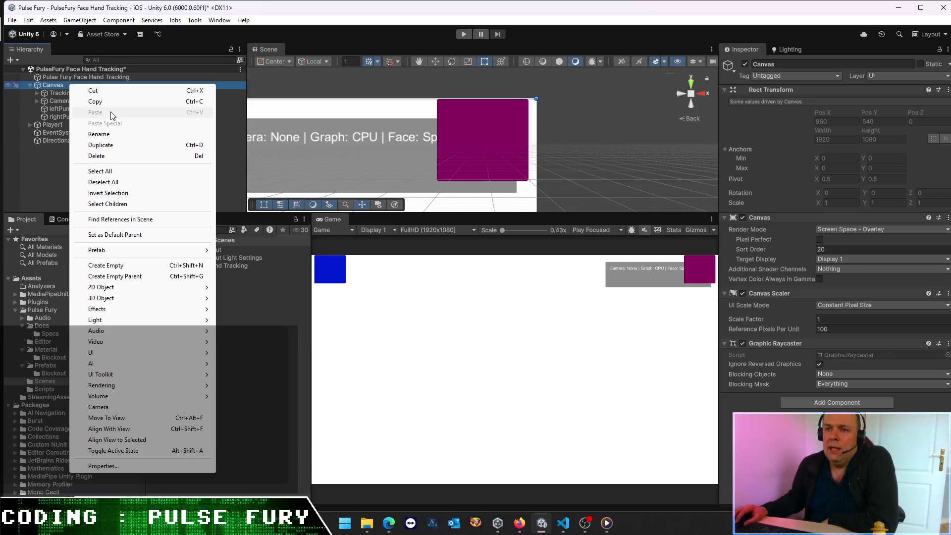
Step: Create an empty object as Canvas's first child and name it Root
{"action": "left_click", "coordinate": [114, 269]}
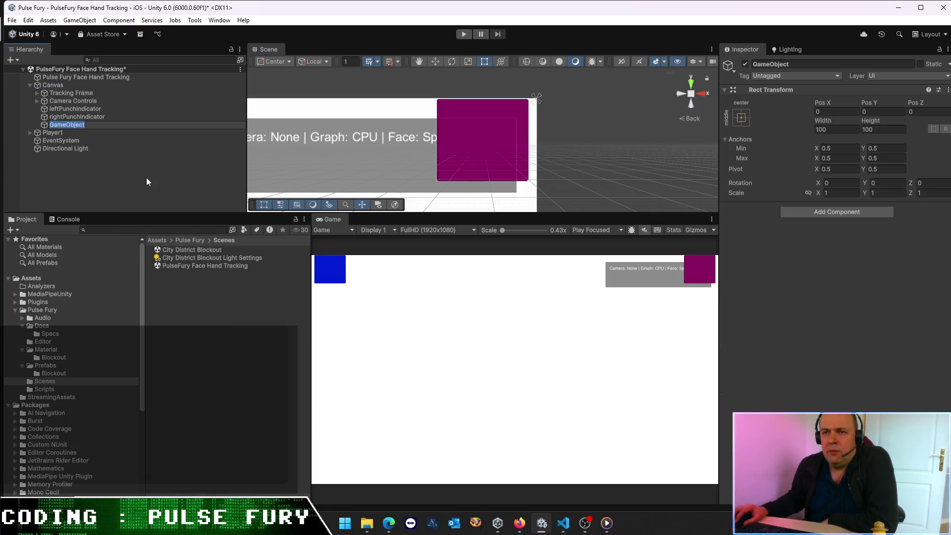
{"action": "left_click", "coordinate": [101, 158]}
{"action": "left_click", "coordinate": [69, 127]}
{"action": "left_click_drag", "start_coordinate": [60, 124], "coordinate": [69, 88]}
{"action": "key", "text": "F2"}
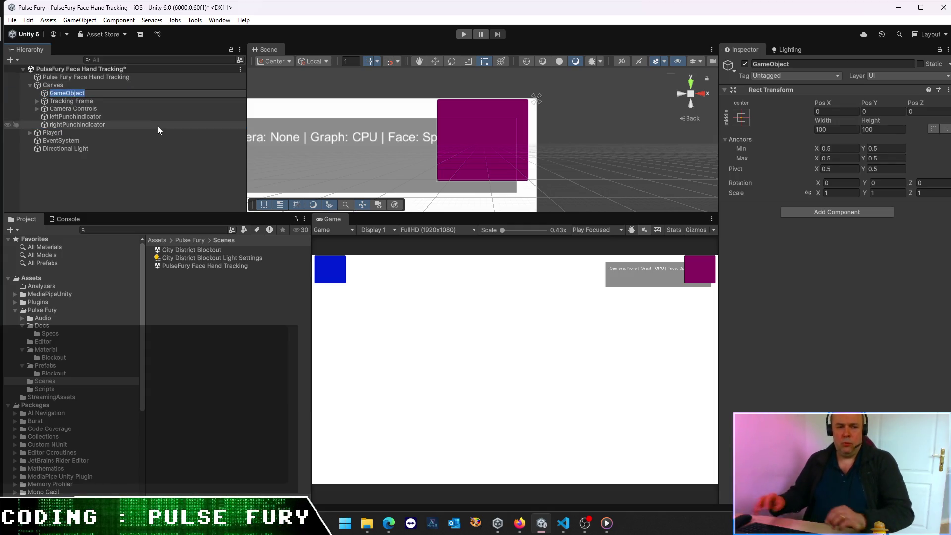
{"action": "type", "text": "Root"}
{"action": "key", "text": "Return"}
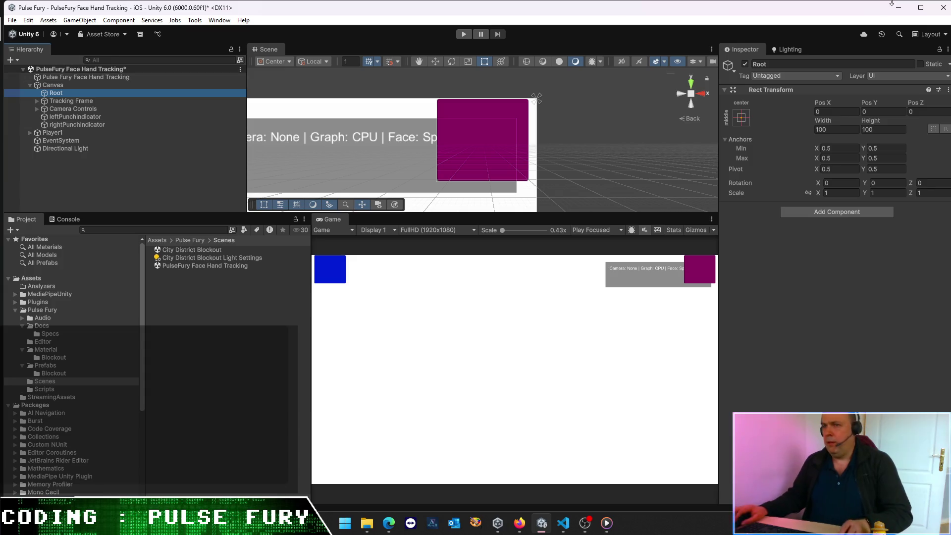
Step: Anchor Root with the stretch-stretch preset and set its Right and Bottom offsets to 0
{"action": "left_click", "coordinate": [741, 117]}
{"action": "left_click", "coordinate": [854, 265]}
{"action": "left_click", "coordinate": [837, 122]}
{"action": "key", "text": "Tab"}
{"action": "key", "text": "Tab"}
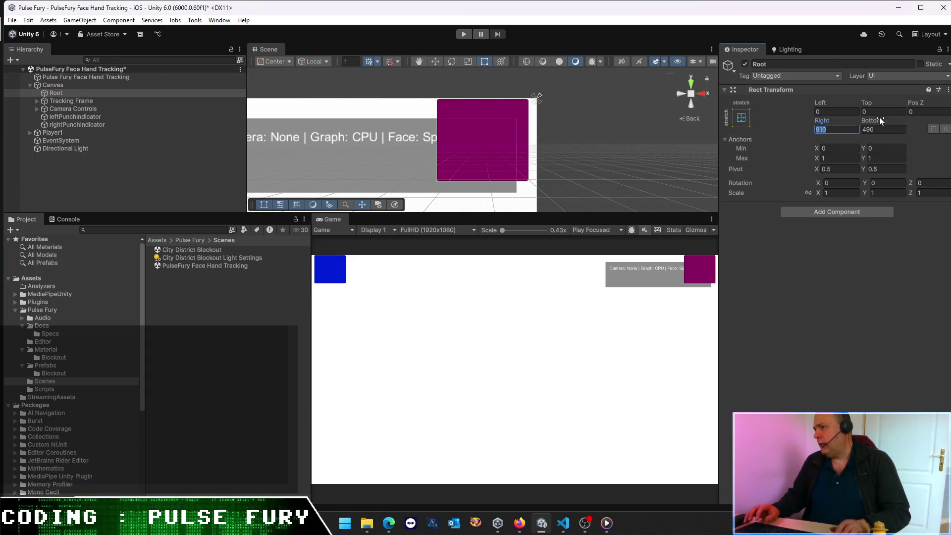
{"action": "type", "text": "0"}
{"action": "key", "text": "Tab"}
{"action": "type", "text": "0"}
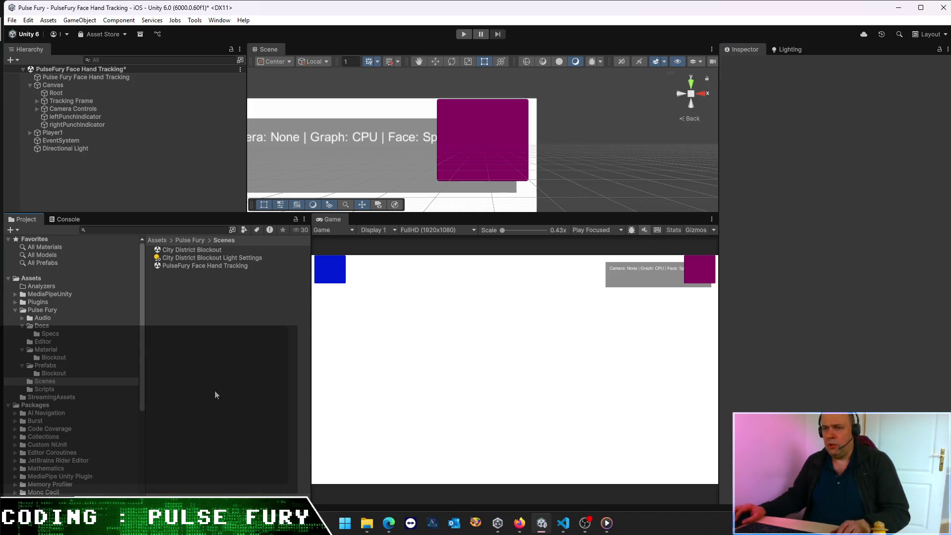
Step: Nest Tracking Frame, Camera Controls and both punch indicators under Root
{"action": "left_click", "coordinate": [65, 102]}
{"action": "left_click", "coordinate": [68, 125], "text": "shift"}
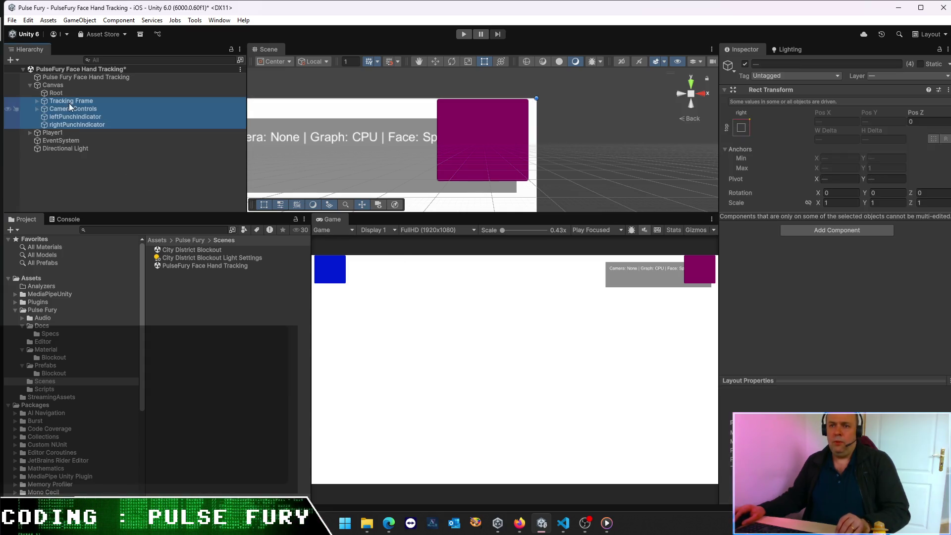
{"action": "left_click_drag", "start_coordinate": [69, 94], "coordinate": [67, 93]}
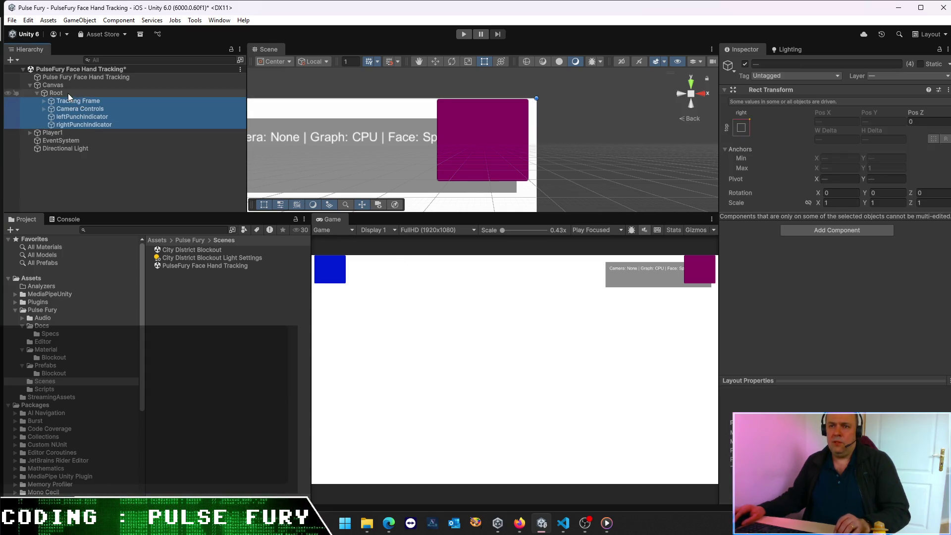
{"action": "left_click", "coordinate": [163, 148]}
{"action": "key", "text": "f"}
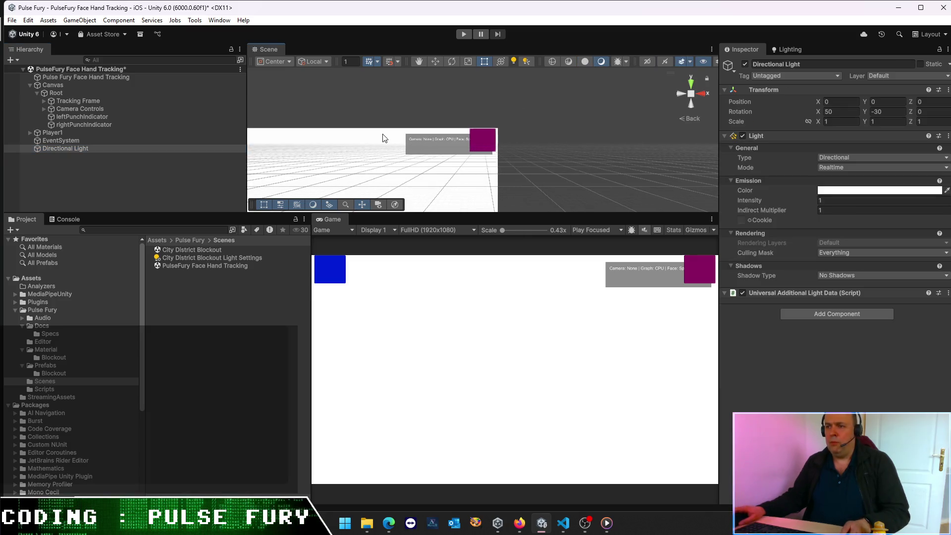
{"action": "mouse_move", "coordinate": [388, 136]}
{"action": "left_mouse_down"}
{"action": "mouse_move", "coordinate": [440, 85]}
{"action": "mouse_move", "coordinate": [435, 96]}
{"action": "left_mouse_up"}
Step: Test resizing Root in the Scene view, then undo the resize
{"action": "left_click", "coordinate": [56, 93]}
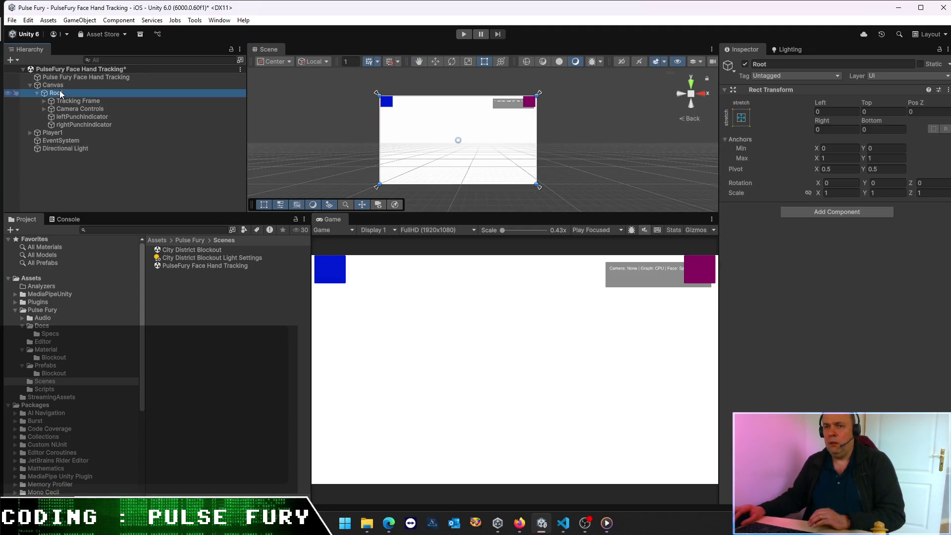
{"action": "mouse_move", "coordinate": [376, 94]}
{"action": "left_mouse_down"}
{"action": "mouse_move", "coordinate": [467, 131]}
{"action": "mouse_move", "coordinate": [472, 143]}
{"action": "left_mouse_up"}
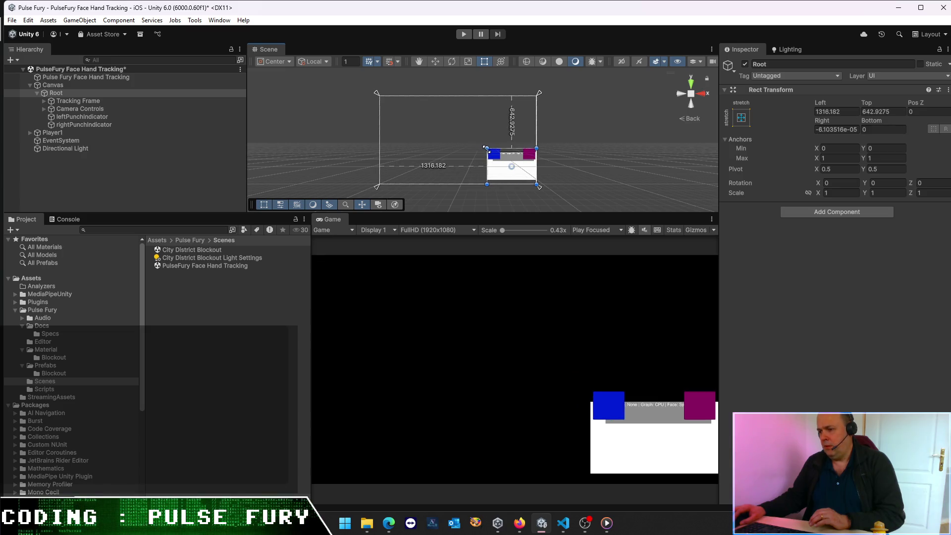
{"action": "key", "text": "ctrl+z"}
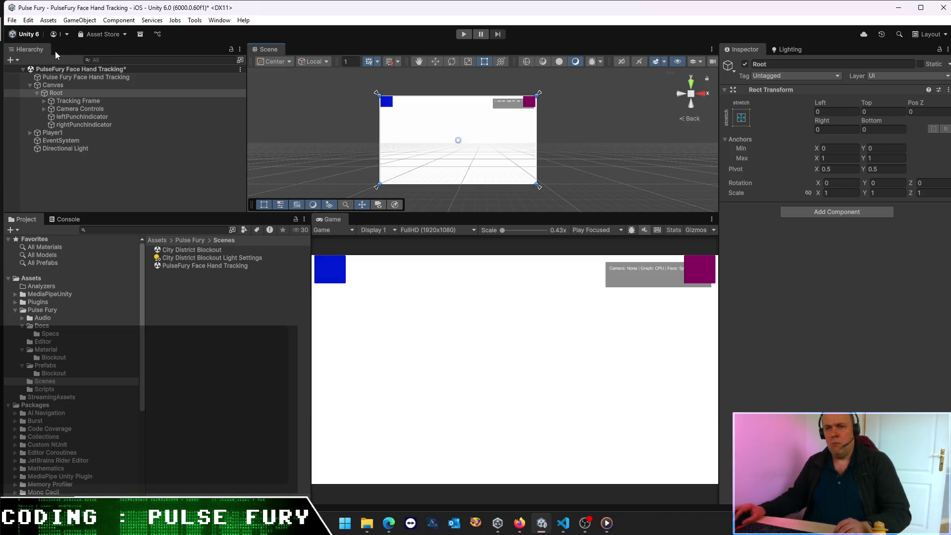
{"action": "left_click", "coordinate": [76, 117]}
Step: Anchor leftPunchIndicator with the top-stretch preset
{"action": "left_click", "coordinate": [82, 124], "text": "shift"}
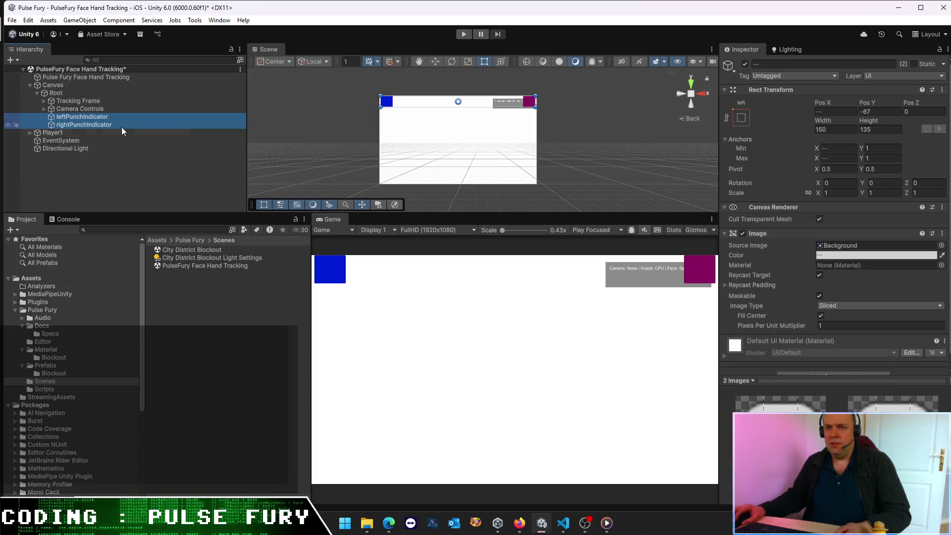
{"action": "left_click", "coordinate": [737, 109]}
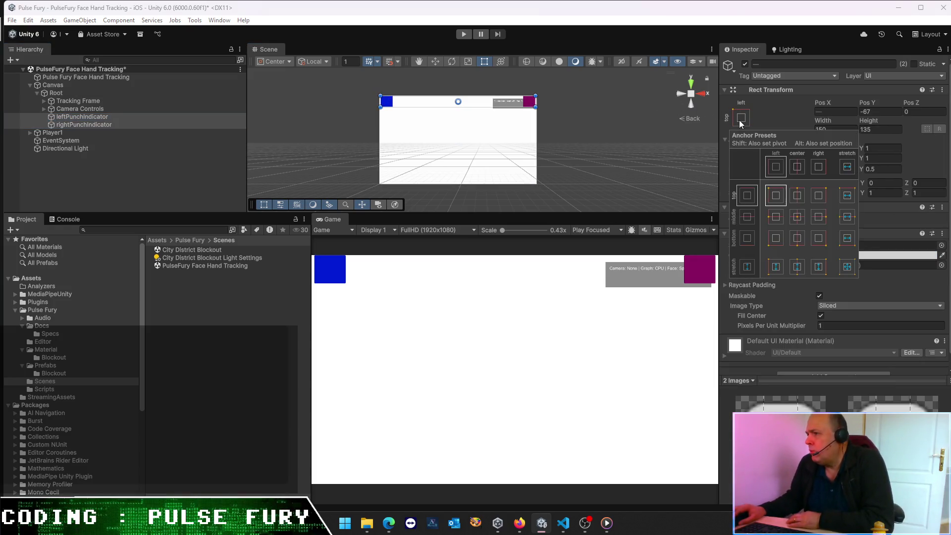
{"action": "left_click", "coordinate": [147, 175]}
{"action": "left_click", "coordinate": [86, 117]}
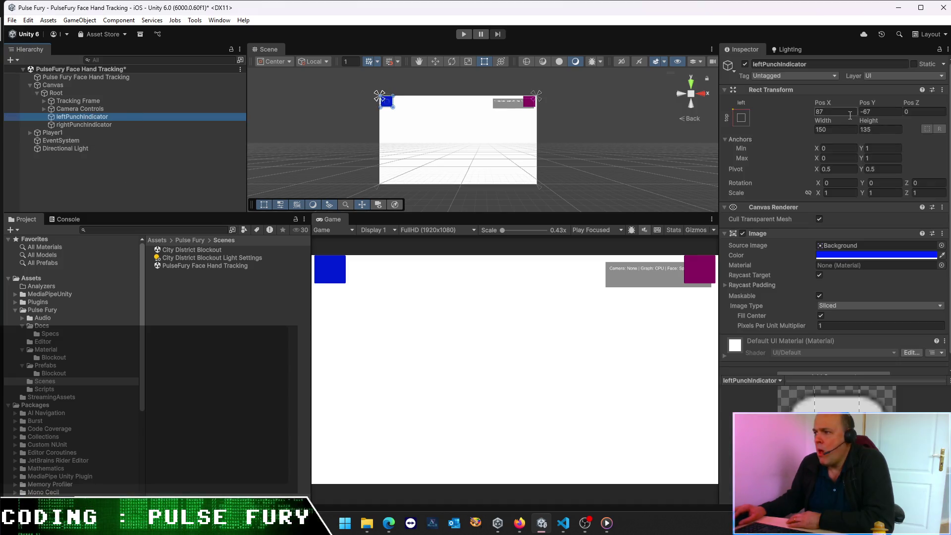
{"action": "left_click", "coordinate": [741, 117]}
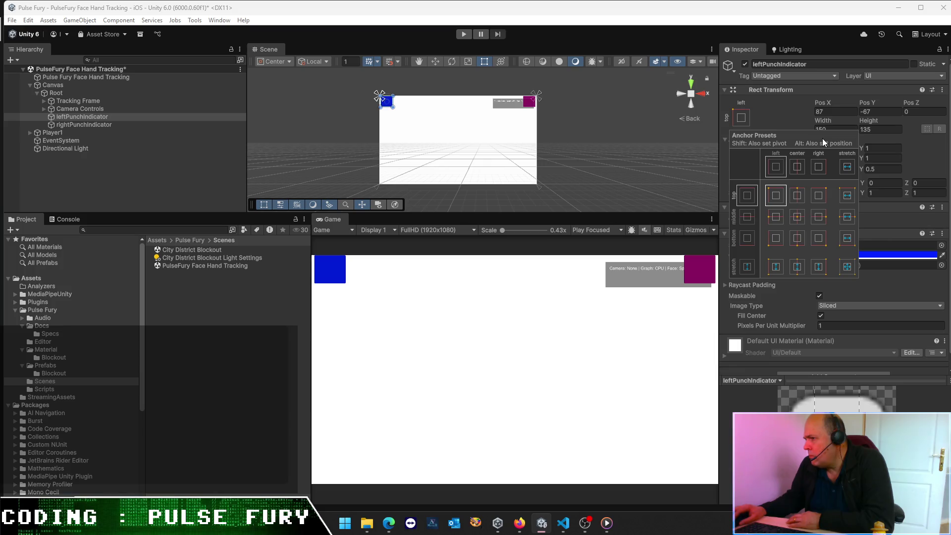
{"action": "left_click", "coordinate": [845, 196]}
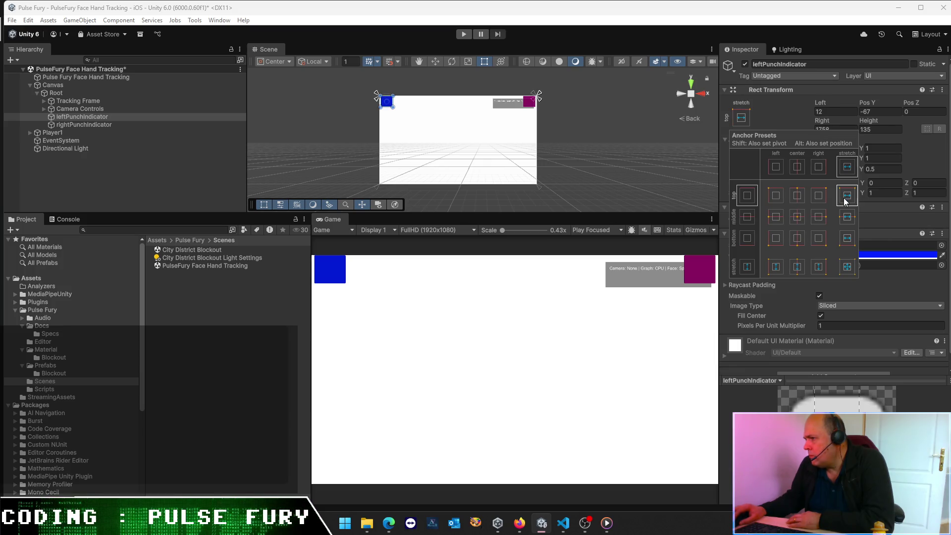
{"action": "left_click", "coordinate": [772, 197]}
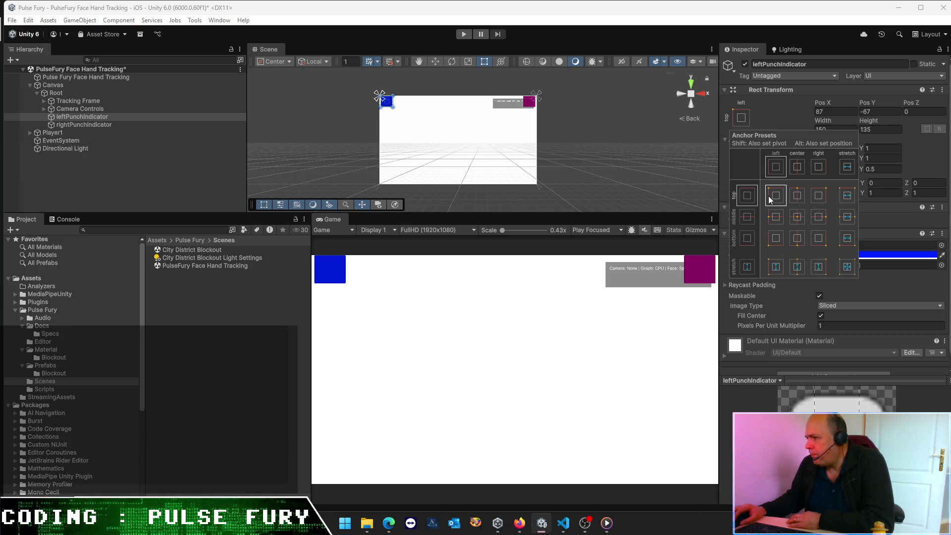
{"action": "left_click", "coordinate": [846, 168]}
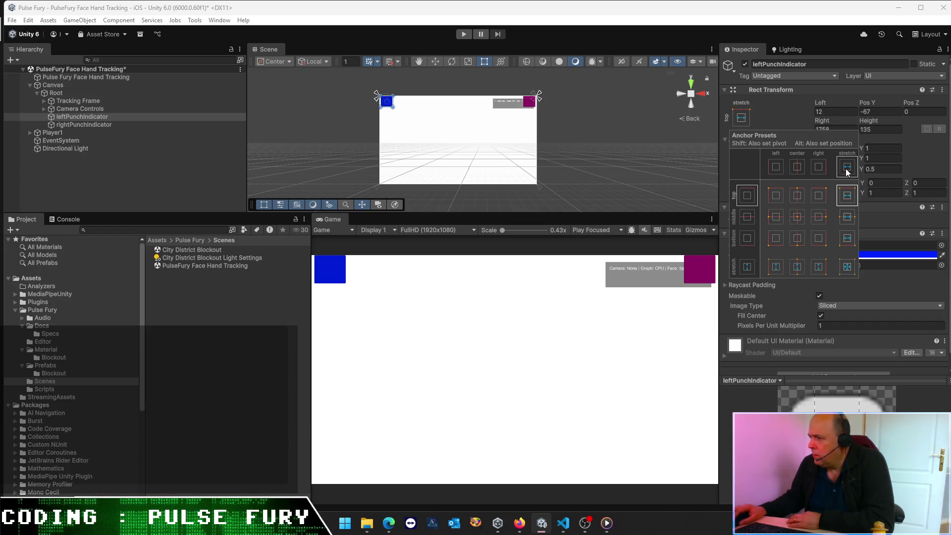
{"action": "left_click", "coordinate": [846, 193]}
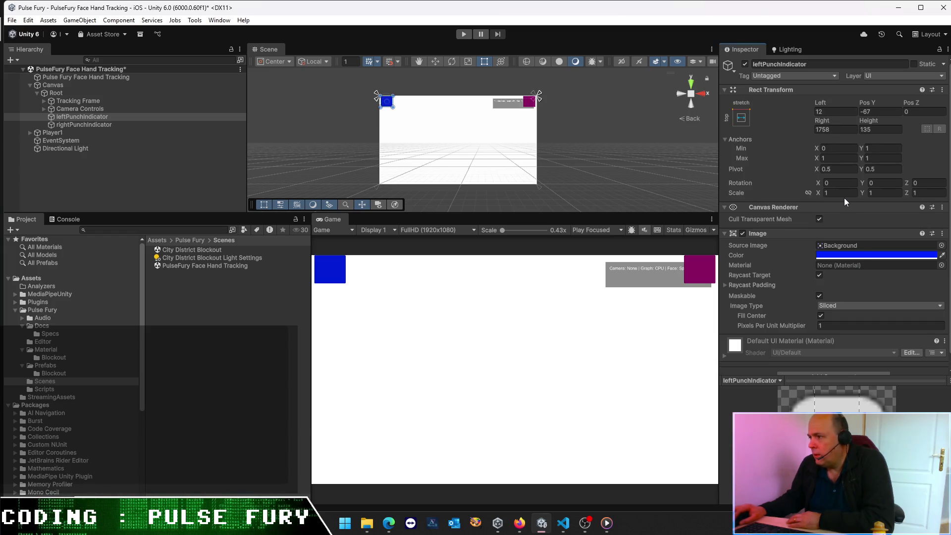
Step: Anchor rightPunchIndicator with the top-stretch preset as well
{"action": "left_click", "coordinate": [67, 124]}
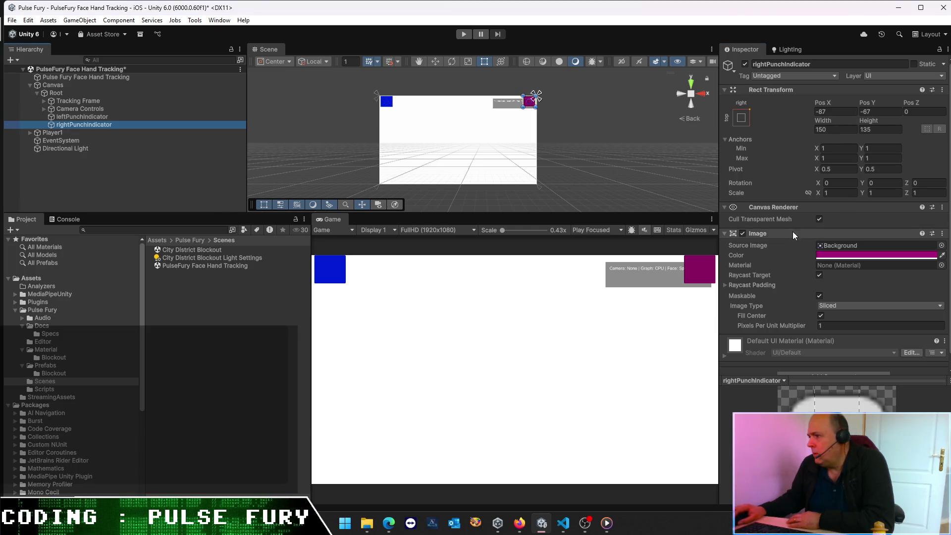
{"action": "left_click", "coordinate": [740, 119]}
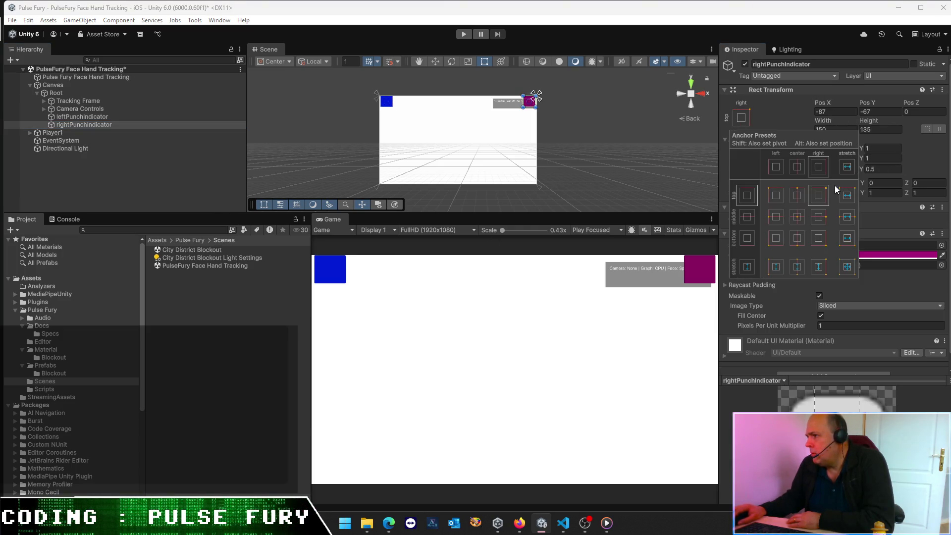
{"action": "left_click", "coordinate": [848, 196]}
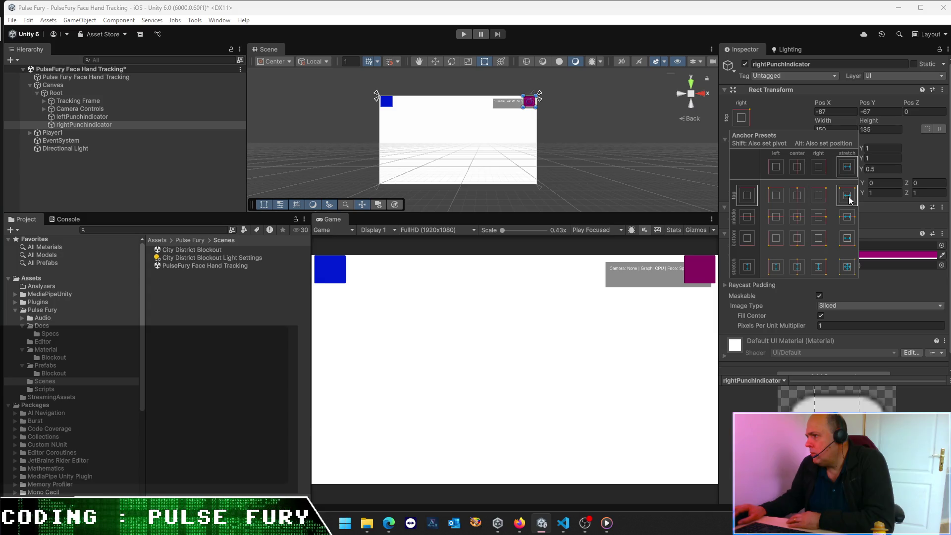
{"action": "left_click", "coordinate": [270, 355]}
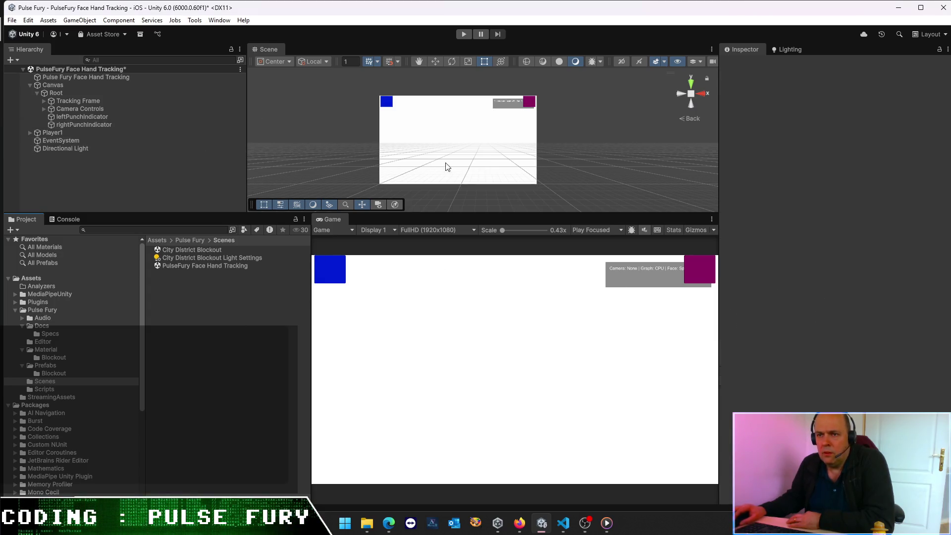
{"action": "left_click", "coordinate": [94, 108]}
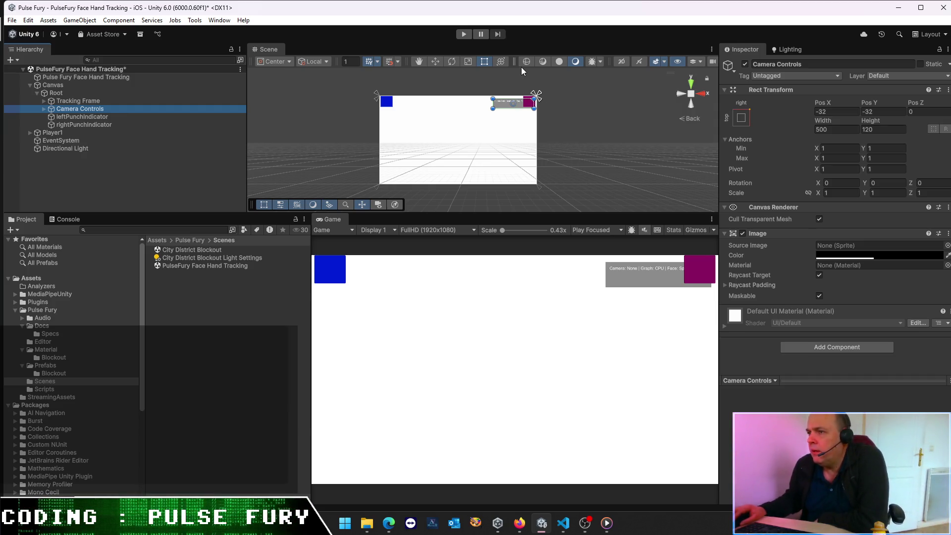
Step: Anchor Camera Controls bottom-right and move it down to the screen's lower-right corner
{"action": "left_click", "coordinate": [743, 118]}
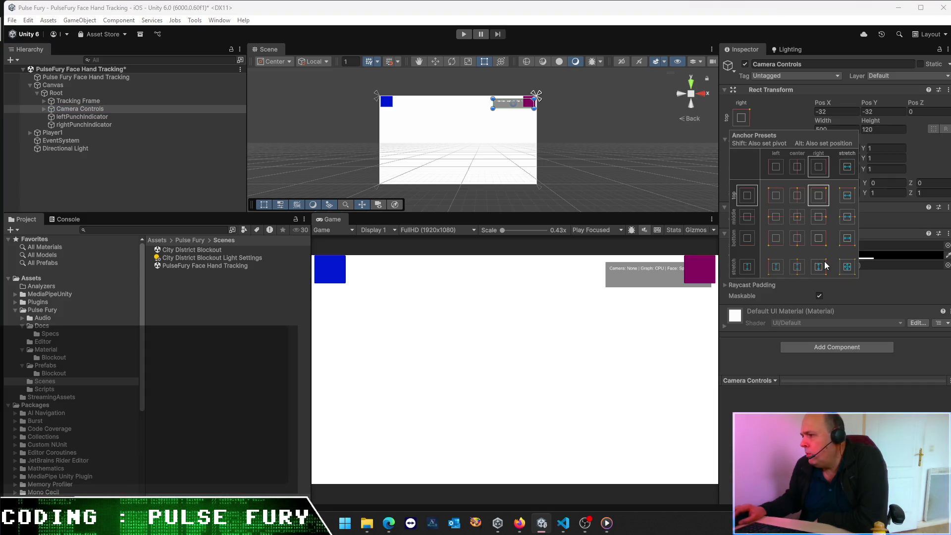
{"action": "left_click", "coordinate": [823, 240]}
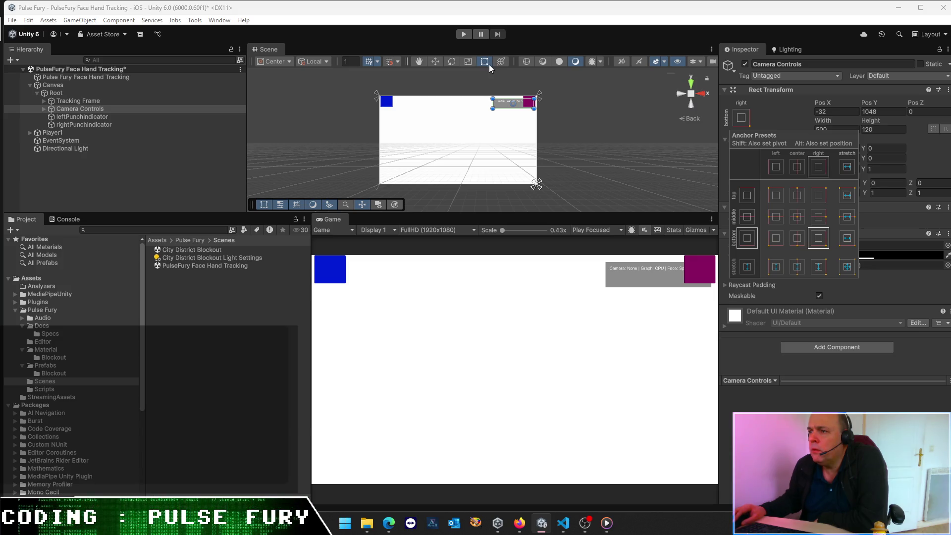
{"action": "left_click", "coordinate": [437, 61]}
{"action": "mouse_move", "coordinate": [512, 80]}
{"action": "left_mouse_down"}
{"action": "mouse_move", "coordinate": [510, 159]}
{"action": "mouse_move", "coordinate": [555, 178]}
{"action": "left_mouse_up"}
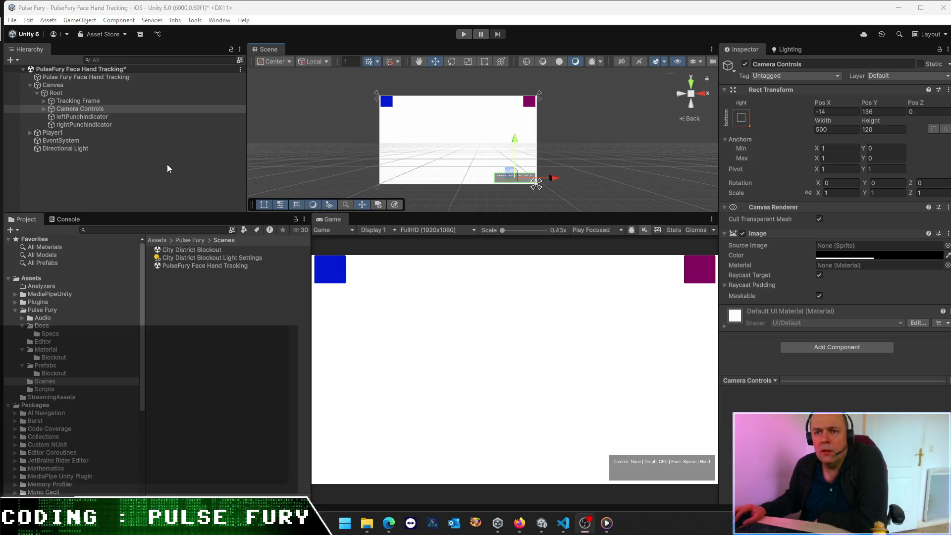
Step: Shrink Root from its top-left handle into the lower-right area using the Rect tool
{"action": "left_click", "coordinate": [135, 183]}
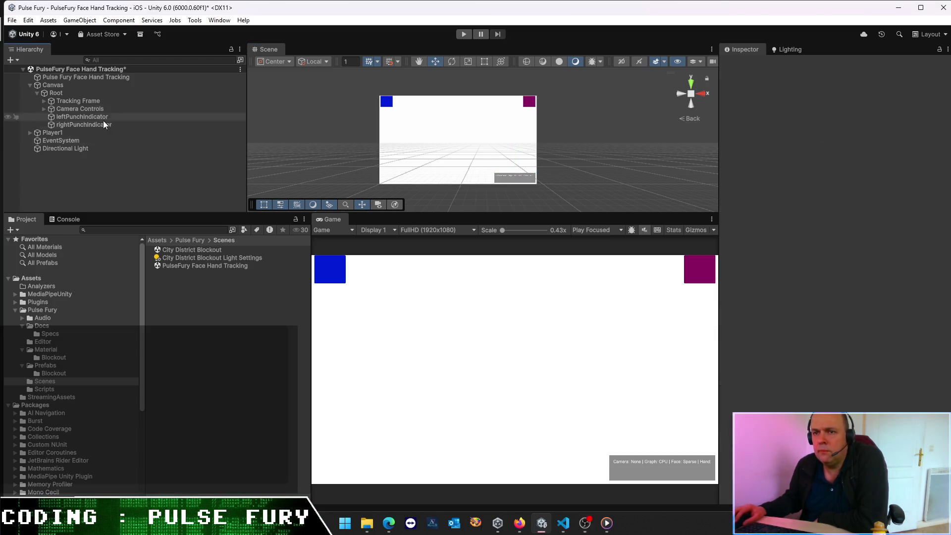
{"action": "left_click", "coordinate": [77, 95]}
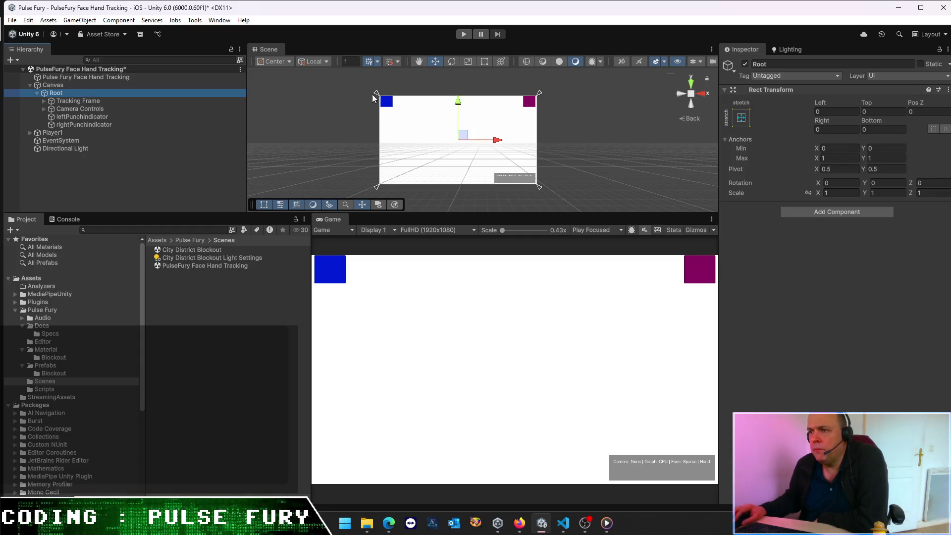
{"action": "left_click", "coordinate": [485, 61]}
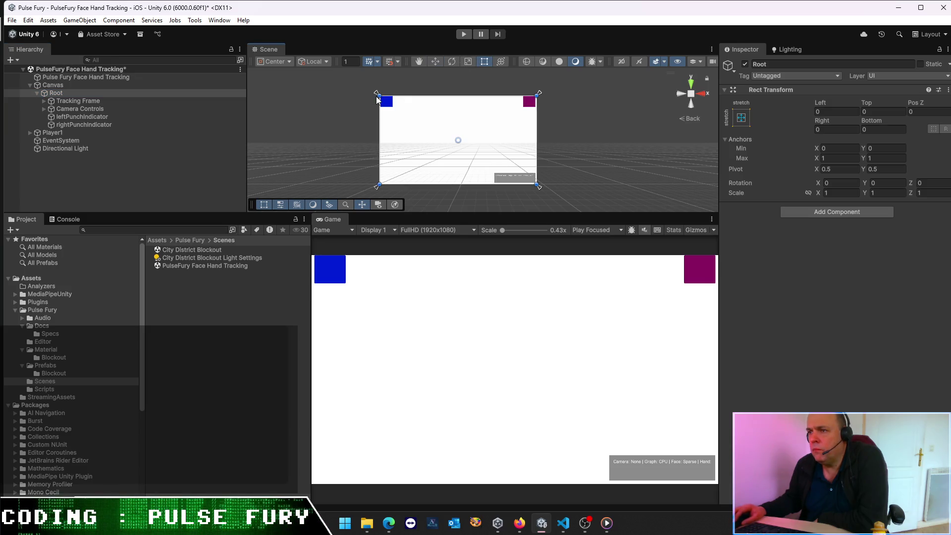
{"action": "mouse_move", "coordinate": [377, 95]}
{"action": "left_mouse_down"}
{"action": "mouse_move", "coordinate": [468, 156]}
{"action": "mouse_move", "coordinate": [502, 163]}
{"action": "left_mouse_up"}
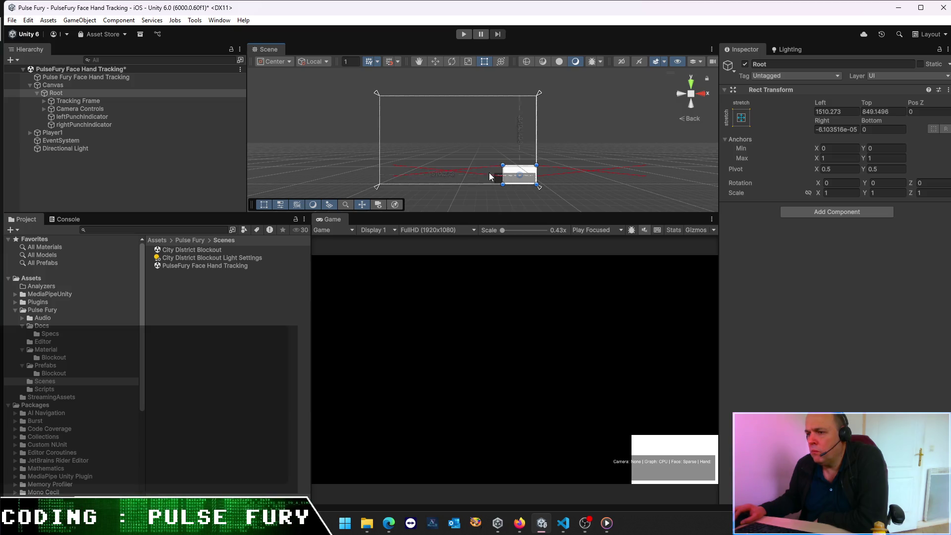
{"action": "left_click", "coordinate": [333, 230]}
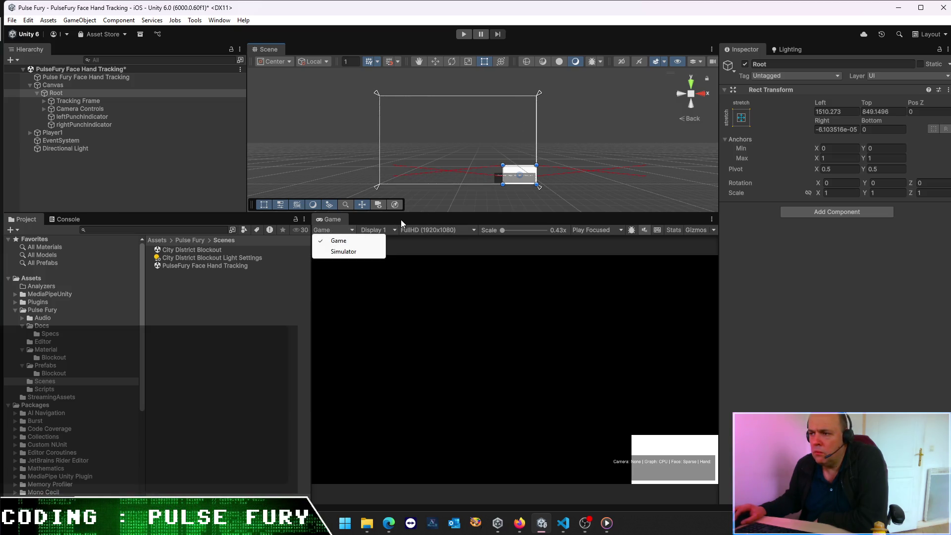
Step: Switch the Game view to Simulator and resize Root along the screen bottom
{"action": "left_click", "coordinate": [343, 252]}
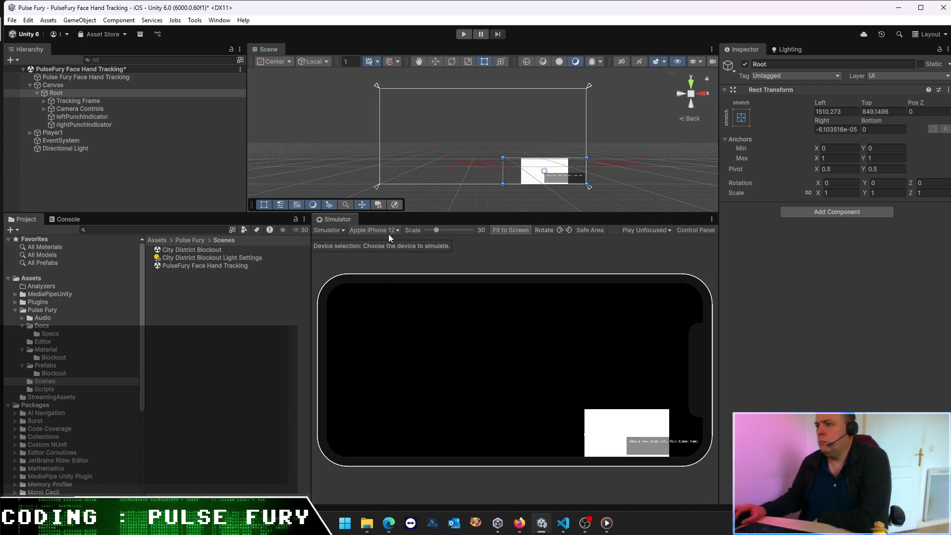
{"action": "left_click_drag", "start_coordinate": [587, 165], "coordinate": [379, 173]}
{"action": "mouse_move", "coordinate": [553, 176]}
{"action": "left_mouse_down"}
{"action": "mouse_move", "coordinate": [426, 178]}
{"action": "mouse_move", "coordinate": [436, 183]}
{"action": "mouse_move", "coordinate": [416, 155]}
{"action": "left_mouse_up"}
{"action": "left_click_drag", "start_coordinate": [380, 185], "coordinate": [389, 180]}
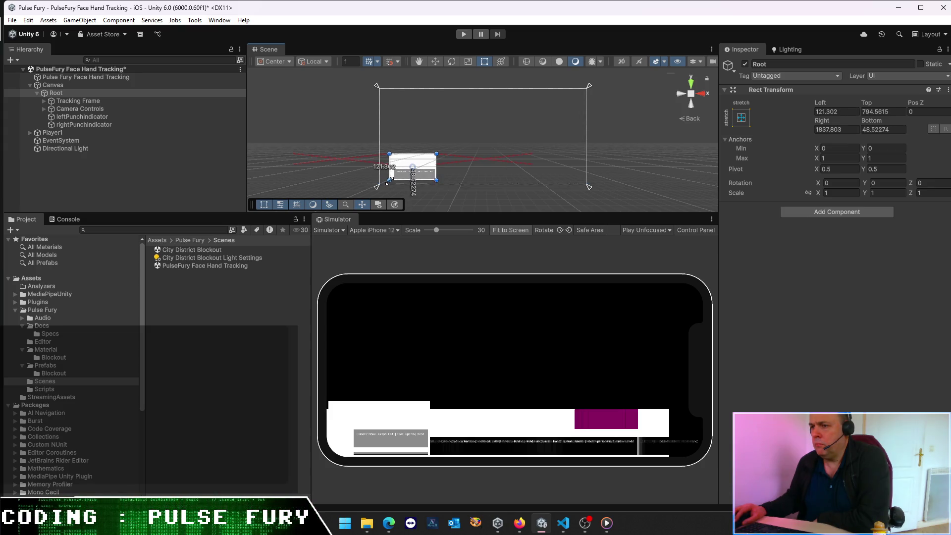
{"action": "left_click", "coordinate": [741, 118]}
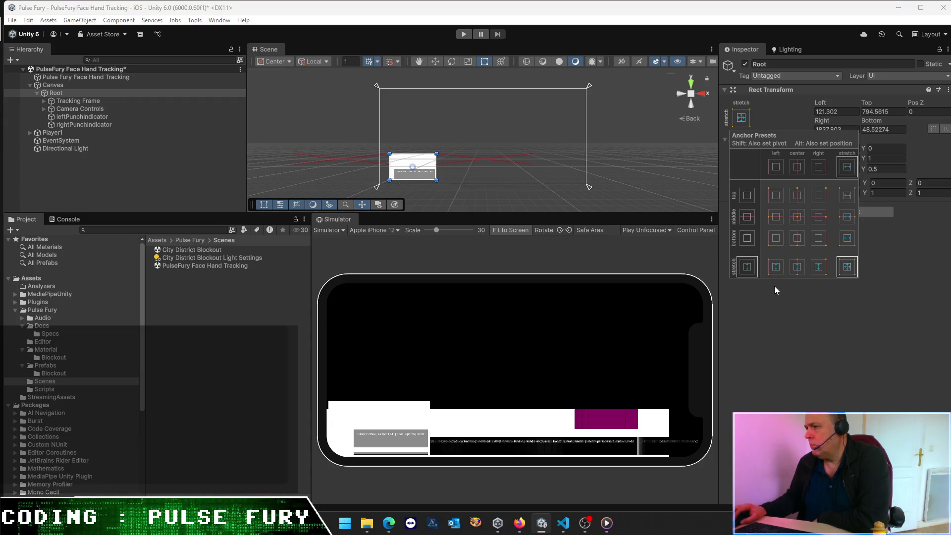
{"action": "left_click", "coordinate": [774, 298]}
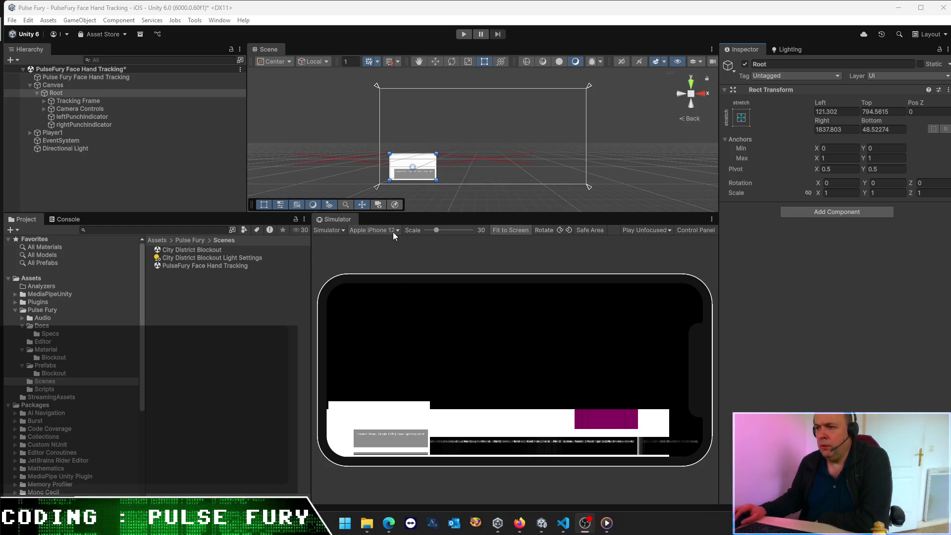
Step: Preview on Apple iPhone 12, enlarge the Scene panel, save the scene and enter Play mode
{"action": "left_click", "coordinate": [393, 232]}
{"action": "left_click", "coordinate": [495, 239]}
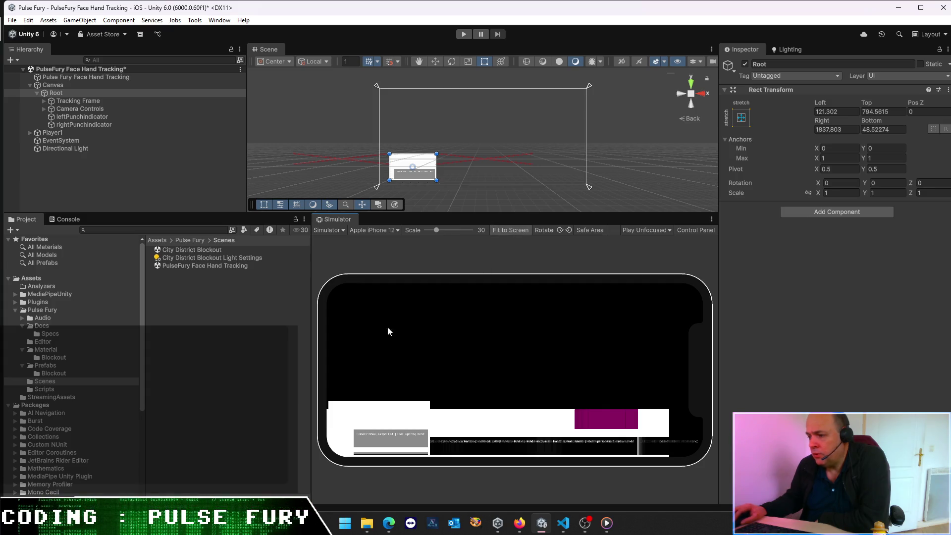
{"action": "left_click_drag", "start_coordinate": [465, 210], "coordinate": [452, 286]}
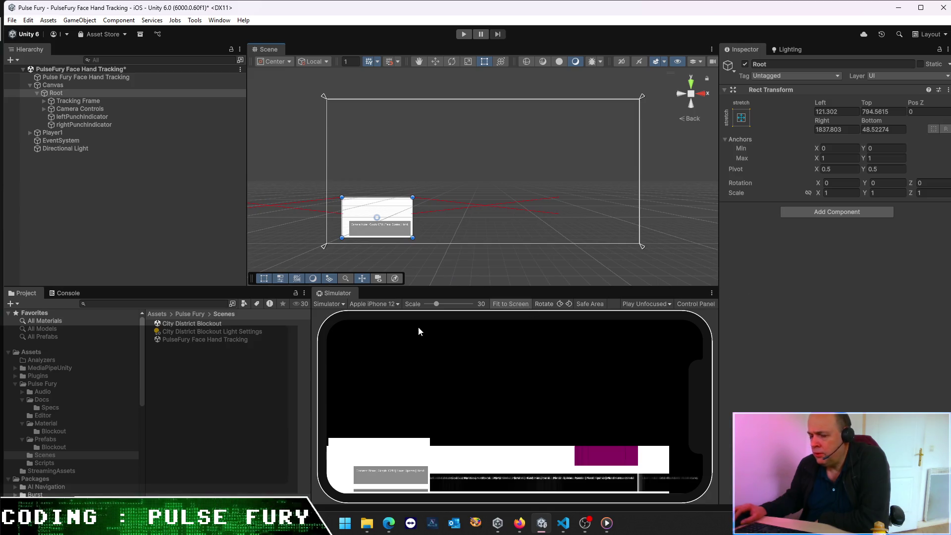
{"action": "key", "text": "ctrl+s"}
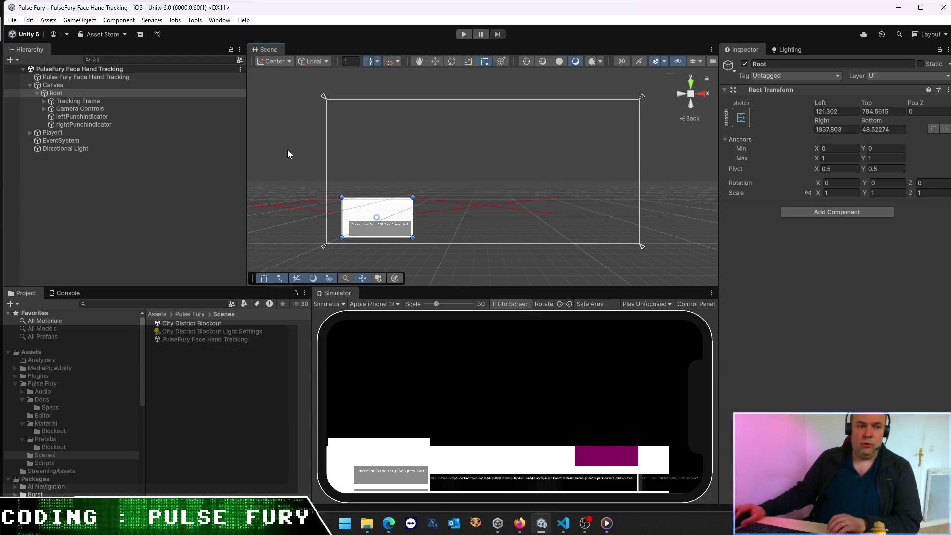
{"action": "left_click", "coordinate": [458, 35]}
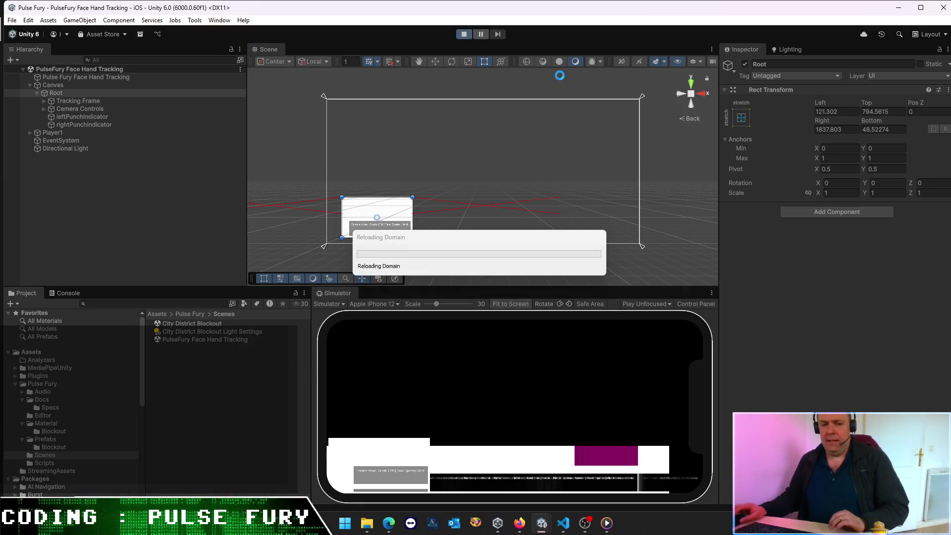
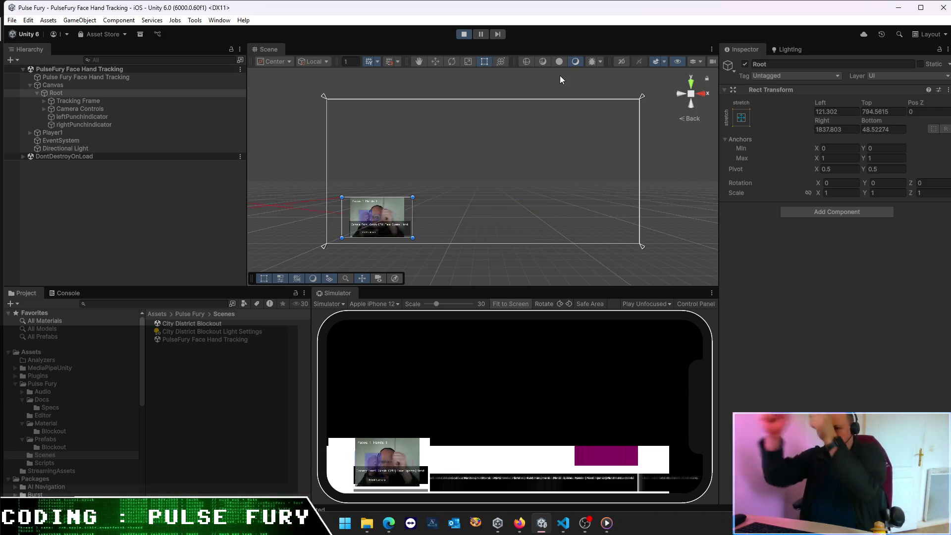
Step: Stop Play mode and drag leftPunchIndicator's rect down into a small blue box
{"action": "left_click", "coordinate": [464, 35]}
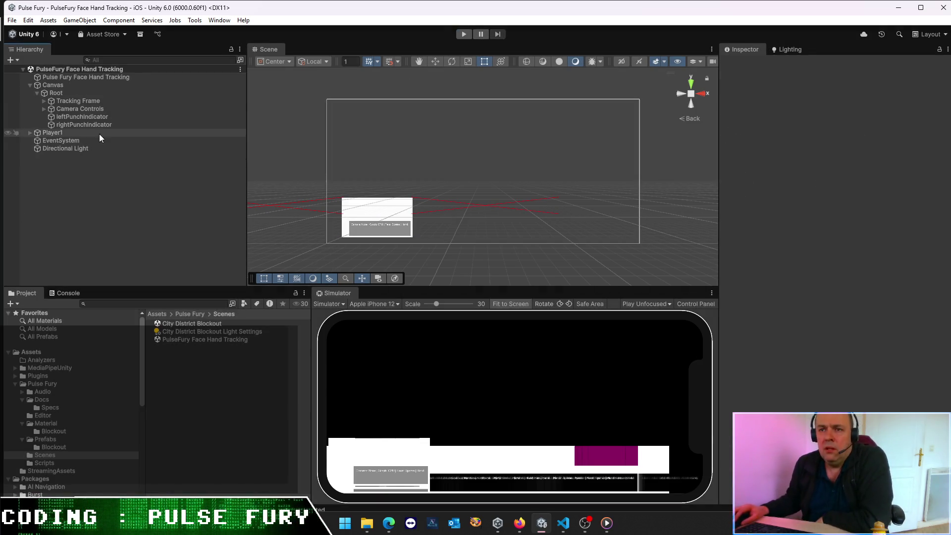
{"action": "left_click", "coordinate": [96, 117]}
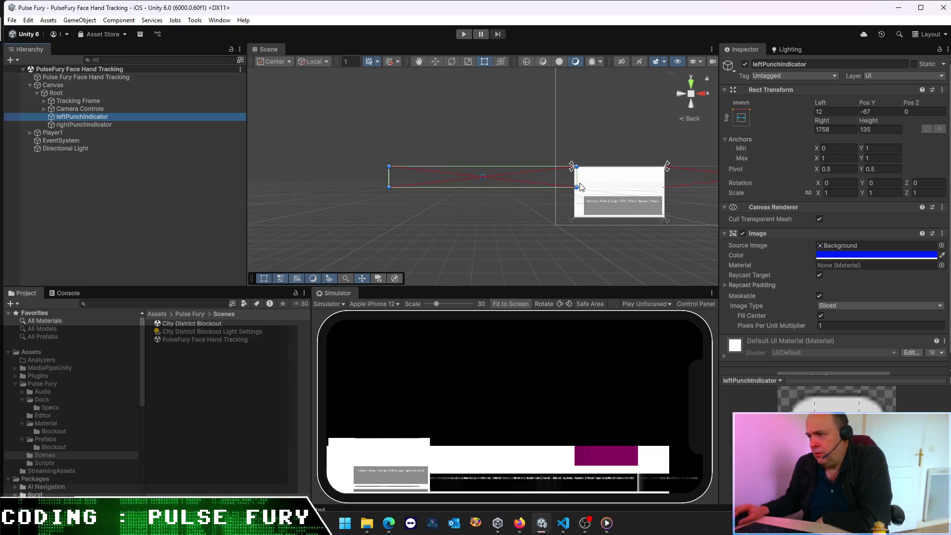
{"action": "mouse_move", "coordinate": [389, 178]}
{"action": "left_mouse_down"}
{"action": "mouse_move", "coordinate": [604, 175]}
{"action": "mouse_move", "coordinate": [594, 174]}
{"action": "left_mouse_up"}
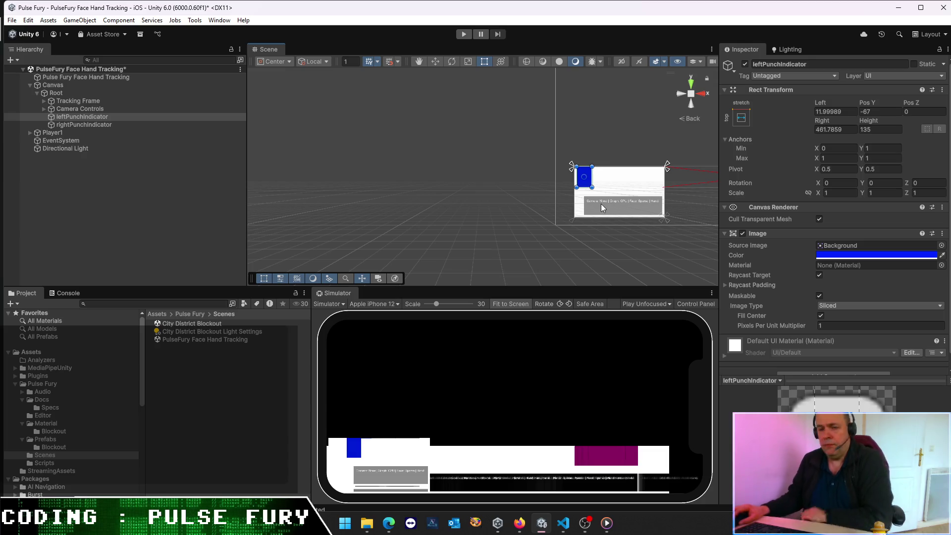
{"action": "scroll", "coordinate": [603, 203], "scroll_direction": "up", "scroll_amount": 2}
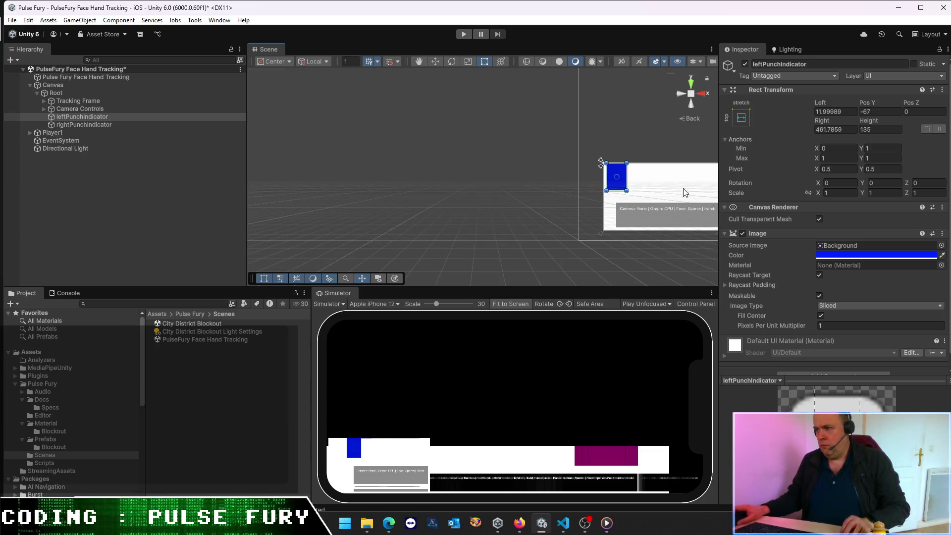
{"action": "scroll", "coordinate": [682, 191], "scroll_direction": "up", "scroll_amount": 2}
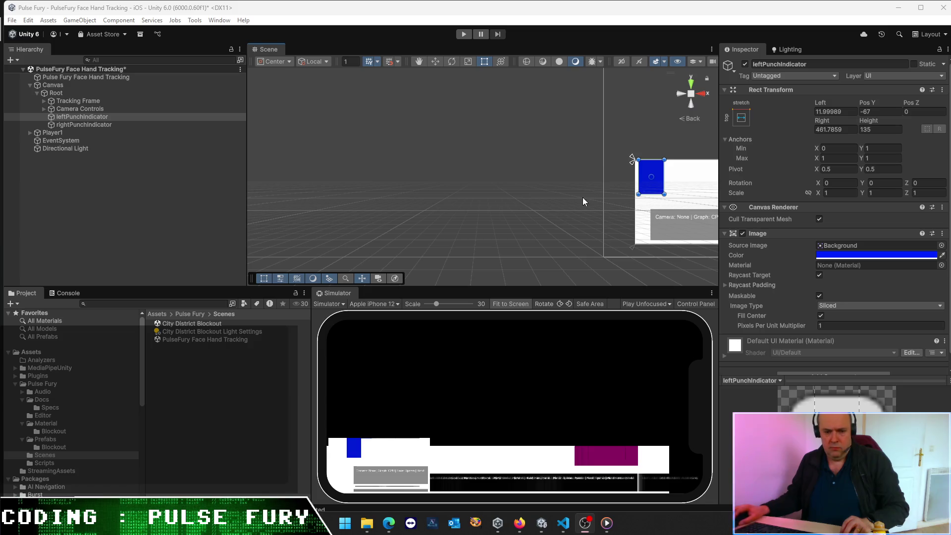
{"action": "left_click_drag", "start_coordinate": [663, 195], "coordinate": [653, 174]}
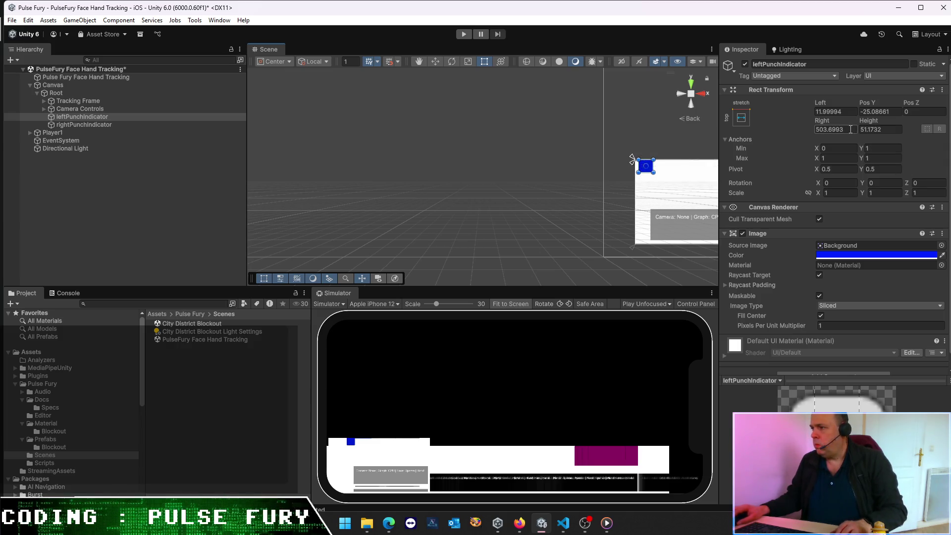
Step: Set leftPunchIndicator to Right 500, Height 50, Left 12 and Pos Y -30
{"action": "left_click", "coordinate": [155, 198]}
{"action": "left_click", "coordinate": [82, 117]}
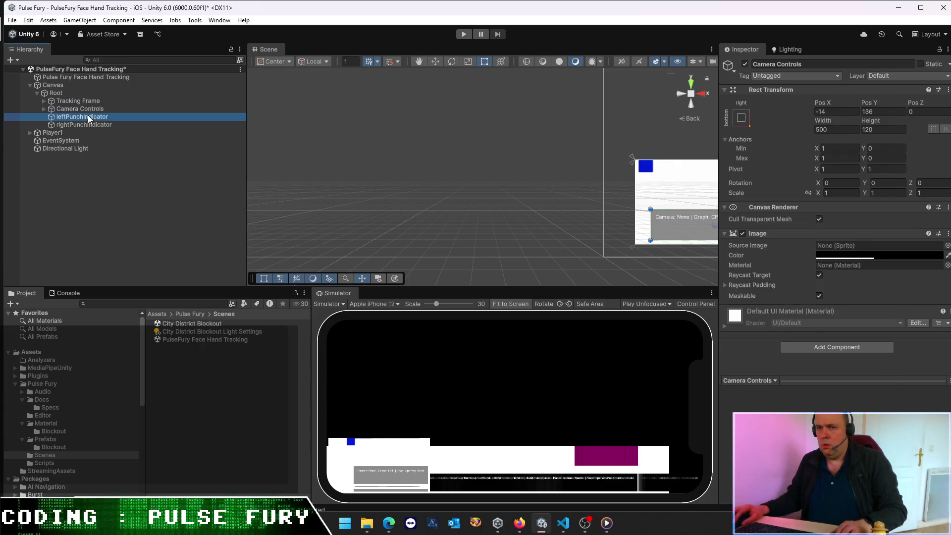
{"action": "left_click", "coordinate": [849, 129]}
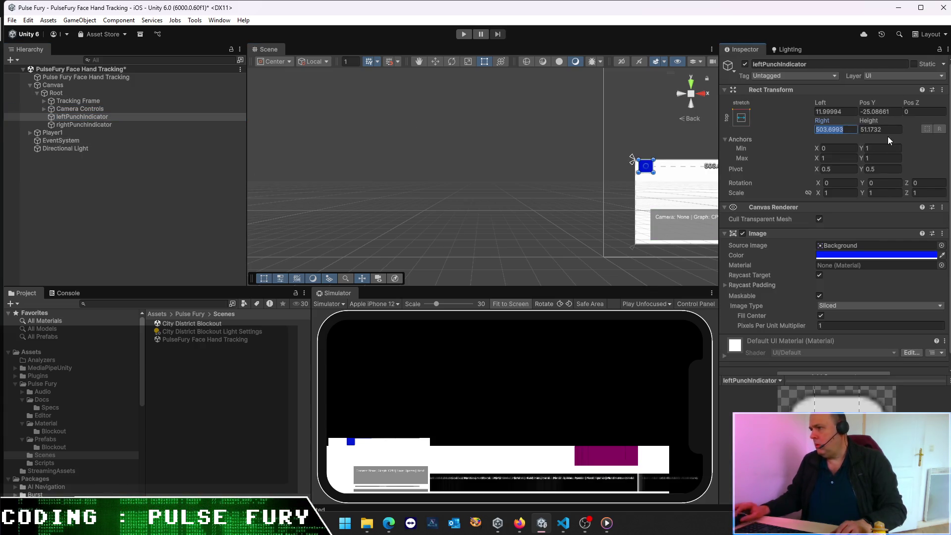
{"action": "type", "text": "500"}
{"action": "key", "text": "Tab"}
{"action": "type", "text": "50"}
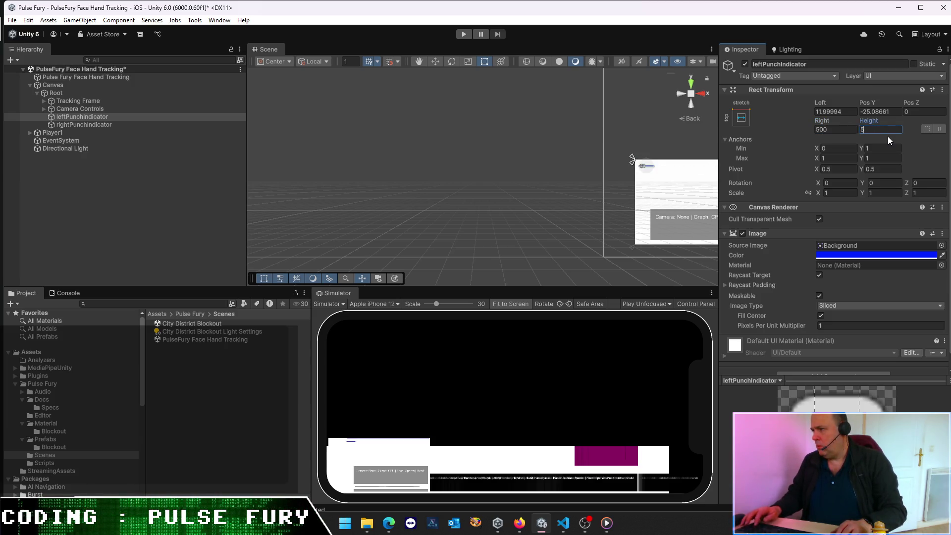
{"action": "left_click", "coordinate": [848, 112]}
{"action": "type", "text": "12"}
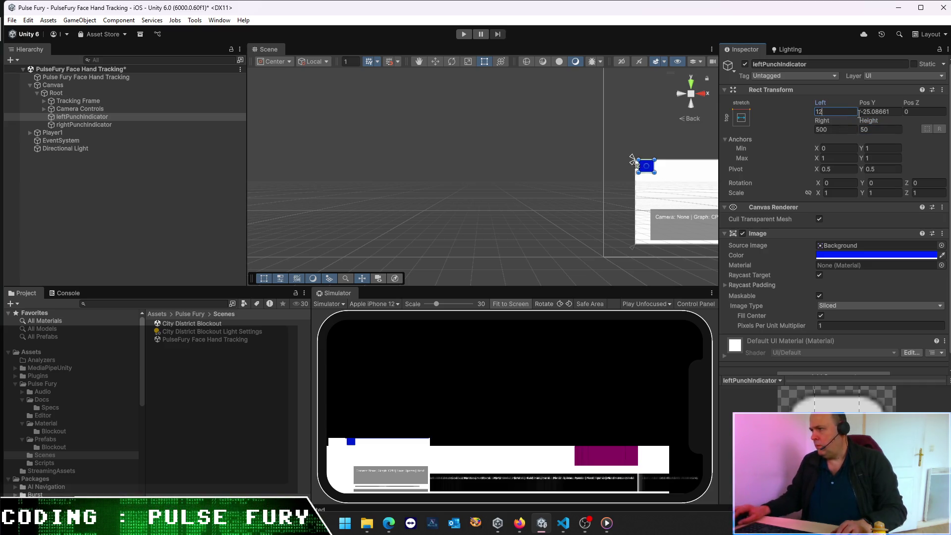
{"action": "type", "text": "-25"}
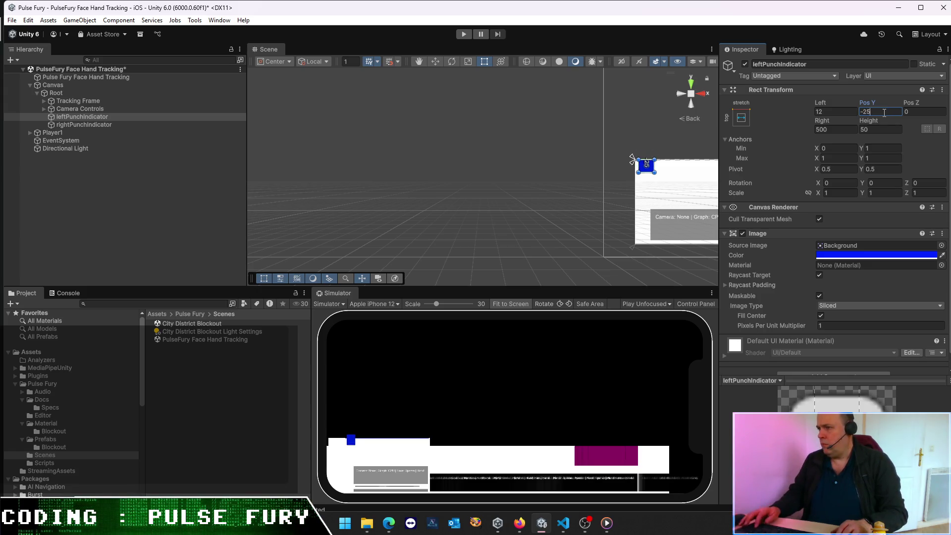
{"action": "key", "text": "BackSpace"}
{"action": "type", "text": "7"}
{"action": "type", "text": "-30"}
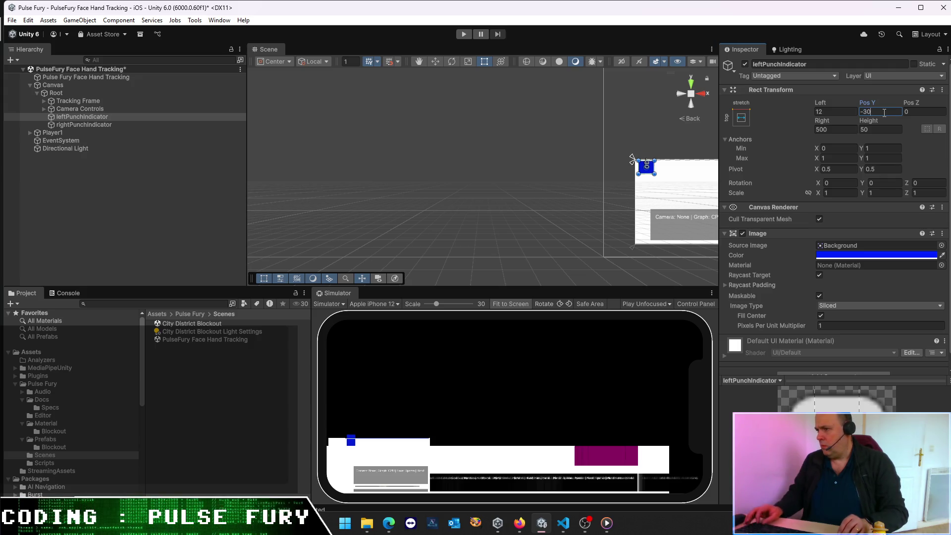
{"action": "key", "text": "Return"}
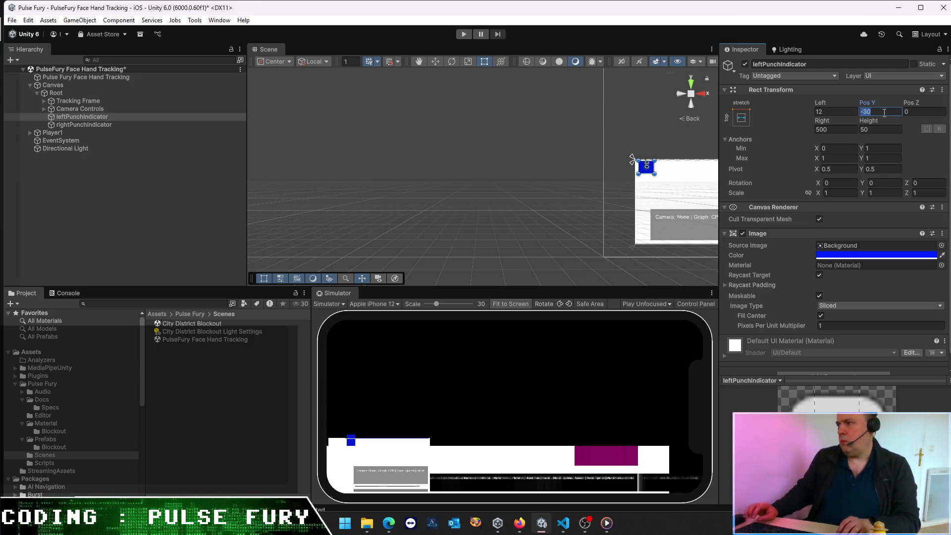
{"action": "left_click", "coordinate": [131, 125]}
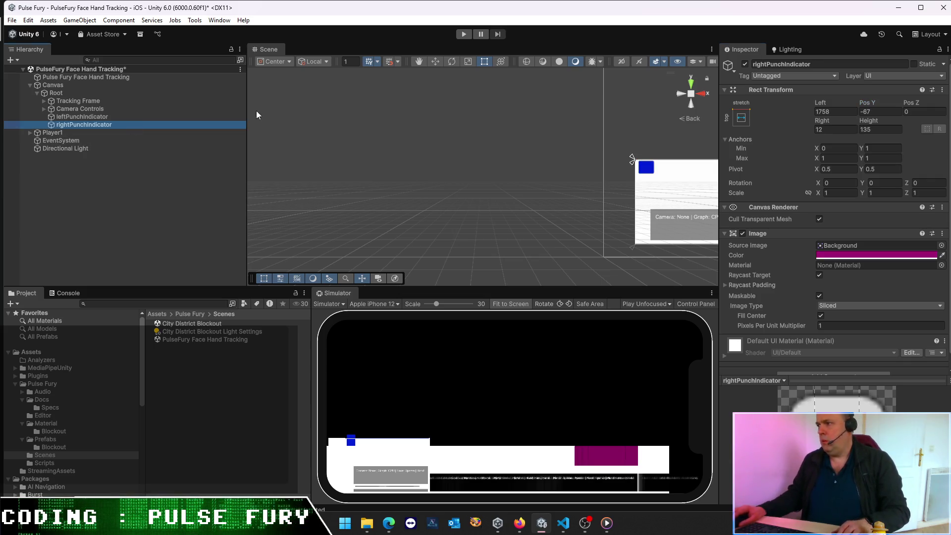
Step: Set rightPunchIndicator's Pos Y to -30 and shrink it to a small top-right box
{"action": "left_click", "coordinate": [882, 113]}
{"action": "type", "text": "-30"}
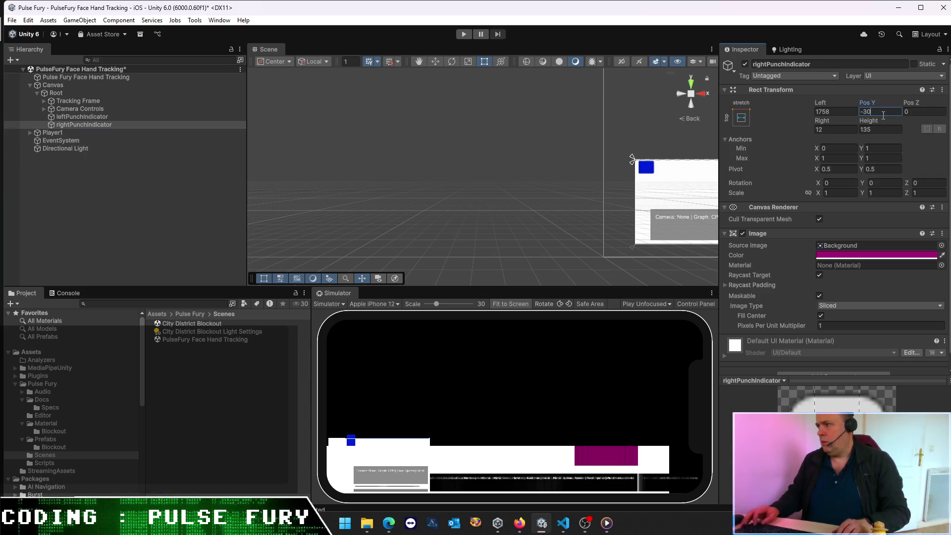
{"action": "key", "text": "Return"}
{"action": "key", "text": "f"}
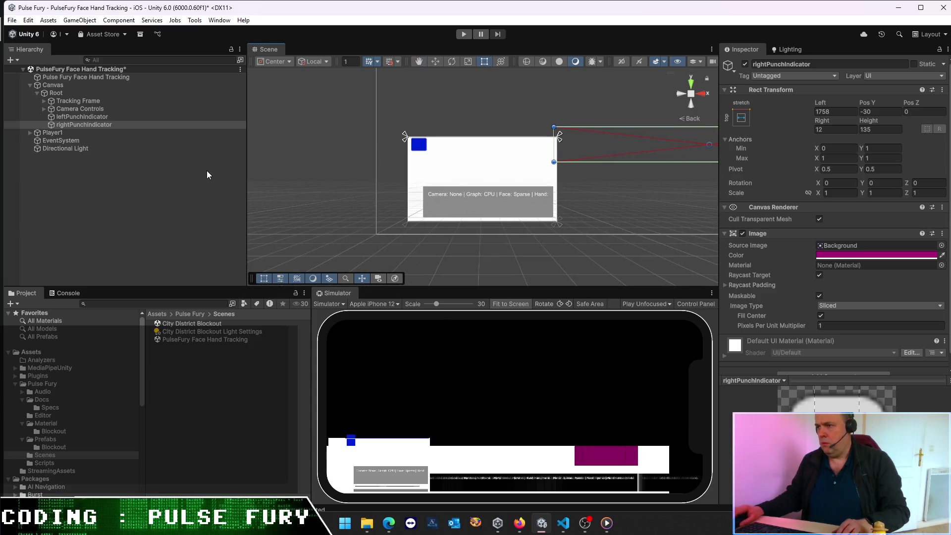
{"action": "scroll", "coordinate": [555, 220], "scroll_direction": "down", "scroll_amount": 3}
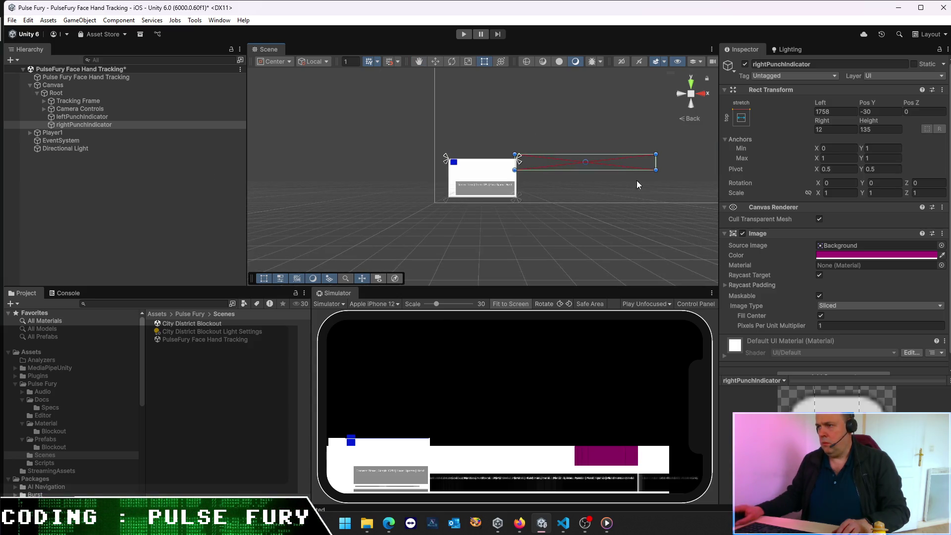
{"action": "mouse_move", "coordinate": [617, 168]}
{"action": "left_mouse_down"}
{"action": "mouse_move", "coordinate": [491, 170]}
{"action": "mouse_move", "coordinate": [520, 157]}
{"action": "left_mouse_up"}
{"action": "scroll", "coordinate": [527, 183], "scroll_direction": "up", "scroll_amount": 8}
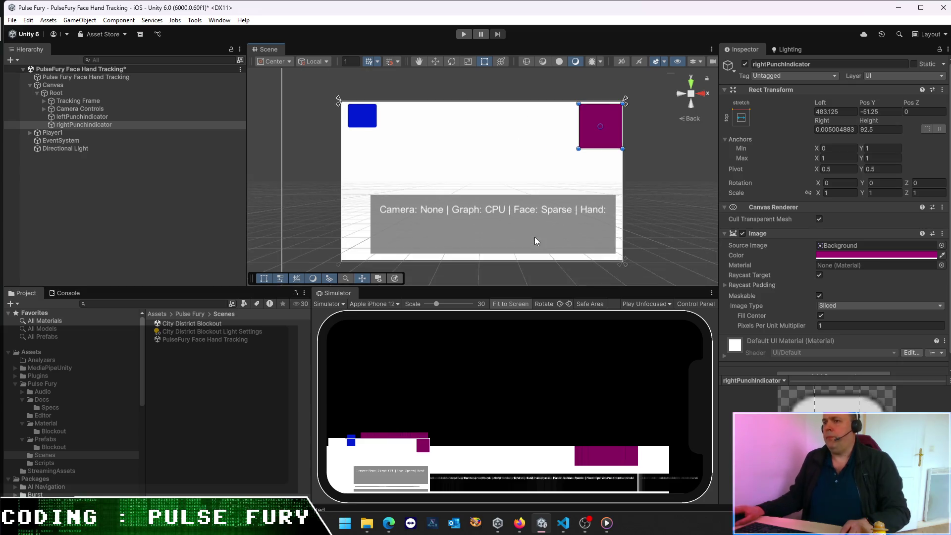
Step: Narrow the blue box slightly and give rightPunchIndicator Height 50 and Pos Y -30
{"action": "left_click", "coordinate": [81, 117]}
{"action": "left_click_drag", "start_coordinate": [376, 123], "coordinate": [371, 125]}
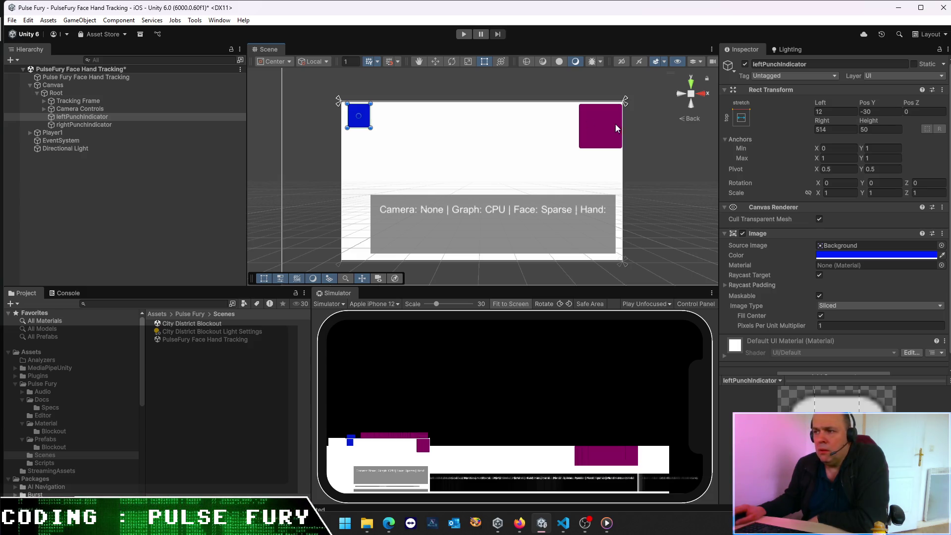
{"action": "left_click", "coordinate": [133, 125]}
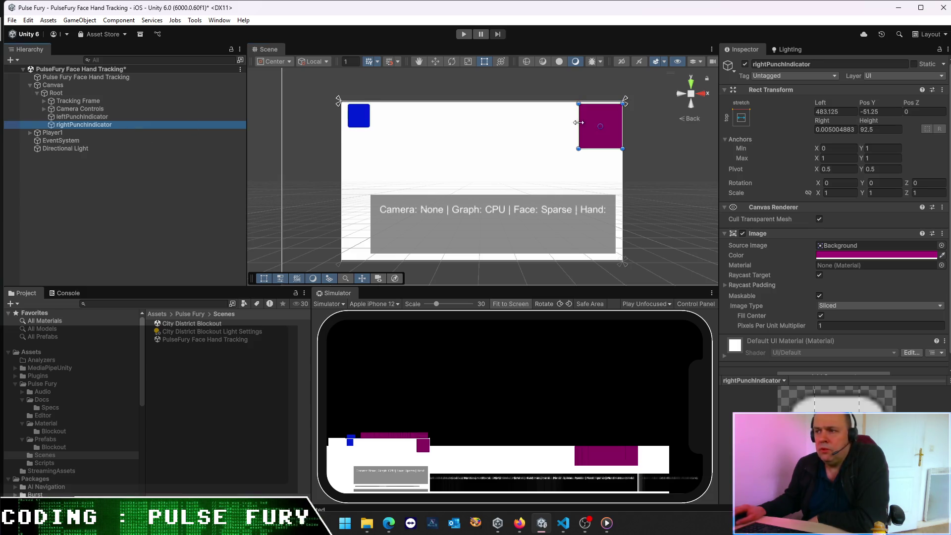
{"action": "left_click", "coordinate": [878, 130]}
{"action": "type", "text": "50"}
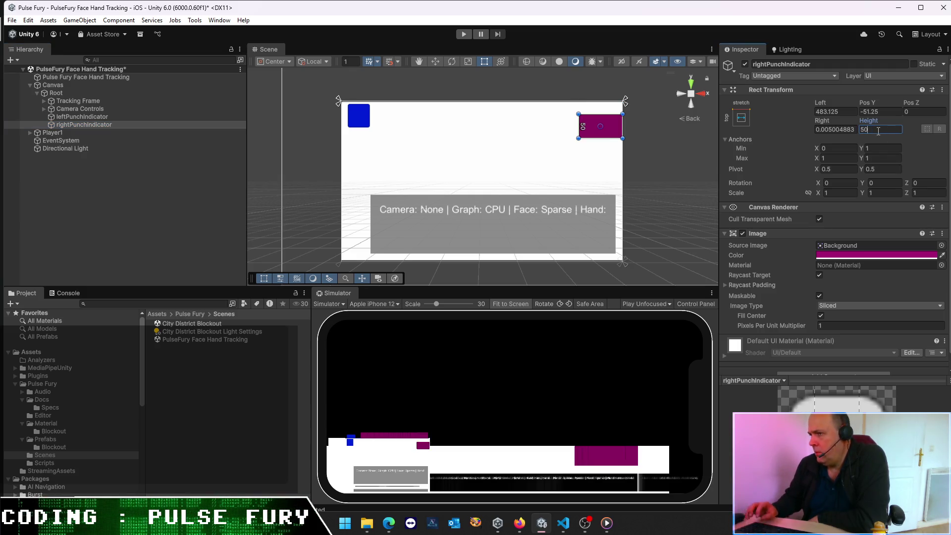
{"action": "left_click", "coordinate": [898, 112]}
{"action": "type", "text": "-"}
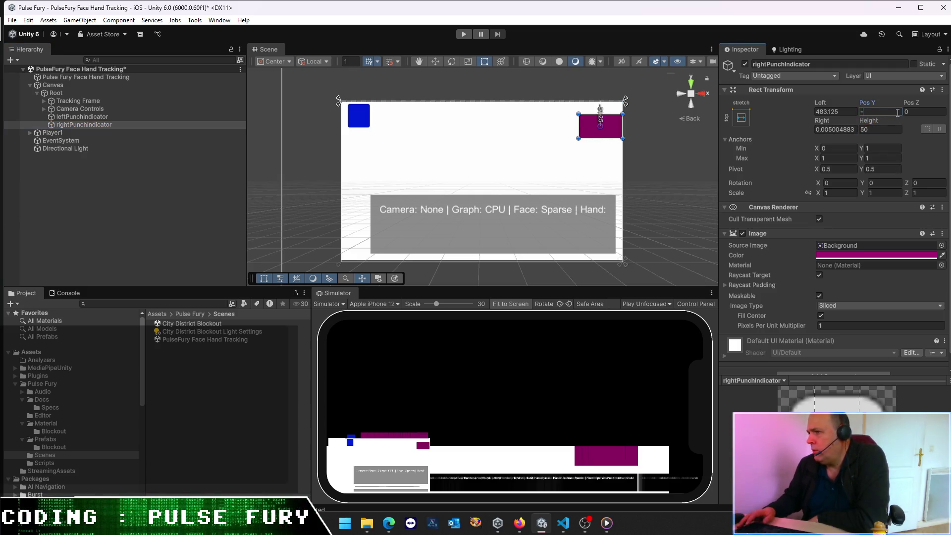
{"action": "type", "text": "30"}
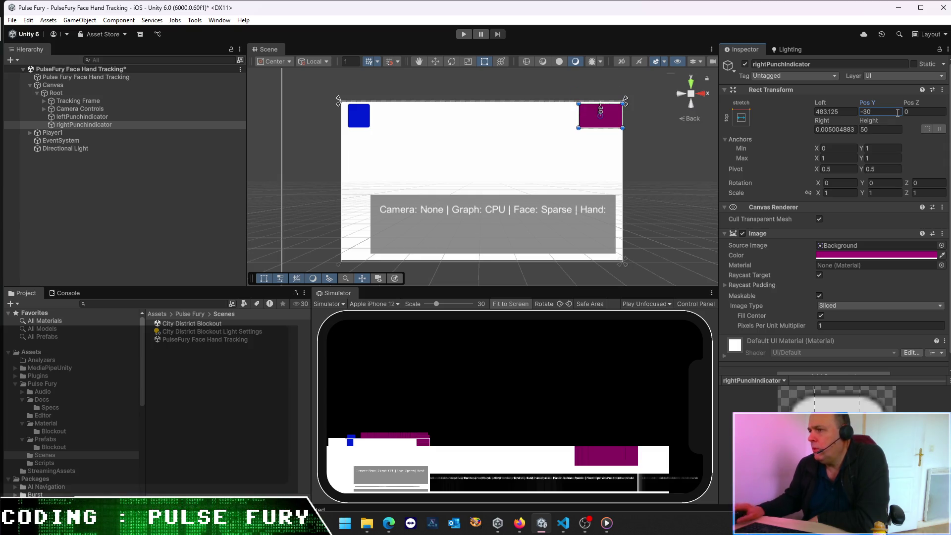
{"action": "left_click", "coordinate": [83, 117]}
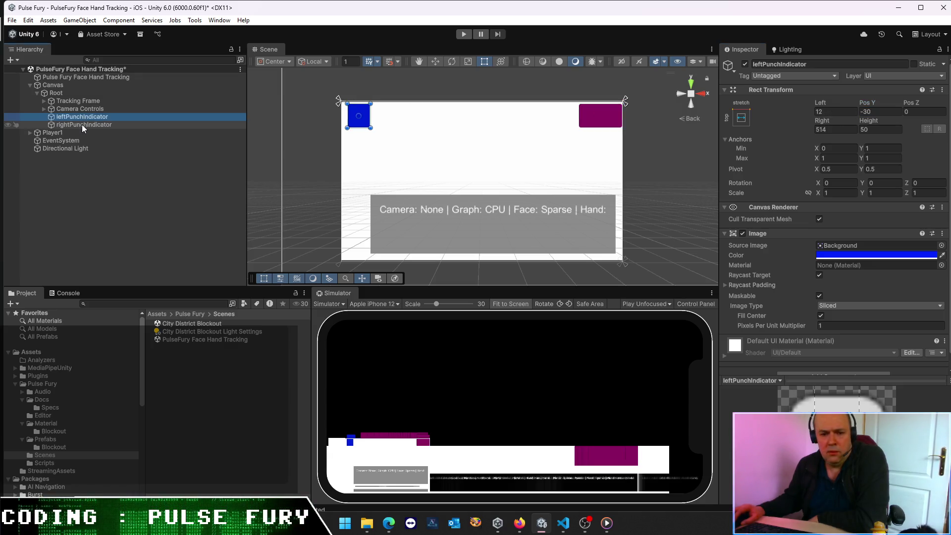
Step: Narrow the magenta box slightly and set both punch indicators' Height to 42
{"action": "left_click", "coordinate": [82, 124]}
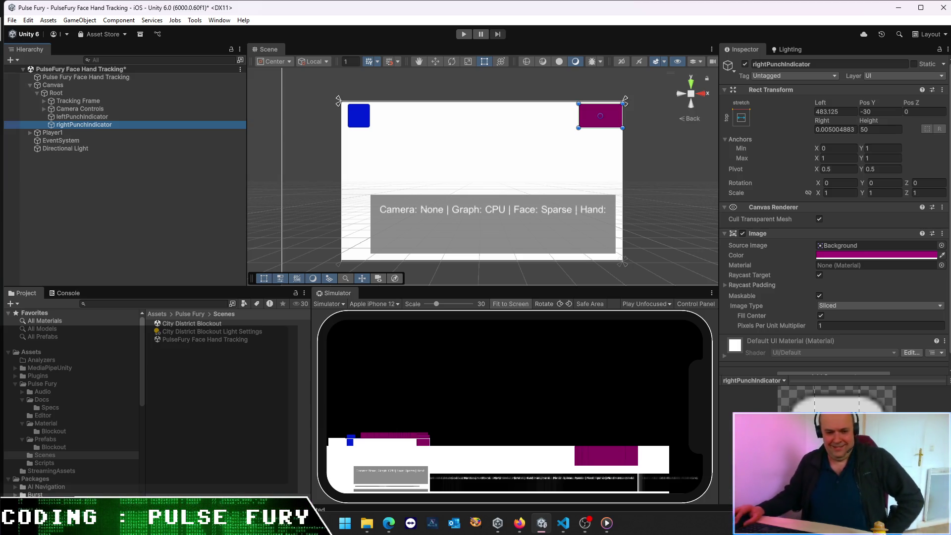
{"action": "key", "text": "alt+Tab"}
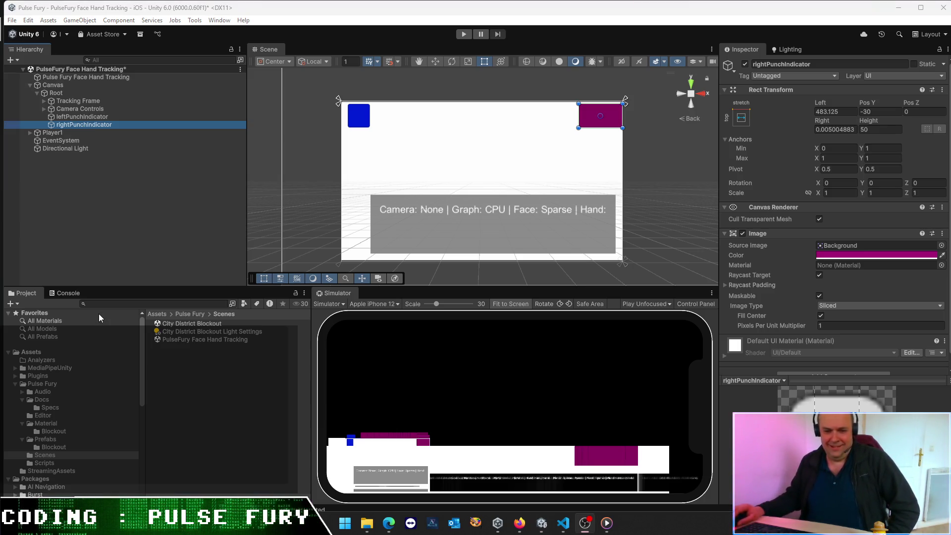
{"action": "mouse_move", "coordinate": [581, 116]}
{"action": "left_mouse_down"}
{"action": "mouse_move", "coordinate": [619, 117]}
{"action": "mouse_move", "coordinate": [611, 123]}
{"action": "left_mouse_up"}
{"action": "left_click", "coordinate": [881, 130]}
{"action": "type", "text": "42"}
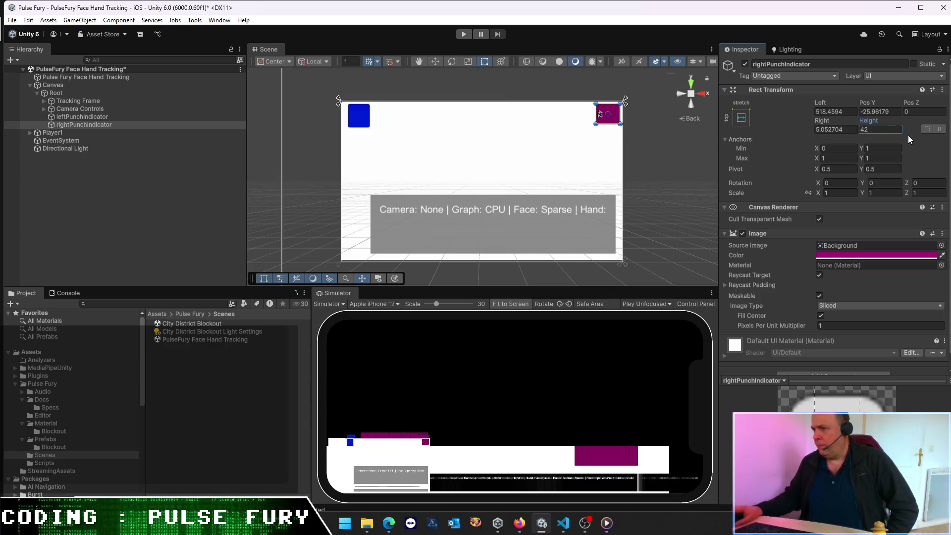
{"action": "left_click", "coordinate": [83, 117]}
{"action": "left_click", "coordinate": [875, 128]}
{"action": "type", "text": "42"}
{"action": "key", "text": "Return"}
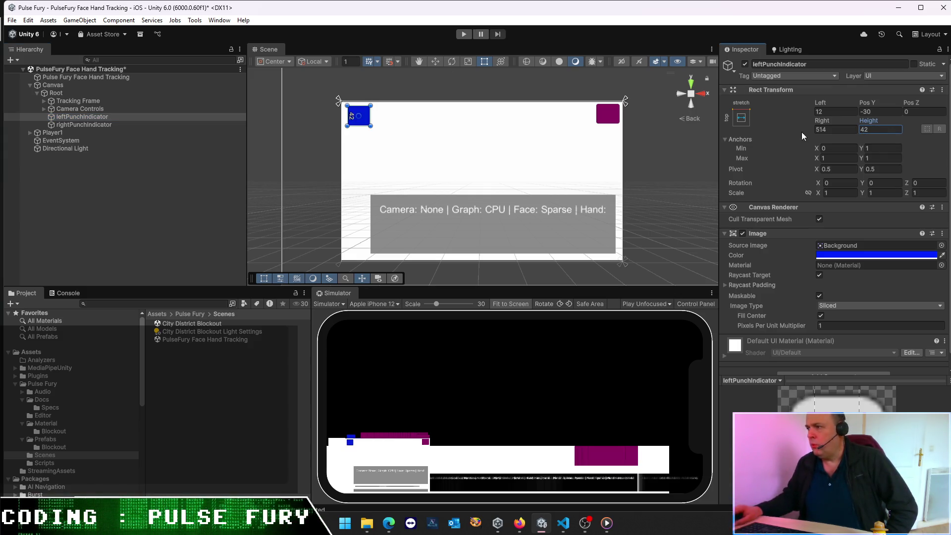
Step: Set Pos Y to -26 on both the right and left punch indicators
{"action": "left_click", "coordinate": [90, 124]}
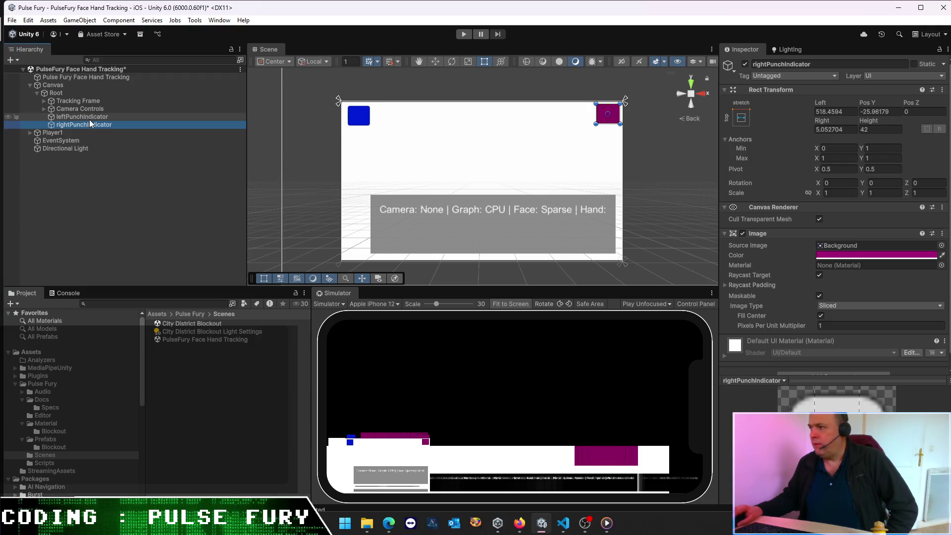
{"action": "left_click", "coordinate": [882, 112]}
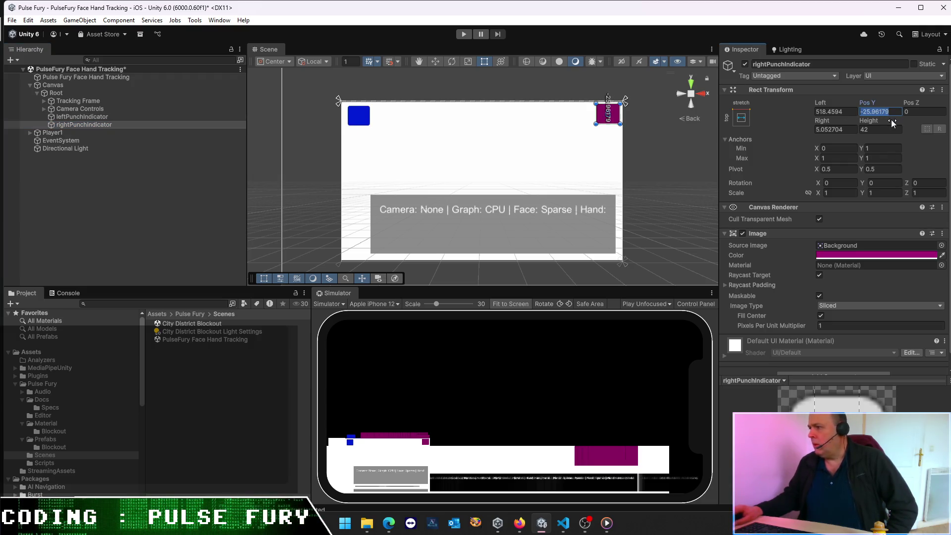
{"action": "type", "text": "-26"}
{"action": "left_click", "coordinate": [82, 117]}
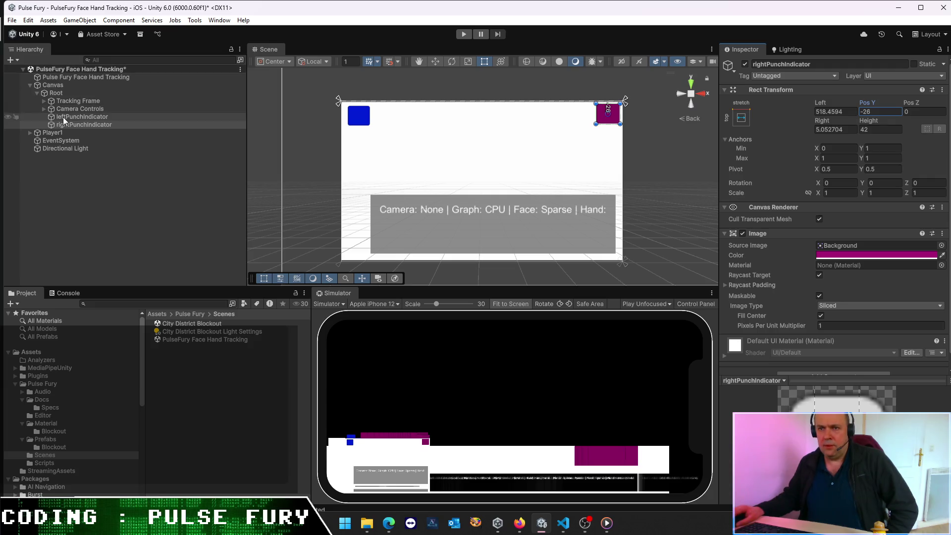
{"action": "left_click", "coordinate": [887, 111]}
{"action": "type", "text": "-26"}
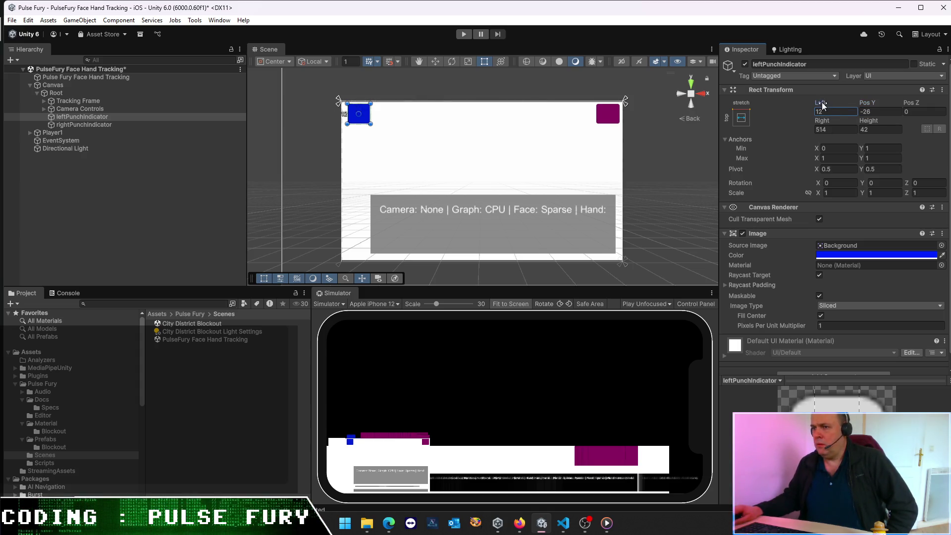
{"action": "type", "text": "12"}
Step: Nudge the blue left box slightly further left and save the scene
{"action": "left_click", "coordinate": [435, 62]}
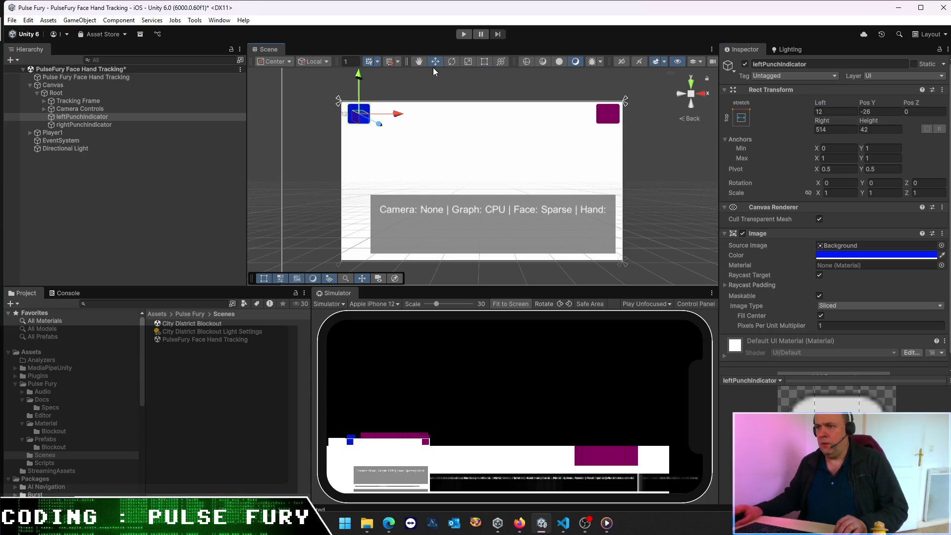
{"action": "left_click_drag", "start_coordinate": [402, 114], "coordinate": [396, 117]}
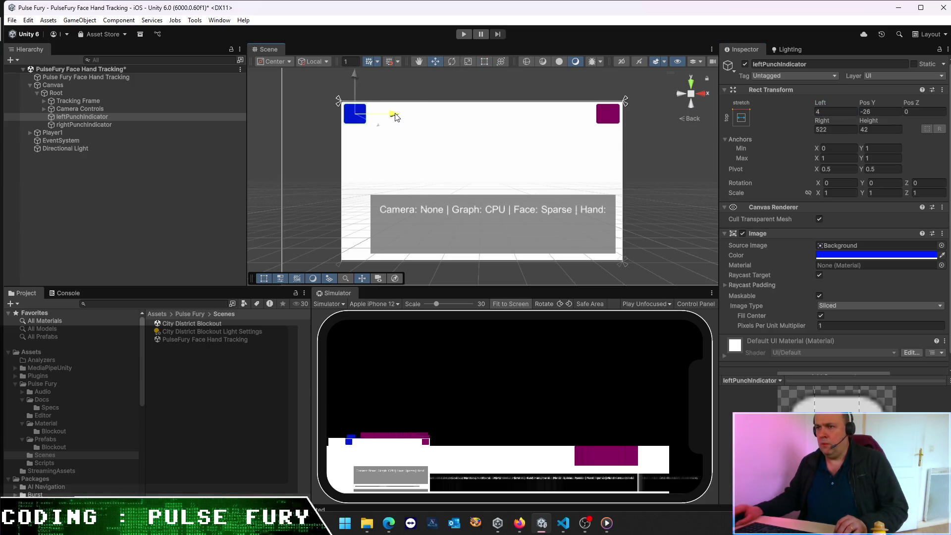
{"action": "left_click", "coordinate": [172, 210]}
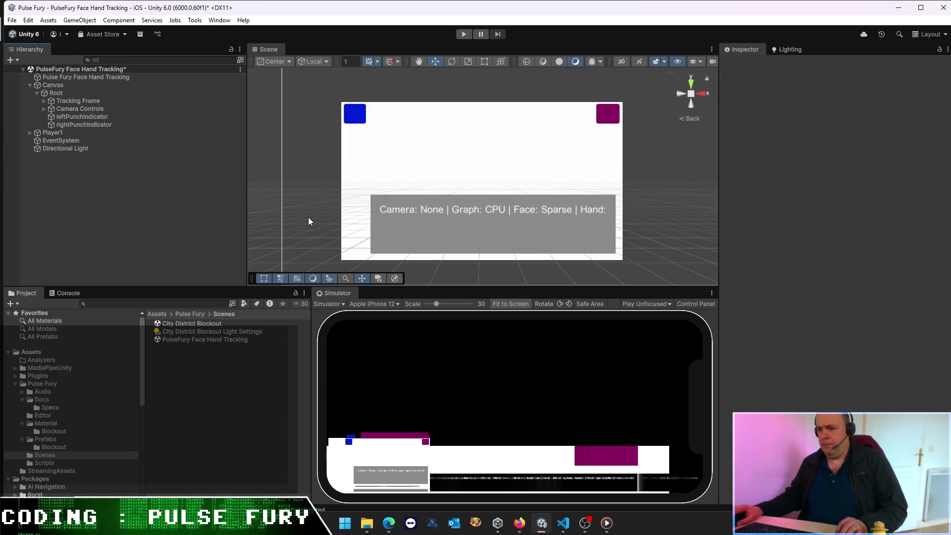
{"action": "key", "text": "ctrl+s"}
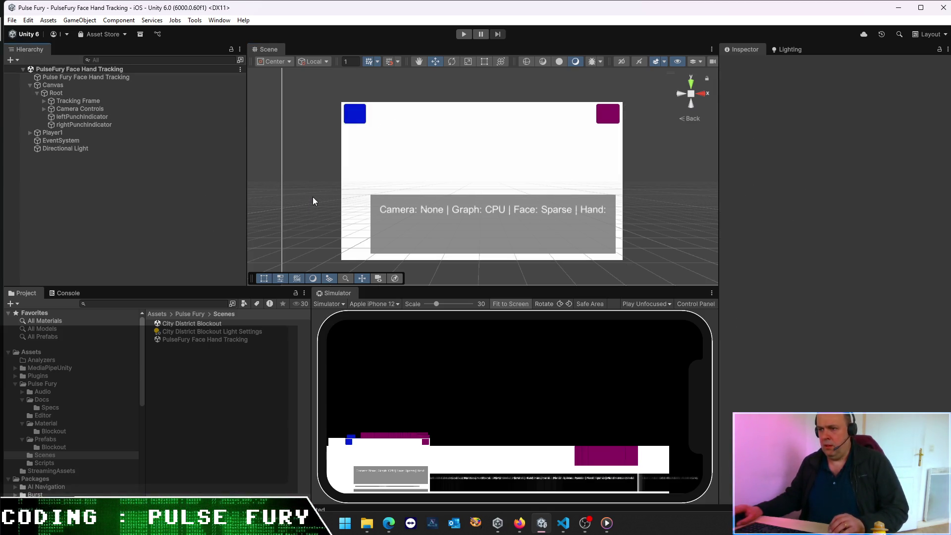
Step: Scale the Camera Controls status panel down to about half size (0.47851)
{"action": "left_click", "coordinate": [109, 126]}
{"action": "left_click", "coordinate": [116, 110]}
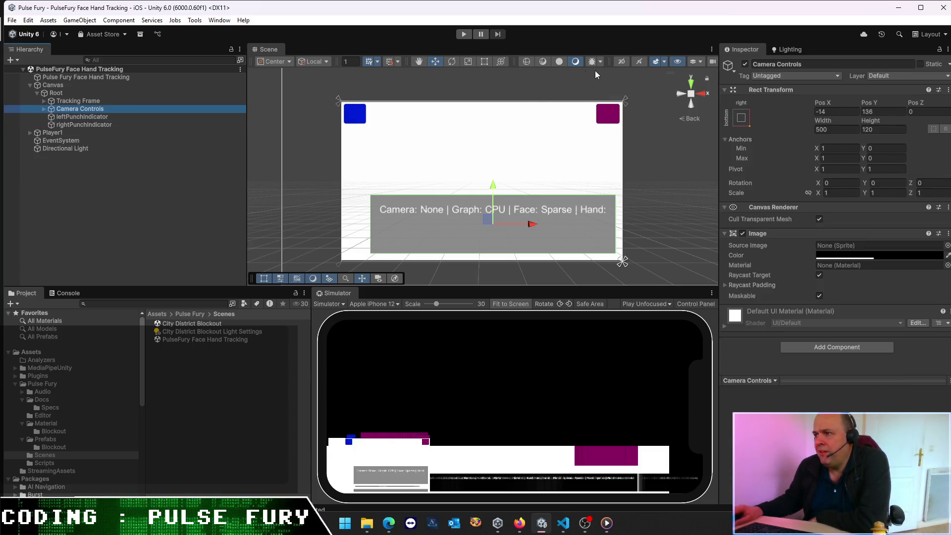
{"action": "left_click", "coordinate": [485, 62]}
{"action": "mouse_move", "coordinate": [373, 195]}
{"action": "left_mouse_down"}
{"action": "mouse_move", "coordinate": [501, 216]}
{"action": "mouse_move", "coordinate": [435, 218]}
{"action": "mouse_move", "coordinate": [397, 149]}
{"action": "mouse_move", "coordinate": [382, 197]}
{"action": "mouse_move", "coordinate": [501, 221]}
{"action": "mouse_move", "coordinate": [485, 223]}
{"action": "left_mouse_up"}
{"action": "key", "text": "ctrl+z"}
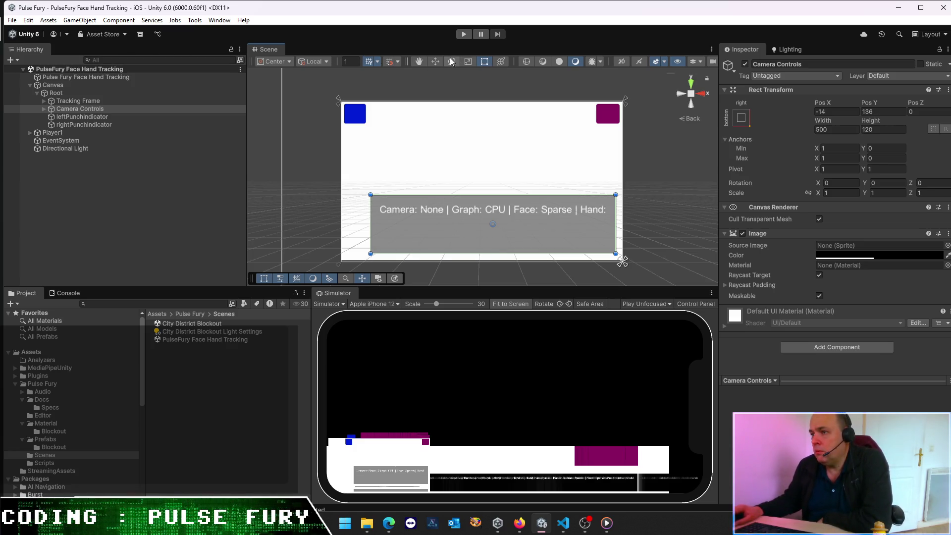
{"action": "left_click", "coordinate": [468, 61]}
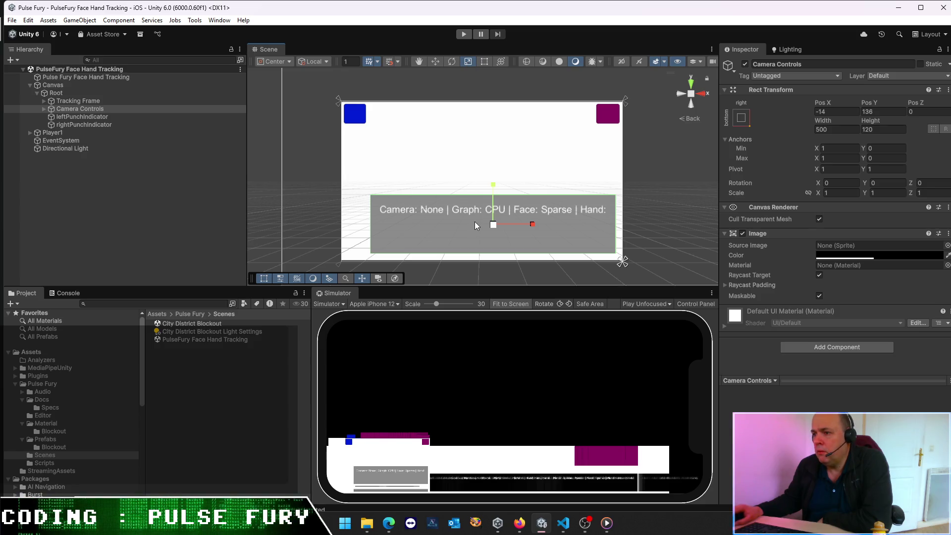
{"action": "left_click_drag", "start_coordinate": [494, 225], "coordinate": [459, 217]}
Step: Resize the panel's rect into the canvas's bottom-right corner and save the scene
{"action": "left_click", "coordinate": [484, 61]}
{"action": "left_click_drag", "start_coordinate": [552, 238], "coordinate": [616, 256]}
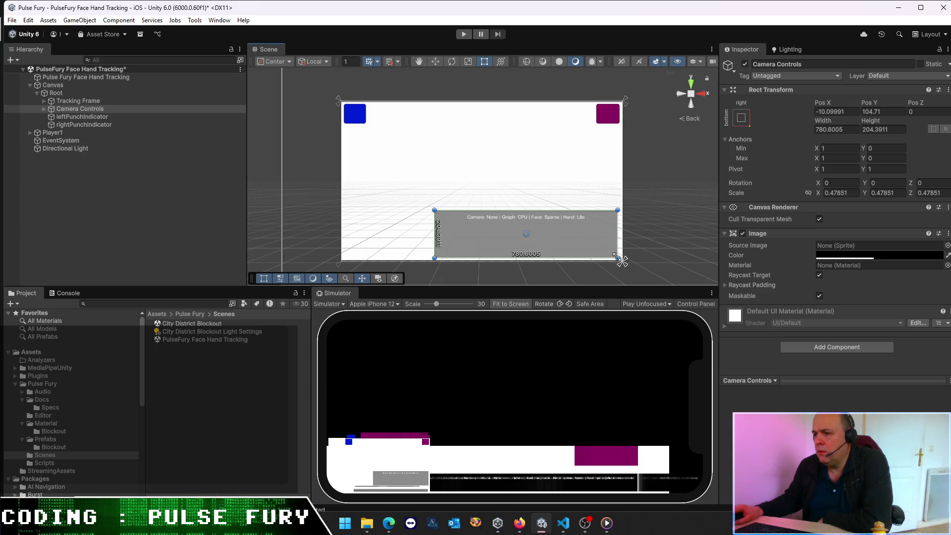
{"action": "left_click_drag", "start_coordinate": [431, 208], "coordinate": [508, 232]}
{"action": "key", "text": "ctrl+s"}
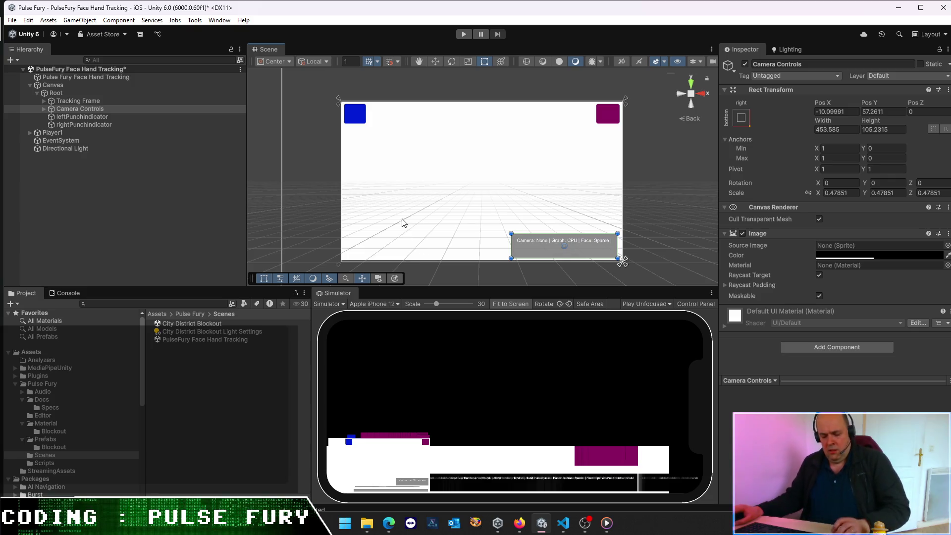
{"action": "left_click", "coordinate": [222, 191]}
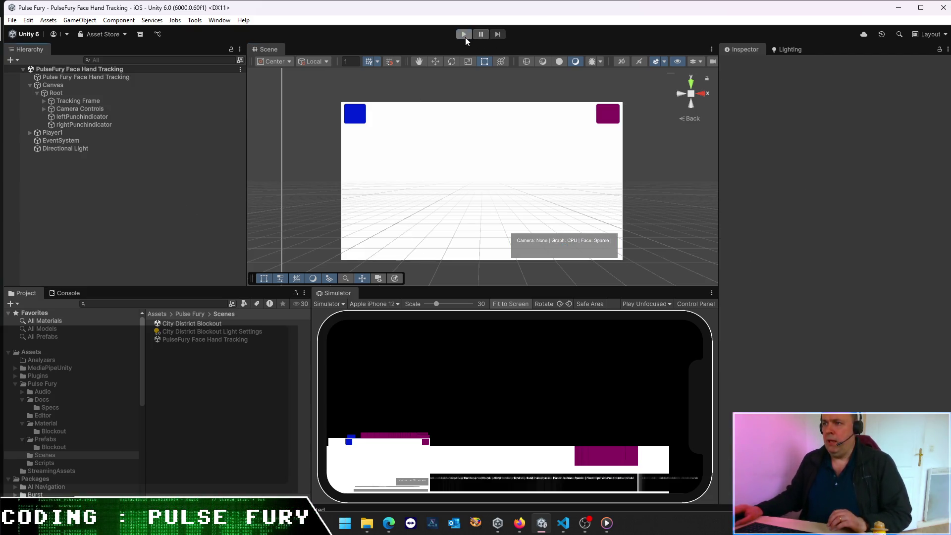
{"action": "left_click", "coordinate": [466, 38]}
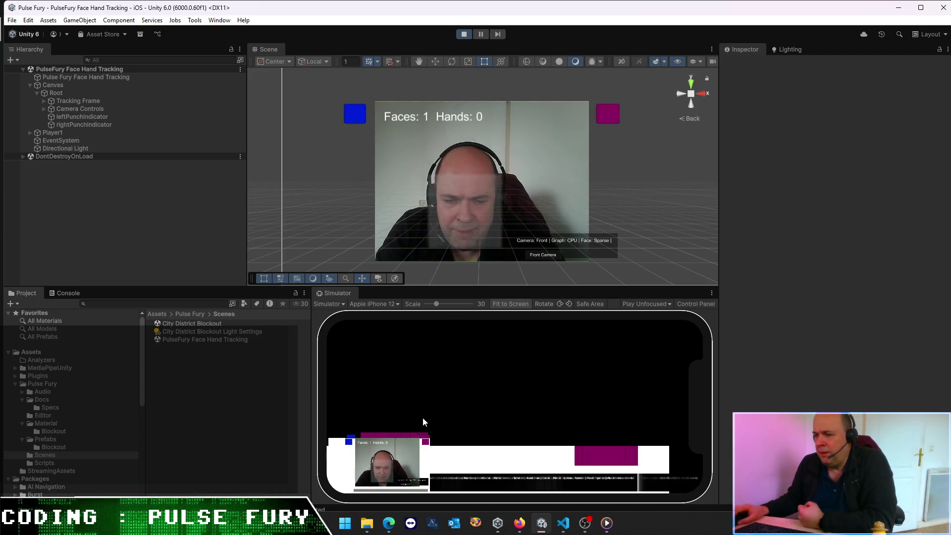
{"action": "left_click", "coordinate": [464, 33]}
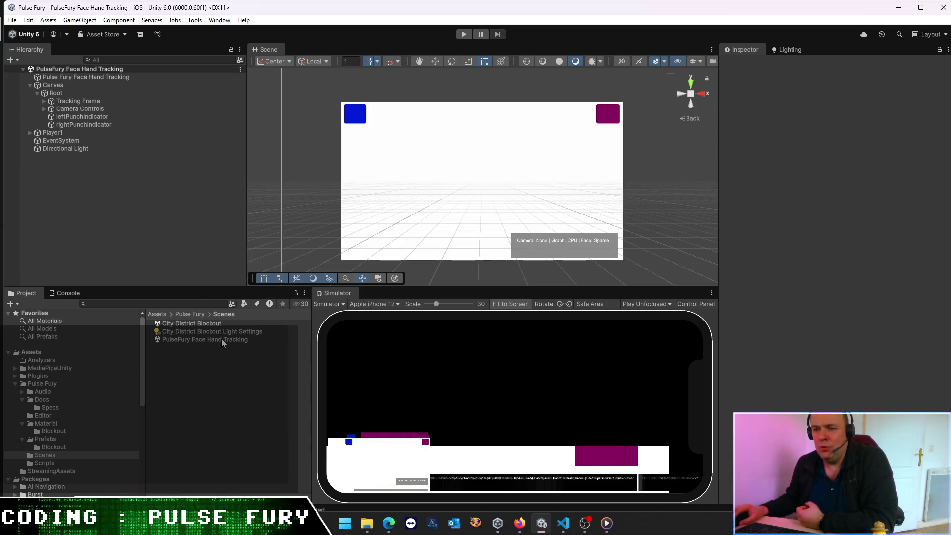
Step: Load the City District Blockout scene and move its blockout object into the face-tracking scene
{"action": "left_click", "coordinate": [103, 259]}
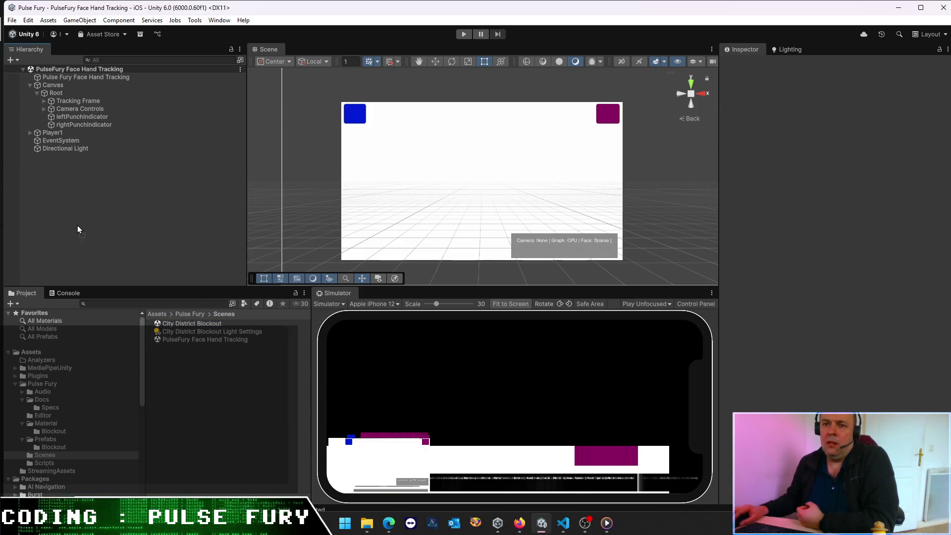
{"action": "left_click_drag", "start_coordinate": [77, 226], "coordinate": [79, 218]}
{"action": "left_click_drag", "start_coordinate": [57, 180], "coordinate": [67, 172]}
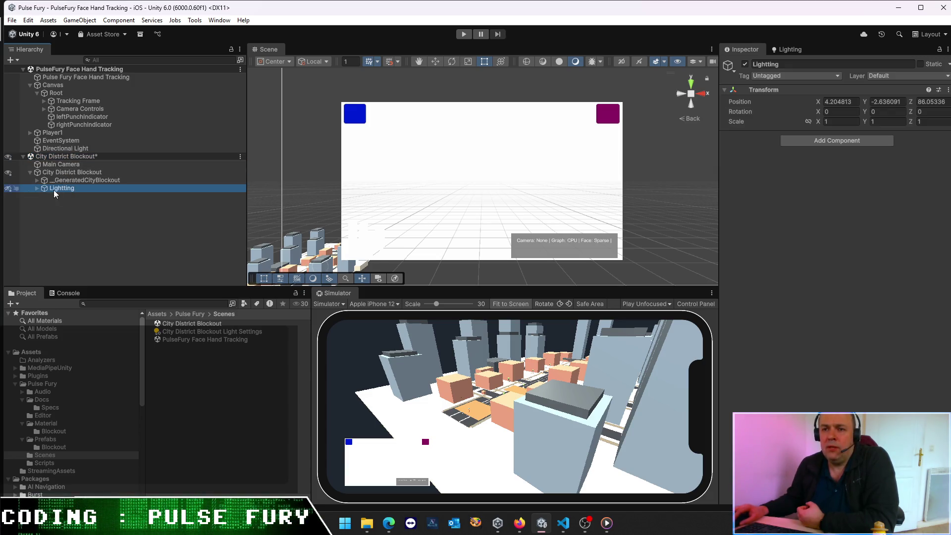
{"action": "left_click", "coordinate": [31, 172]}
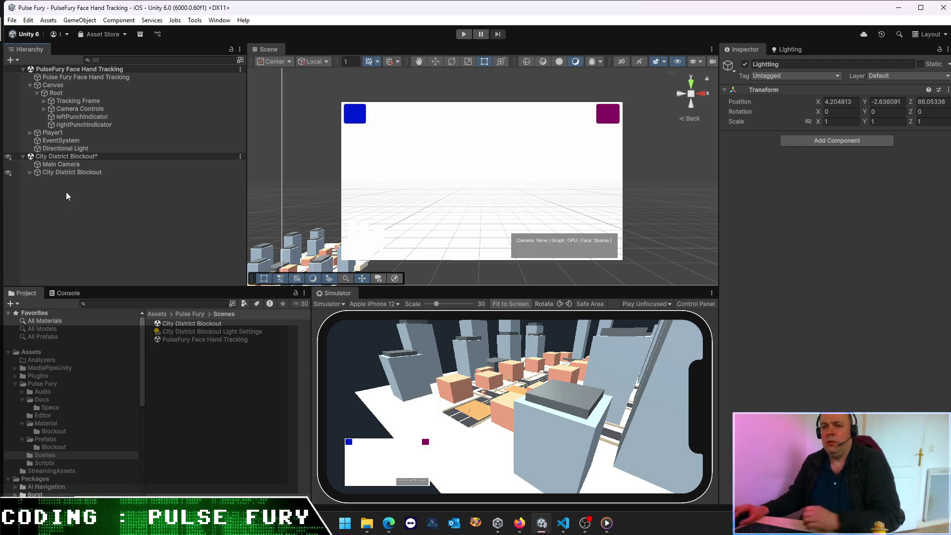
{"action": "mouse_move", "coordinate": [72, 174]}
{"action": "left_mouse_down"}
{"action": "mouse_move", "coordinate": [96, 101]}
{"action": "mouse_move", "coordinate": [91, 81]}
{"action": "left_mouse_up"}
Step: Remove the separate City District Blockout scene, answering the modified-scene prompt
{"action": "left_click", "coordinate": [58, 165]}
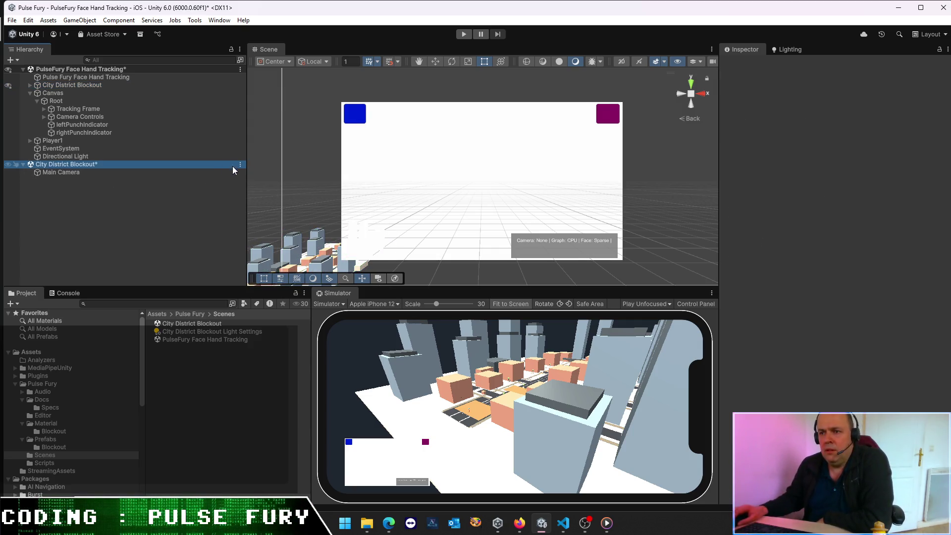
{"action": "left_click", "coordinate": [240, 165]}
{"action": "left_click", "coordinate": [282, 233]}
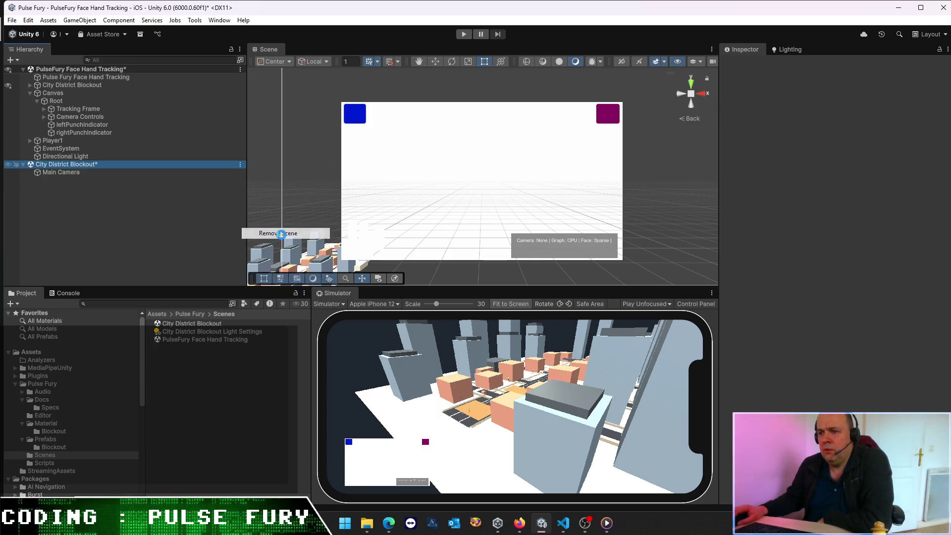
{"action": "left_click", "coordinate": [516, 284]}
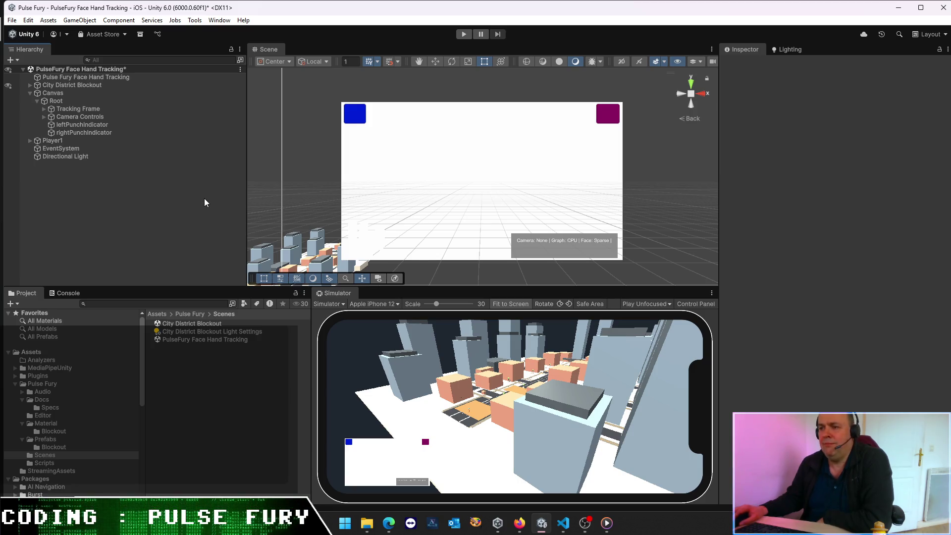
{"action": "left_click", "coordinate": [29, 93]}
{"action": "left_click", "coordinate": [65, 78]}
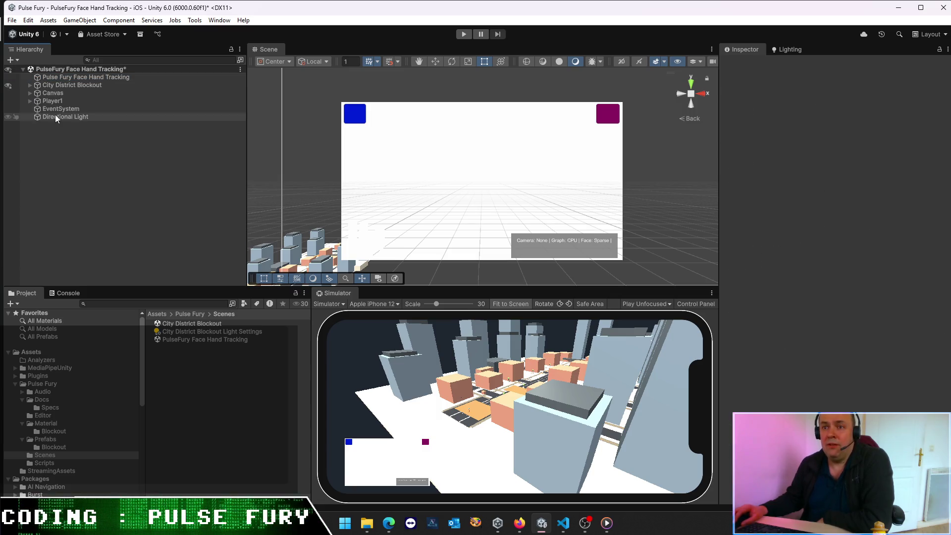
{"action": "left_click", "coordinate": [58, 85]}
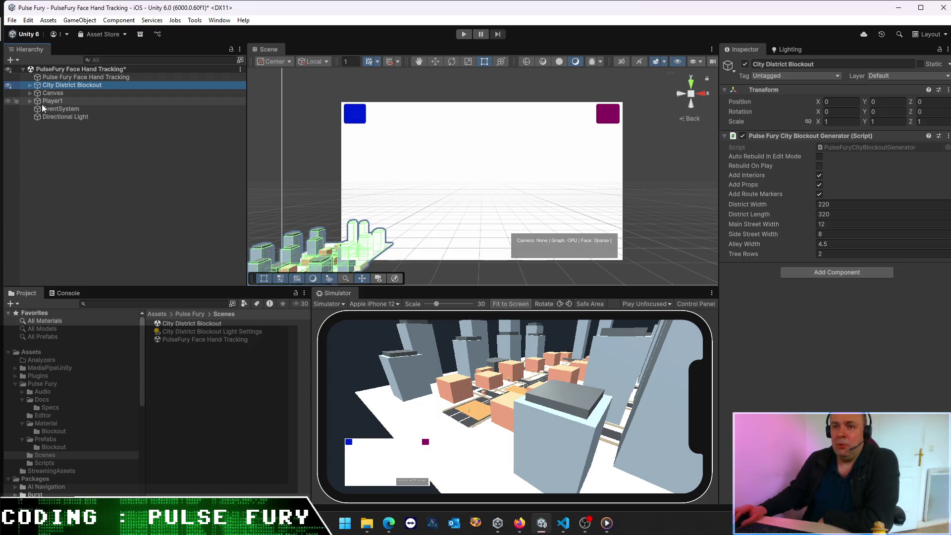
Step: Delete the Directional Light from the Hierarchy
{"action": "left_click", "coordinate": [46, 125]}
{"action": "right_click", "coordinate": [50, 135]}
{"action": "left_click", "coordinate": [63, 117]}
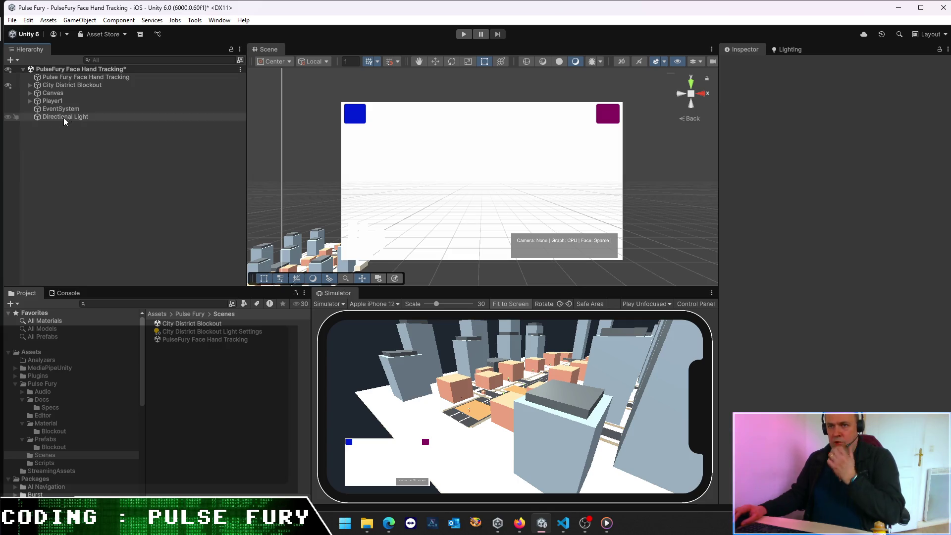
{"action": "key", "text": "Delete"}
Step: Create an empty Managers object at zero holding Pulse Fury Face Hand Tracking
{"action": "right_click", "coordinate": [41, 124]}
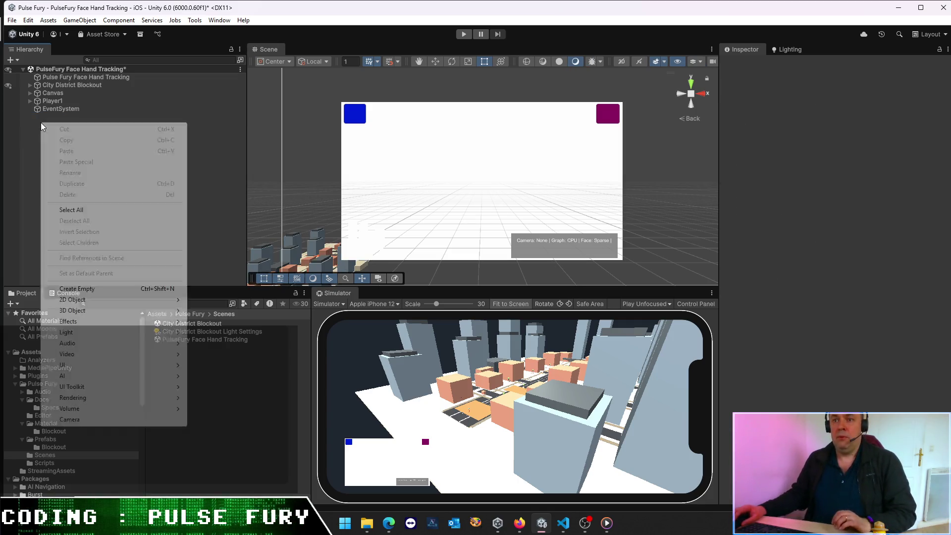
{"action": "left_click", "coordinate": [84, 291]}
{"action": "type", "text": "Manage"}
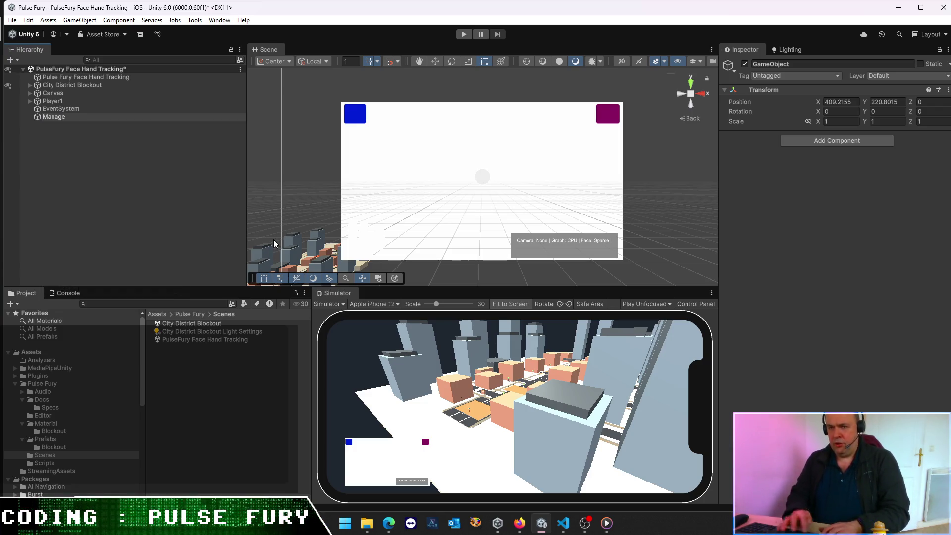
{"action": "type", "text": "rs"}
{"action": "key", "text": "Return"}
{"action": "left_click", "coordinate": [835, 101]}
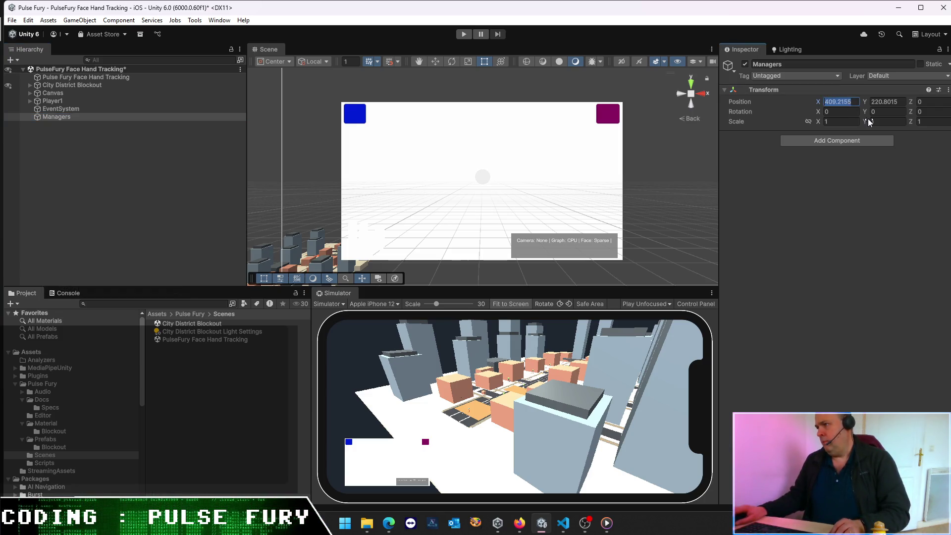
{"action": "type", "text": "0"}
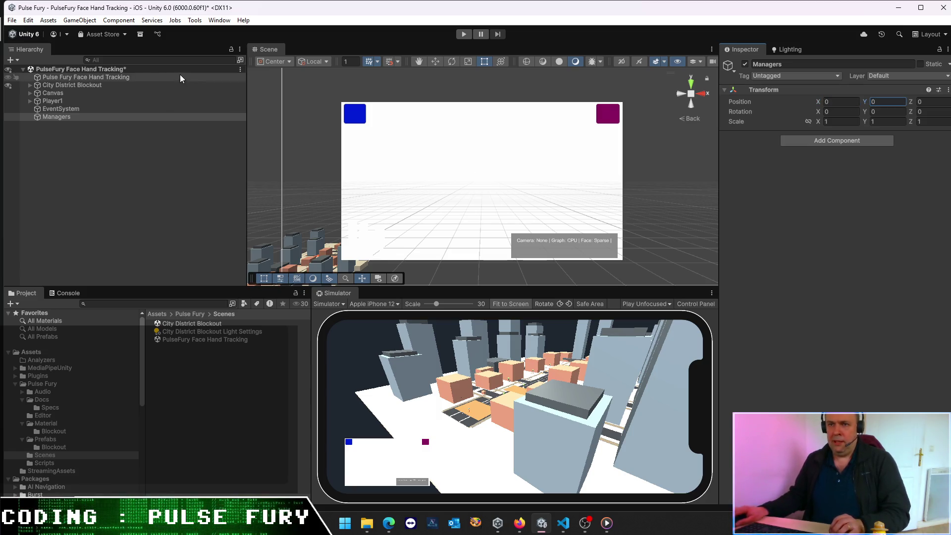
{"action": "mouse_move", "coordinate": [117, 78]}
{"action": "left_mouse_down"}
{"action": "mouse_move", "coordinate": [104, 120]}
{"action": "mouse_move", "coordinate": [70, 108]}
{"action": "left_mouse_up"}
{"action": "left_click", "coordinate": [29, 109]}
{"action": "left_click", "coordinate": [30, 101]}
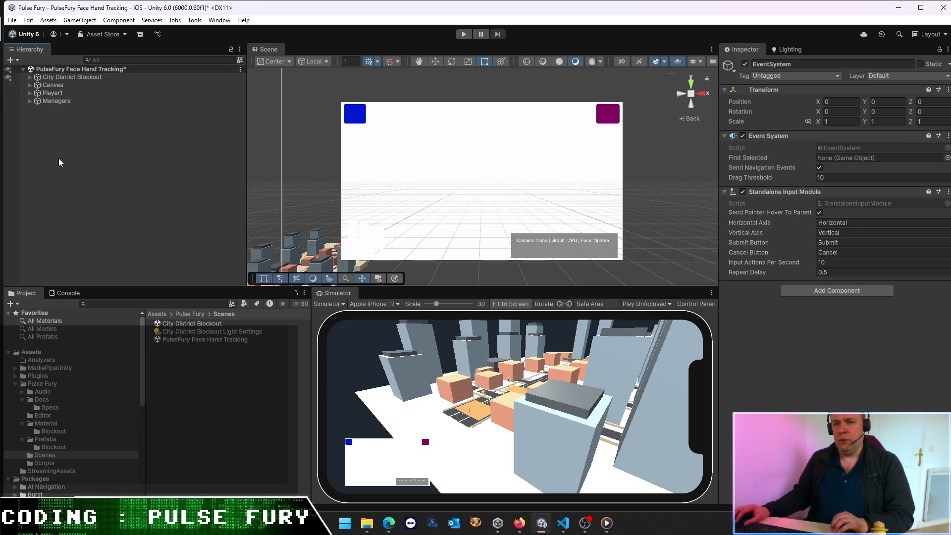
{"action": "left_click", "coordinate": [52, 93]}
{"action": "mouse_move", "coordinate": [49, 85]}
{"action": "left_mouse_down"}
{"action": "mouse_move", "coordinate": [48, 112]}
{"action": "mouse_move", "coordinate": [58, 85]}
{"action": "left_mouse_up"}
Step: Create an empty object named Scene positioned at the origin
{"action": "left_click", "coordinate": [65, 134]}
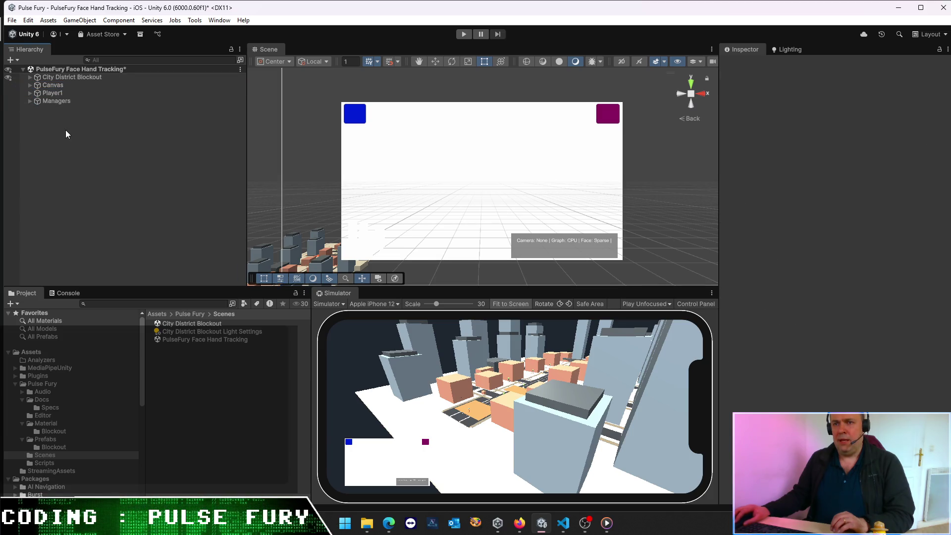
{"action": "right_click", "coordinate": [43, 130]}
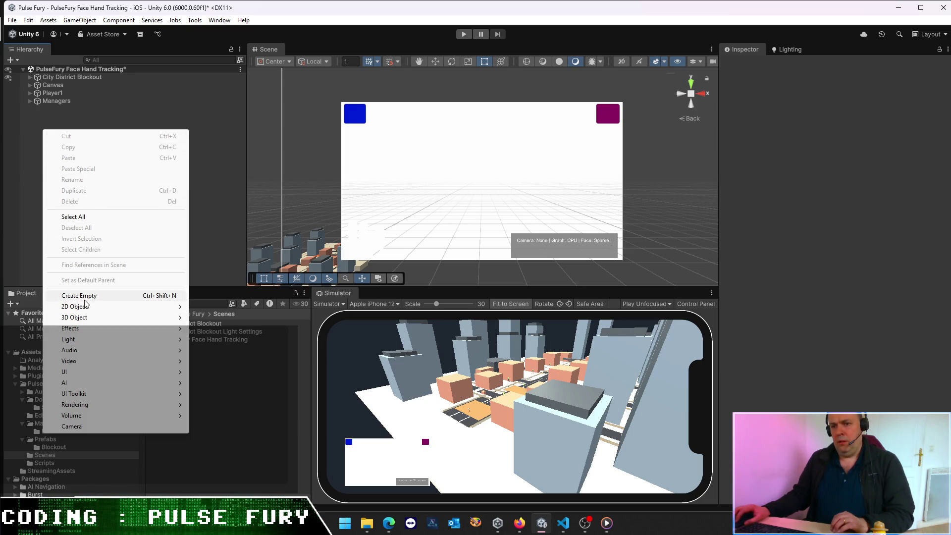
{"action": "left_click", "coordinate": [86, 297]}
{"action": "type", "text": "Sczene"}
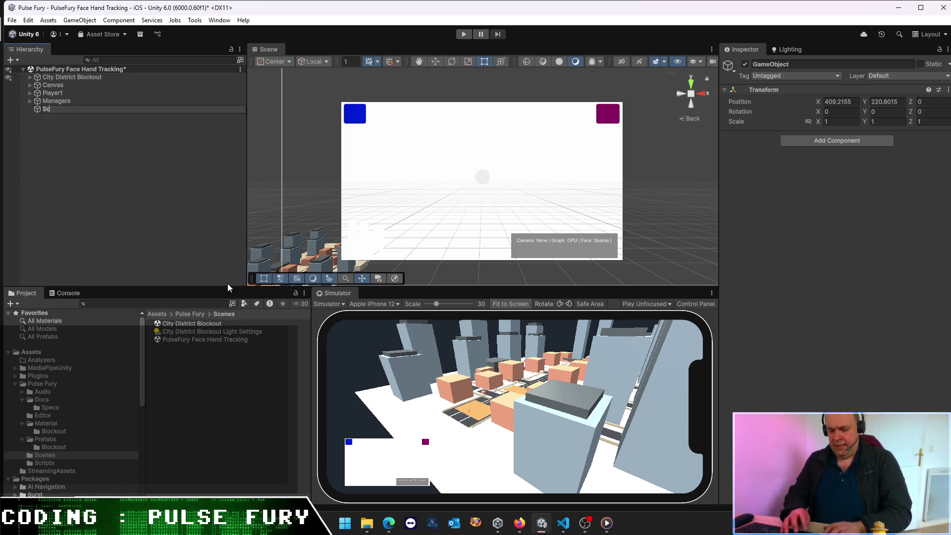
{"action": "key", "text": "Return"}
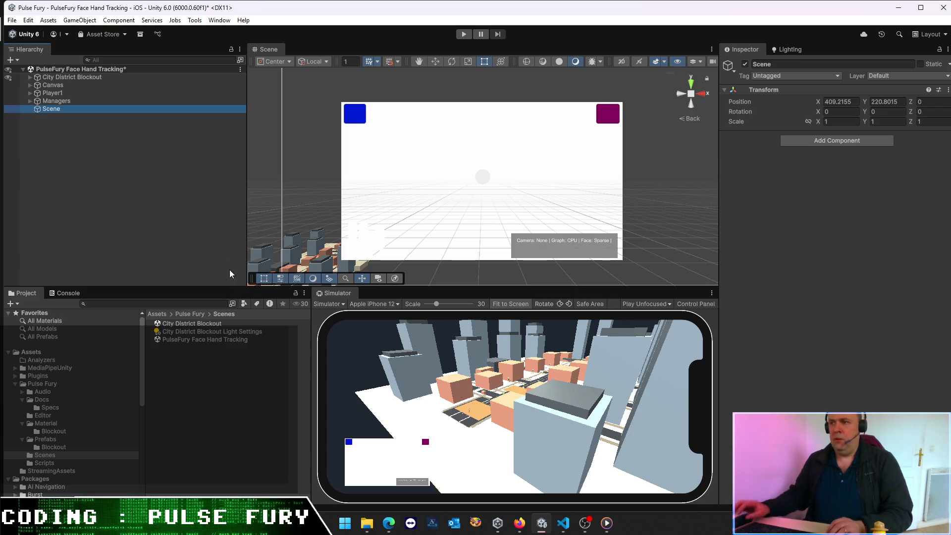
{"action": "left_click", "coordinate": [847, 101]}
{"action": "type", "text": "0"}
{"action": "key", "text": "Tab"}
{"action": "type", "text": "0"}
{"action": "key", "text": "Tab"}
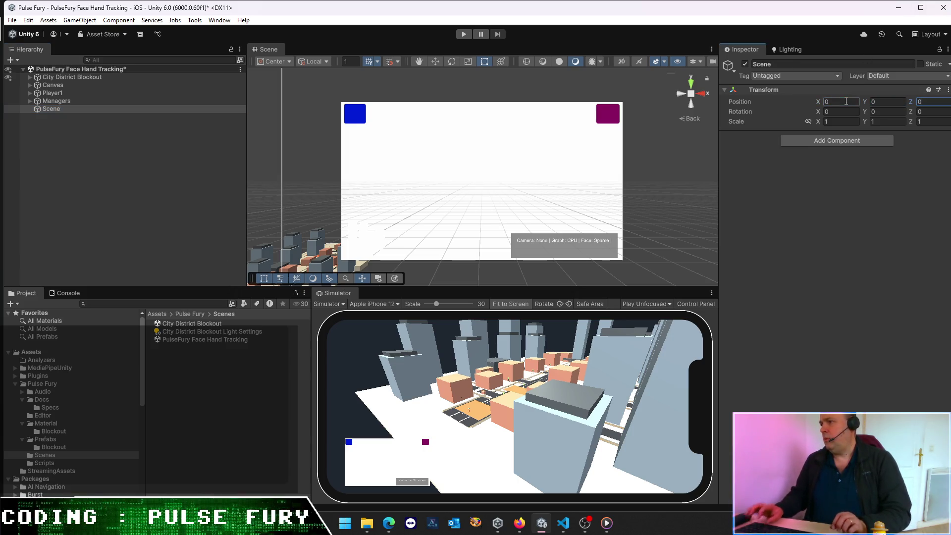
Step: Put City District Blockout inside Scene alongside Player1
{"action": "left_click_drag", "start_coordinate": [54, 79], "coordinate": [57, 105]}
{"action": "left_click", "coordinate": [31, 94]}
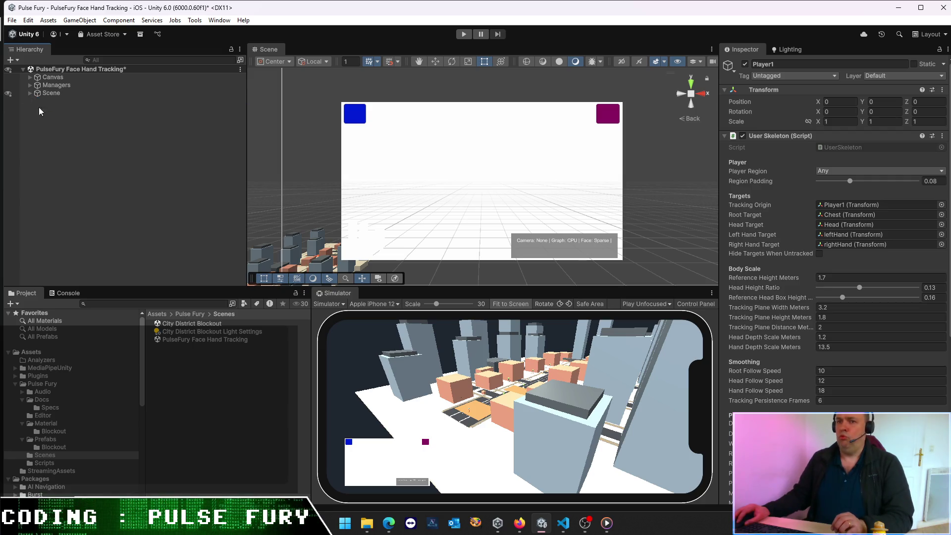
{"action": "left_click", "coordinate": [49, 122]}
{"action": "left_click", "coordinate": [31, 94]}
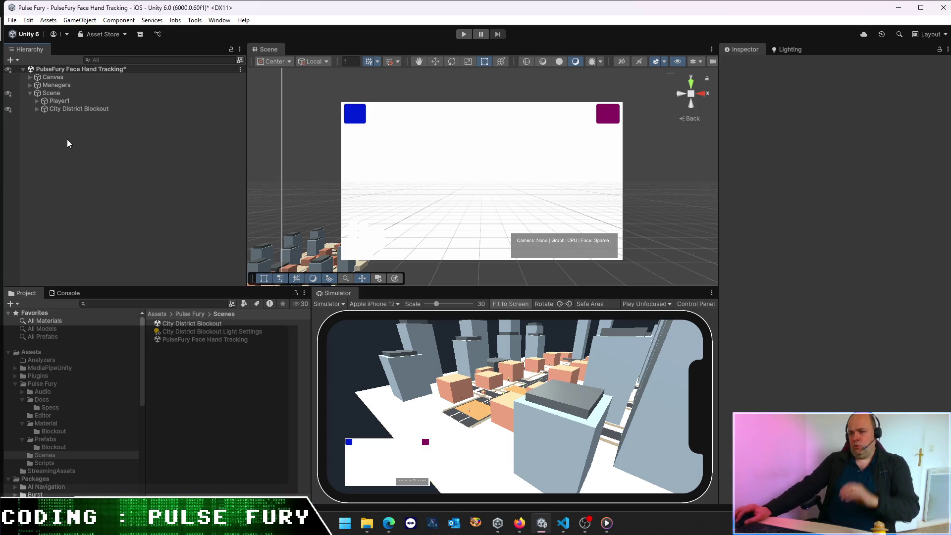
{"action": "left_click", "coordinate": [75, 101]}
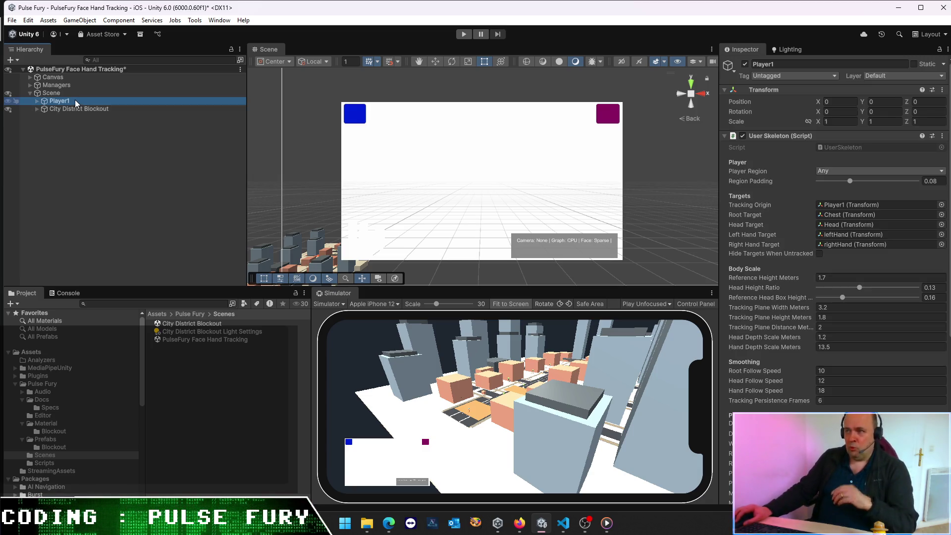
{"action": "left_click", "coordinate": [73, 109]}
{"action": "left_click", "coordinate": [84, 160]}
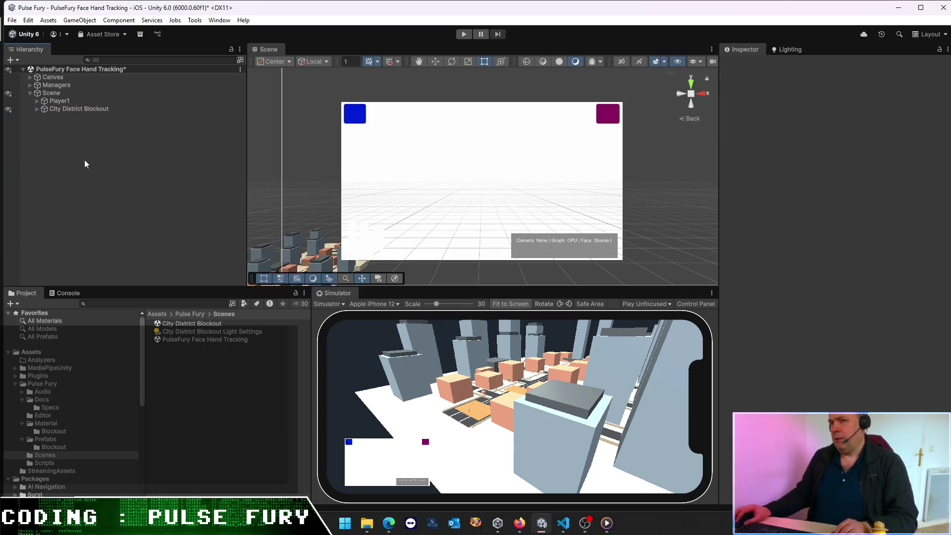
{"action": "left_click", "coordinate": [55, 94]}
{"action": "left_click", "coordinate": [30, 93]}
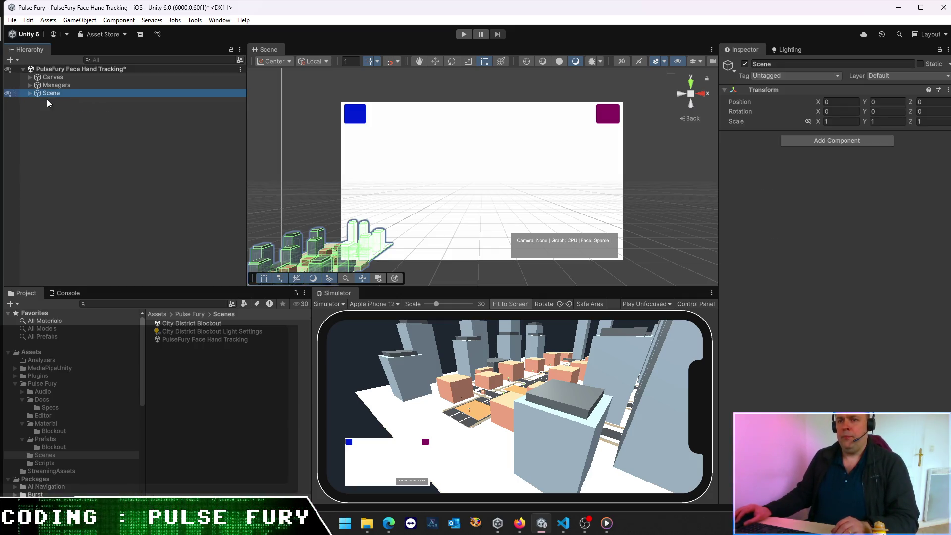
Step: Move Managers below Scene in the Hierarchy
{"action": "left_click", "coordinate": [52, 77]}
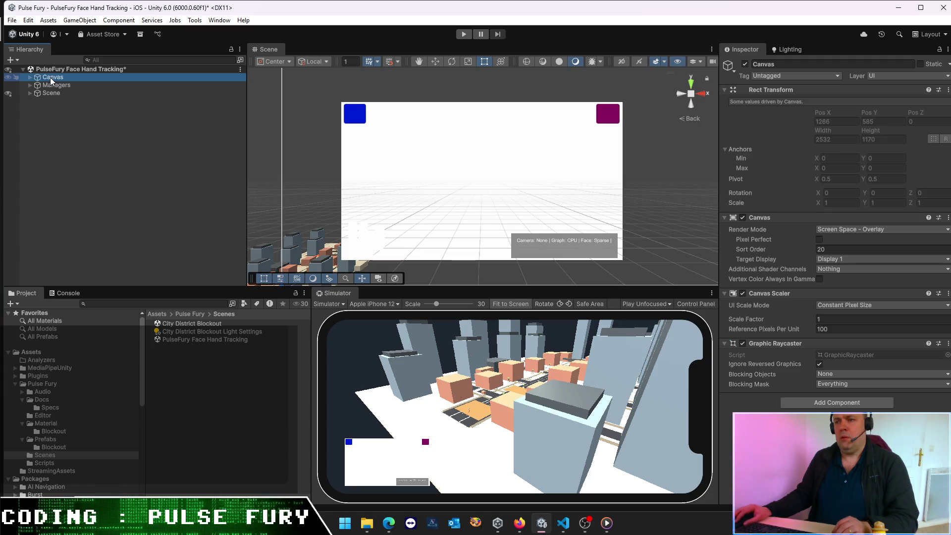
{"action": "key", "text": "F2"}
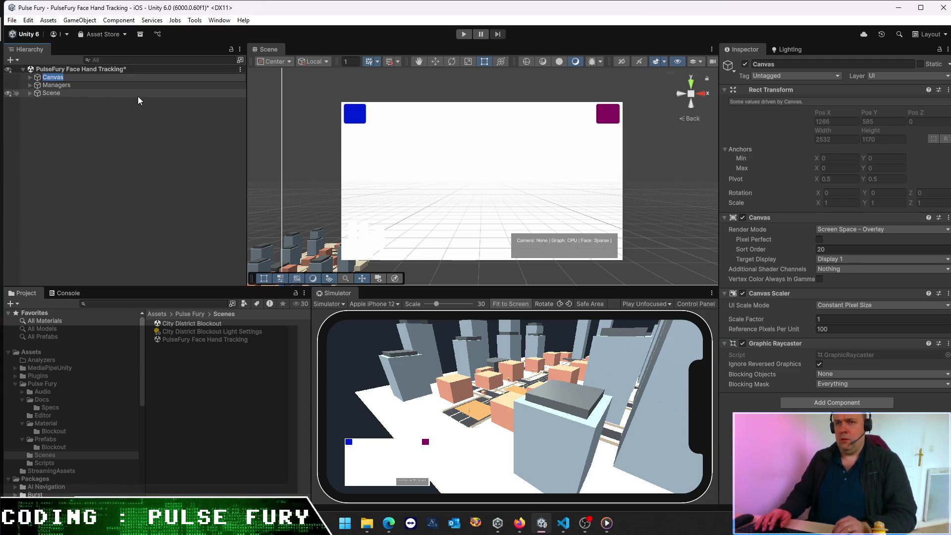
{"action": "key", "text": "Escape"}
{"action": "left_click_drag", "start_coordinate": [57, 86], "coordinate": [57, 99]}
{"action": "left_click", "coordinate": [55, 114]}
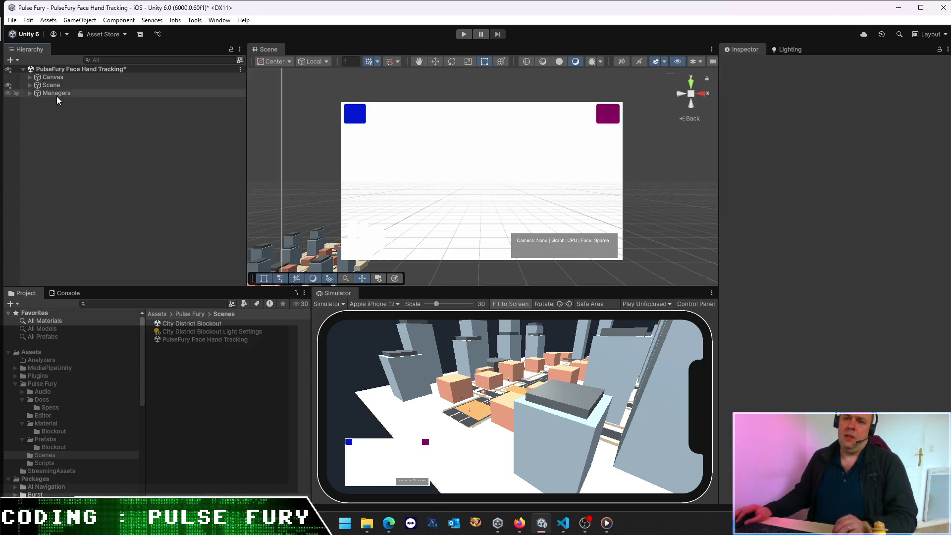
{"action": "right_click", "coordinate": [47, 100]}
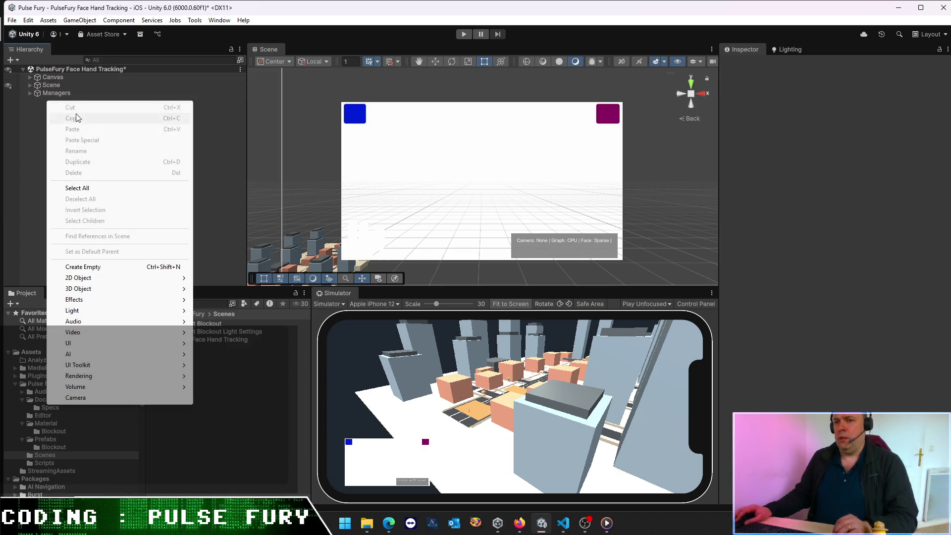
Step: Add a new Camera to the scene and zero its position
{"action": "mouse_move", "coordinate": [106, 277]}
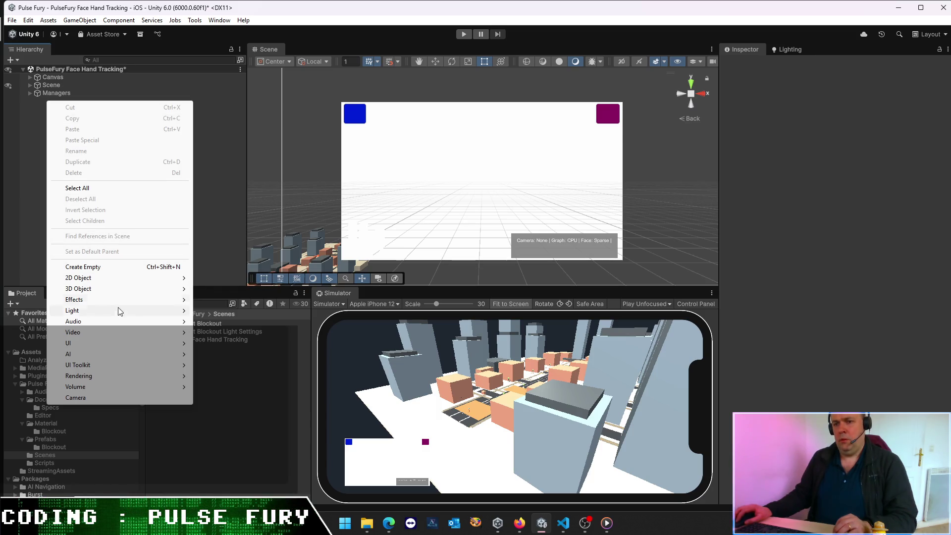
{"action": "left_click", "coordinate": [132, 402]}
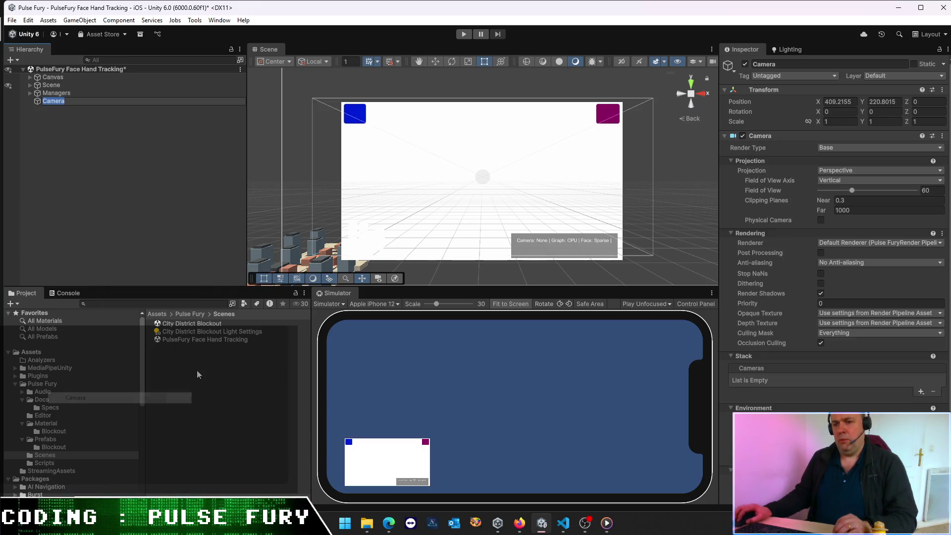
{"action": "left_click", "coordinate": [48, 101]}
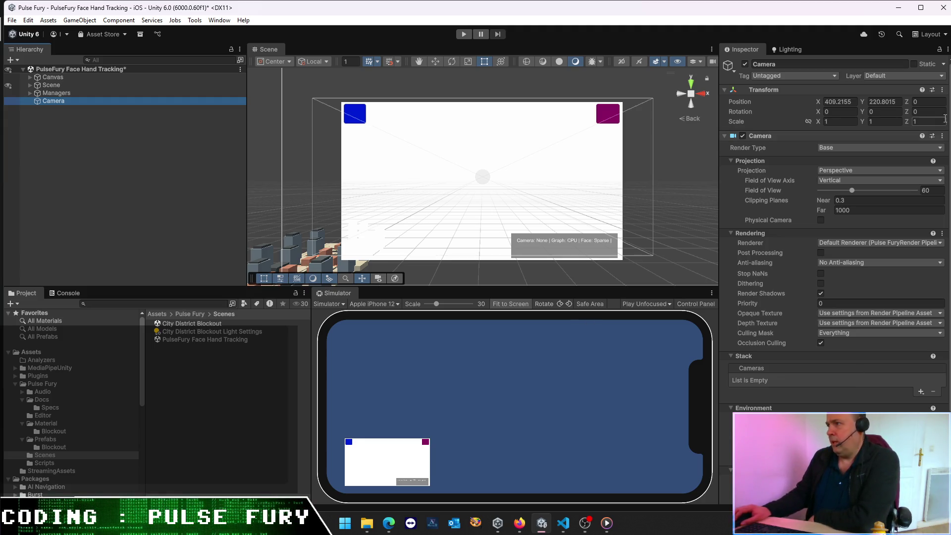
{"action": "left_click", "coordinate": [837, 102]}
{"action": "type", "text": "0"}
{"action": "key", "text": "Tab"}
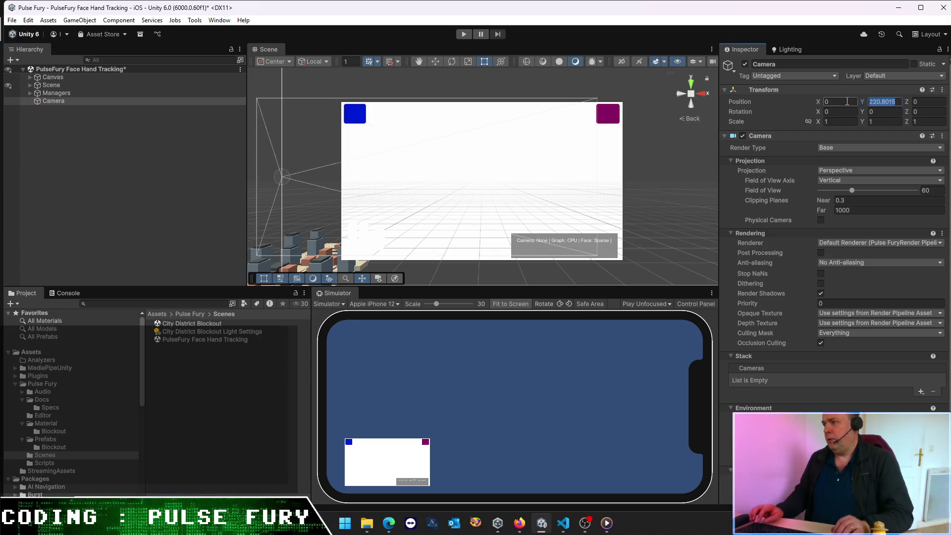
{"action": "type", "text": "0"}
{"action": "key", "text": "Tab"}
Step: Parent the Camera under Player1's Head
{"action": "left_click", "coordinate": [79, 163]}
{"action": "left_click", "coordinate": [55, 100]}
{"action": "left_click", "coordinate": [29, 85]}
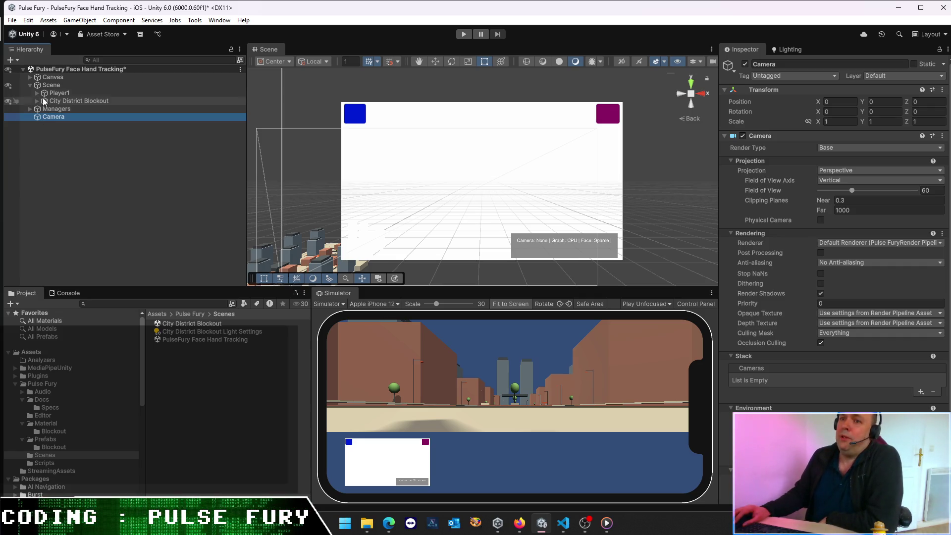
{"action": "left_click", "coordinate": [36, 93]}
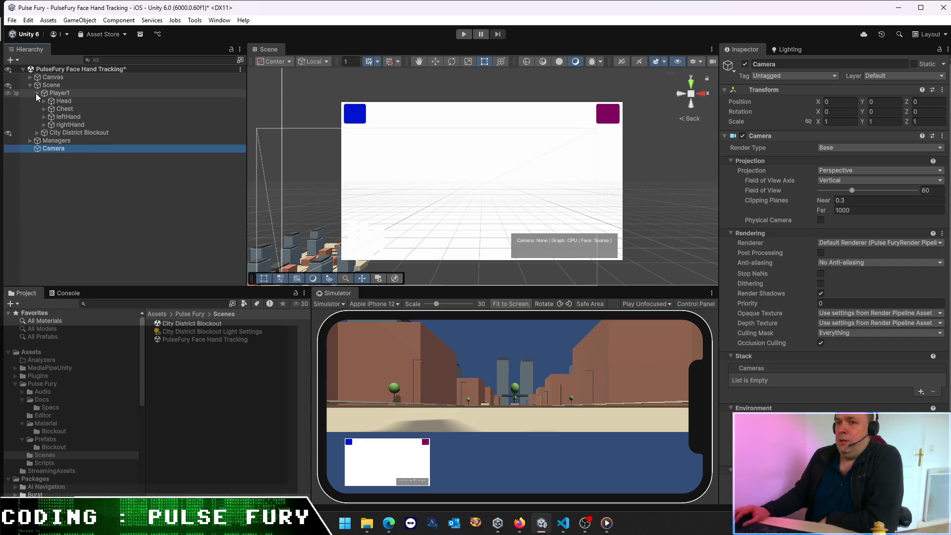
{"action": "left_click", "coordinate": [43, 100]}
{"action": "left_click_drag", "start_coordinate": [53, 156], "coordinate": [73, 107]}
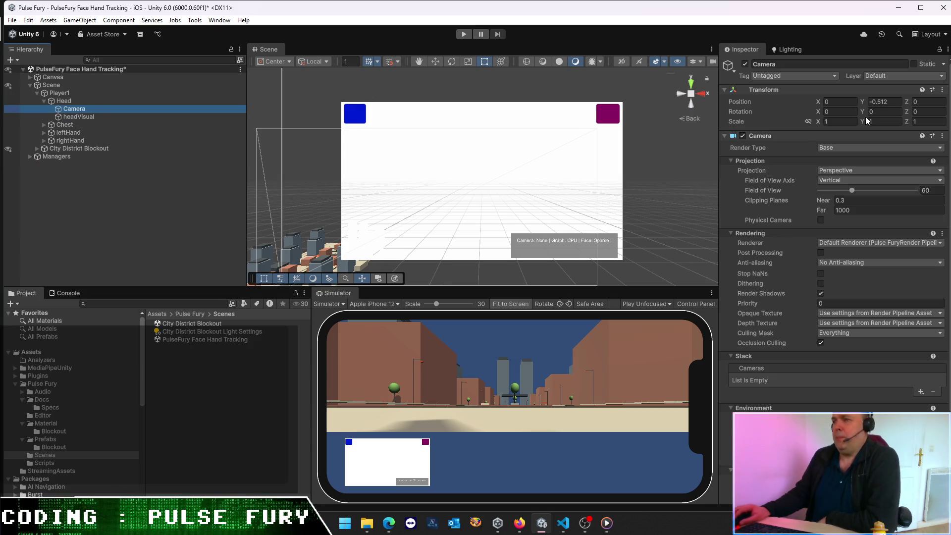
Step: Place the camera at Y 0.45, Z -1.43, tilted about 10° down
{"action": "left_click", "coordinate": [892, 101]}
{"action": "type", "text": "0"}
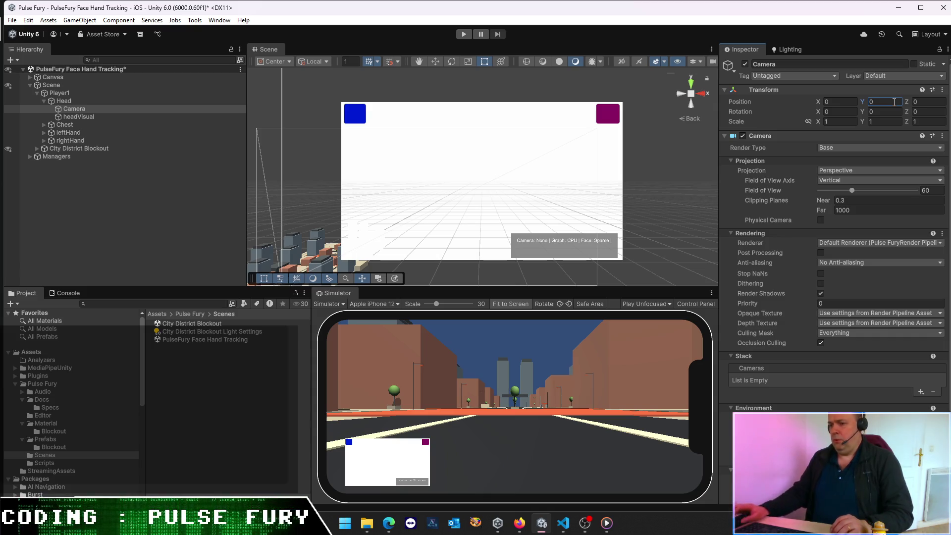
{"action": "left_click", "coordinate": [87, 191]}
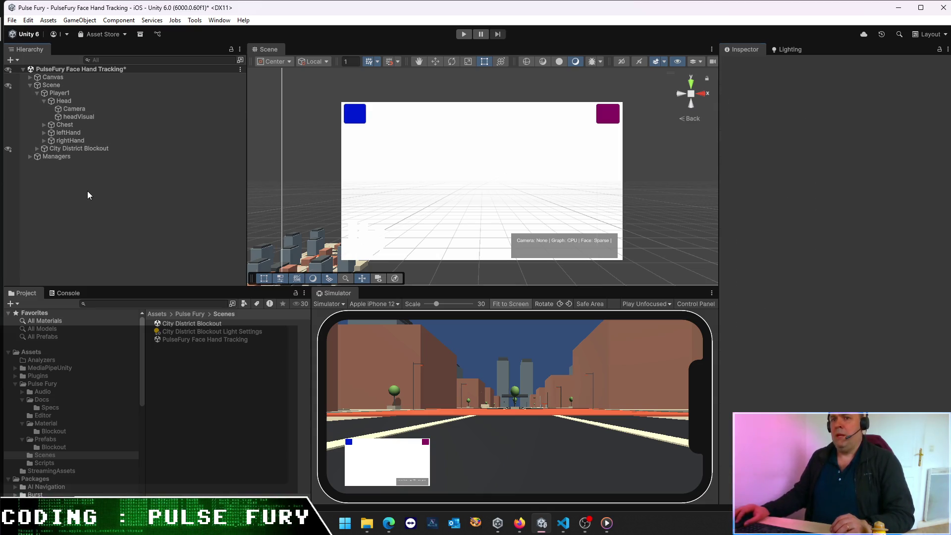
{"action": "left_click", "coordinate": [74, 109]}
{"action": "left_click_drag", "start_coordinate": [909, 106], "coordinate": [874, 105]}
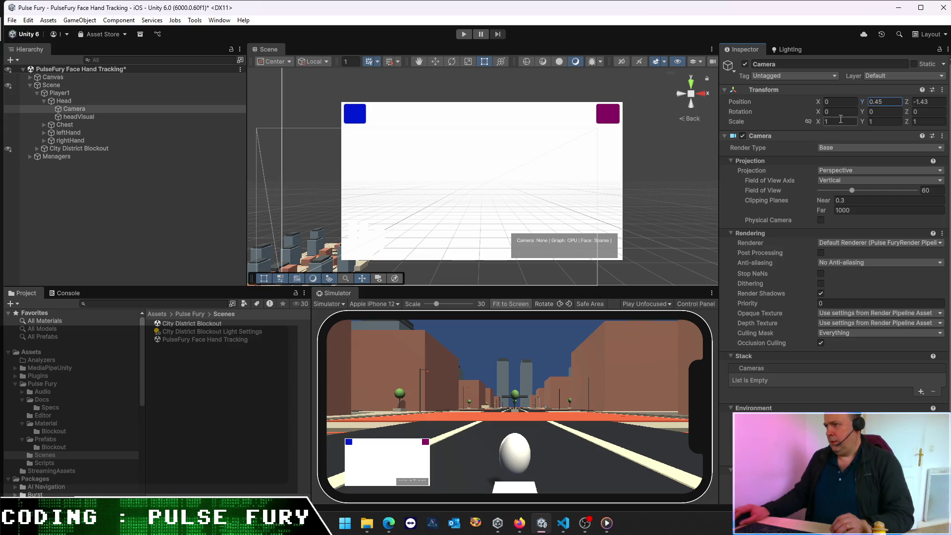
{"action": "left_click_drag", "start_coordinate": [820, 117], "coordinate": [882, 118]}
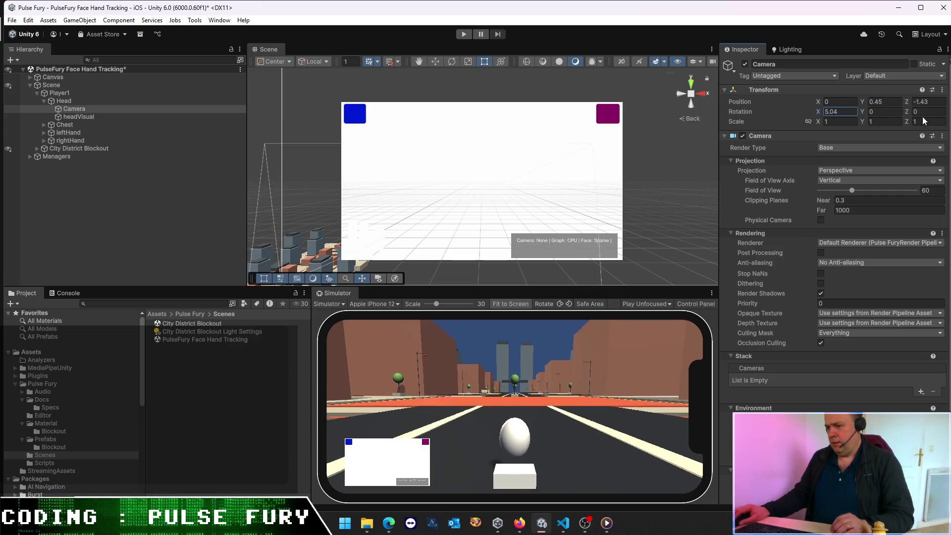
{"action": "left_click_drag", "start_coordinate": [50, 129], "coordinate": [40, 132]}
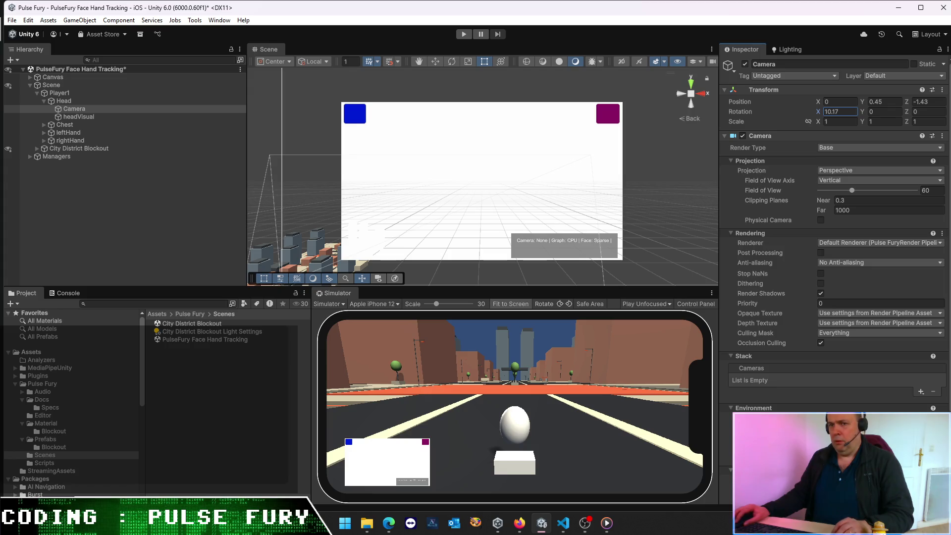
Step: Save the scene and enter Play mode to test the camera view
{"action": "left_click", "coordinate": [137, 218]}
{"action": "key", "text": "ctrl+s"}
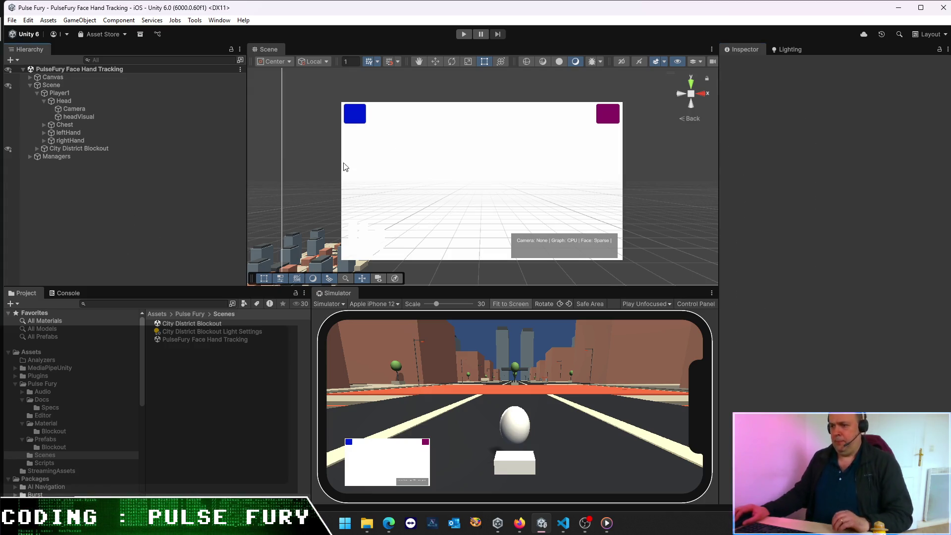
{"action": "left_click", "coordinate": [463, 35]}
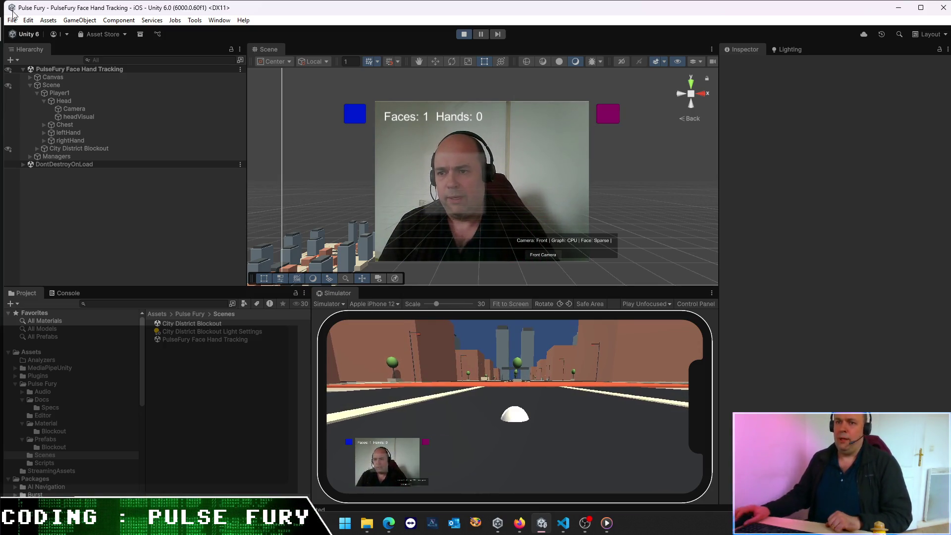
Step: Set Player1's Transform Position Y to 1.7 to raise the view to standing height
{"action": "left_click", "coordinate": [81, 102]}
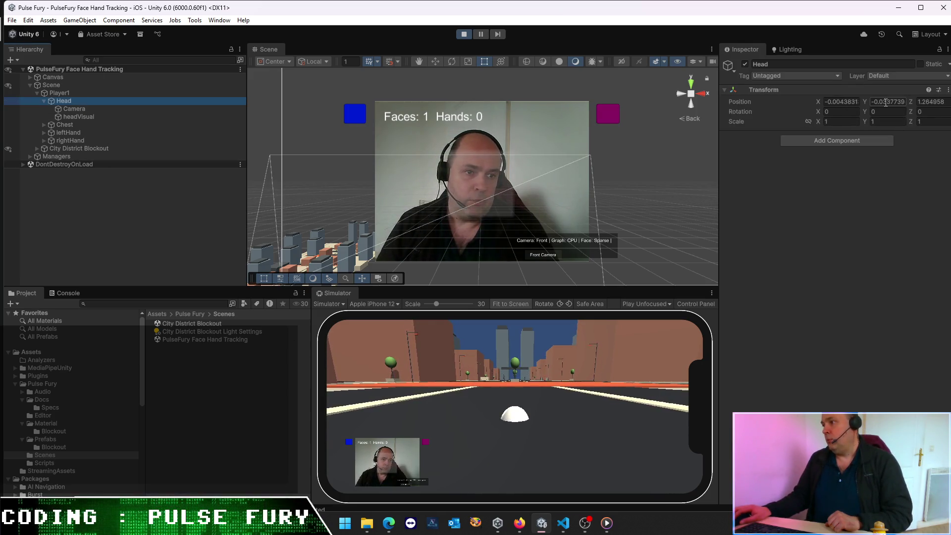
{"action": "left_click", "coordinate": [70, 93]}
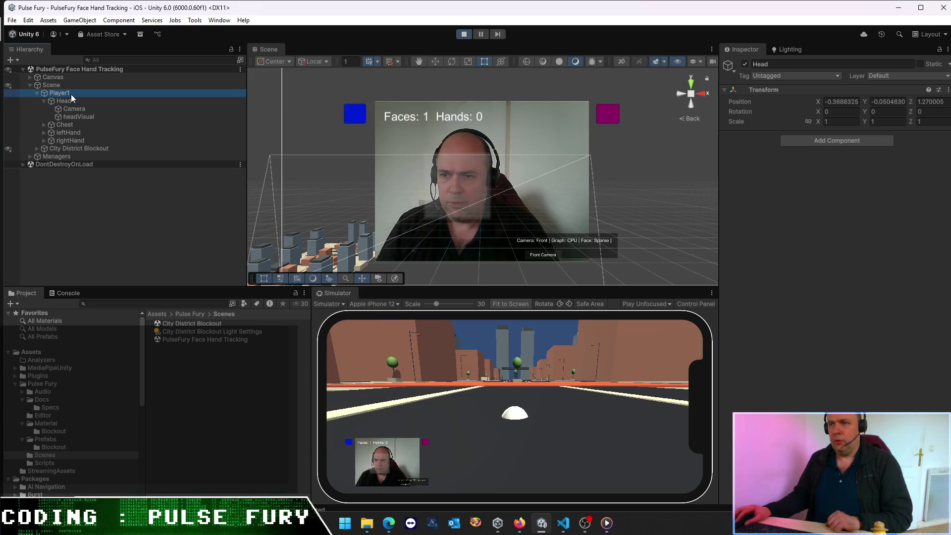
{"action": "left_click", "coordinate": [885, 102]}
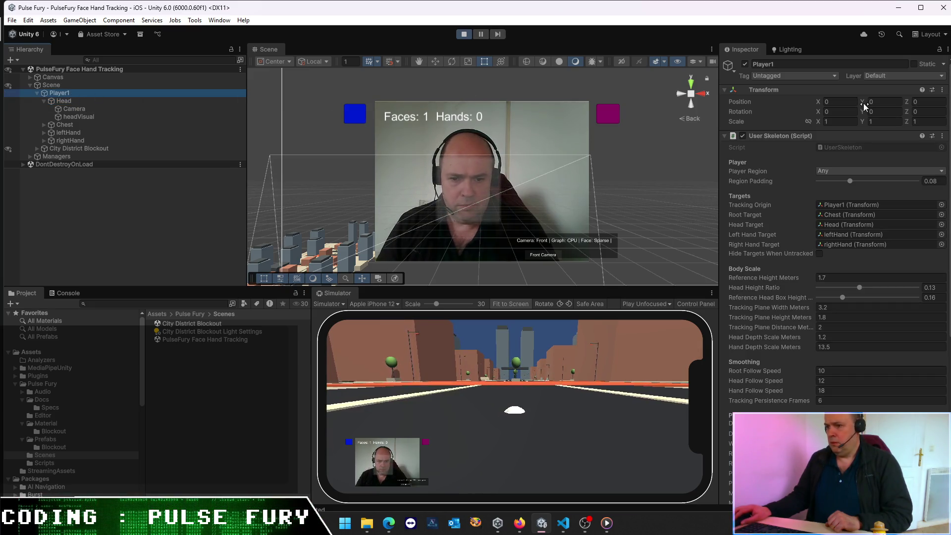
{"action": "type", "text": "0.6"}
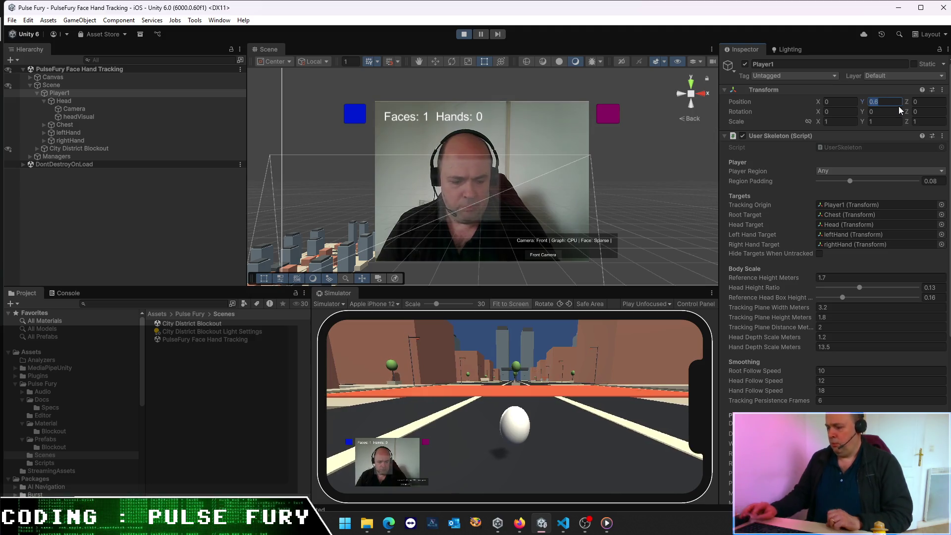
{"action": "key", "text": "BackSpace"}
{"action": "key", "text": "BackSpace"}
{"action": "key", "text": "BackSpace"}
{"action": "type", "text": "1.7"}
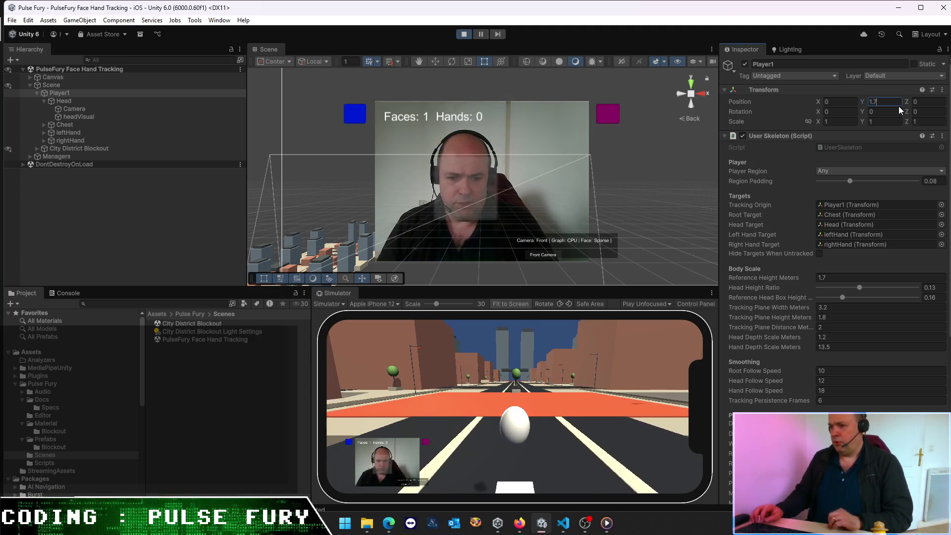
{"action": "left_click", "coordinate": [453, 448]}
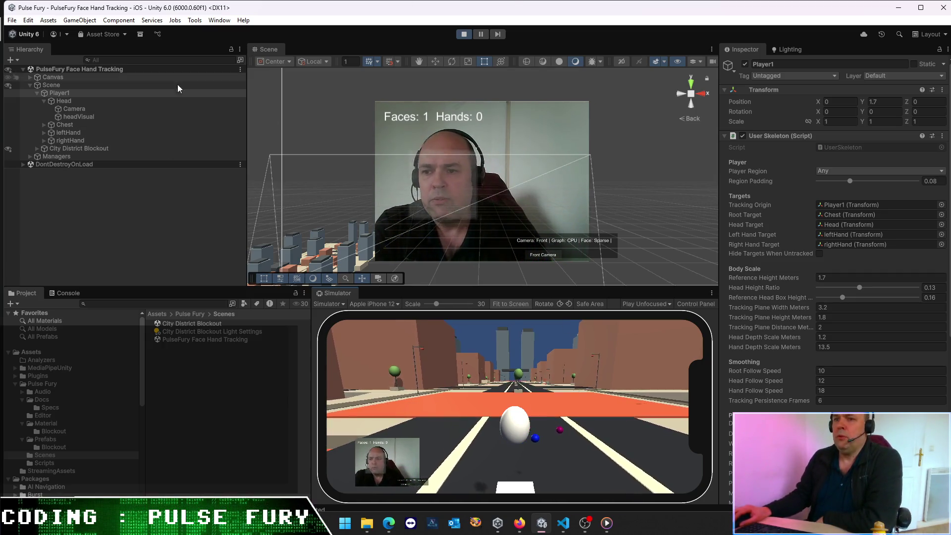
{"action": "left_click", "coordinate": [70, 126]}
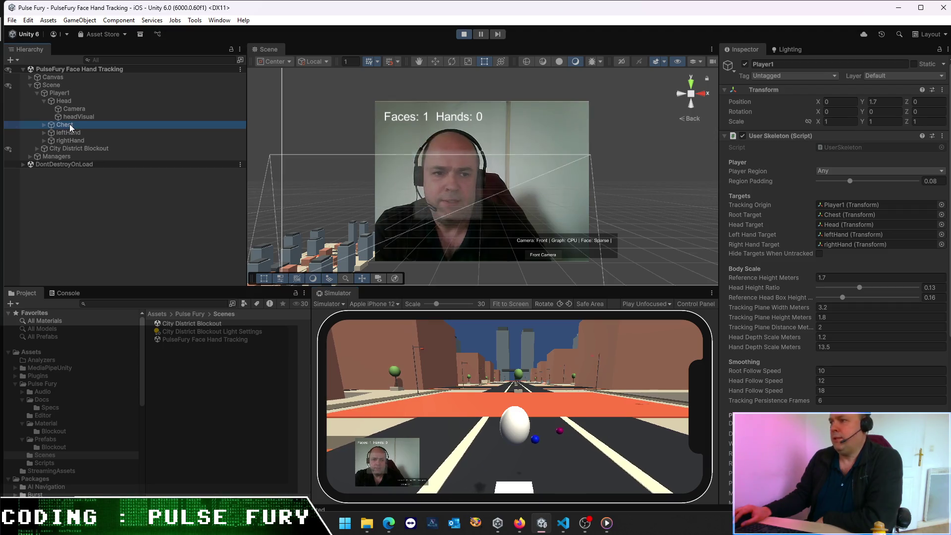
{"action": "left_click", "coordinate": [41, 123]}
{"action": "left_click", "coordinate": [66, 132]}
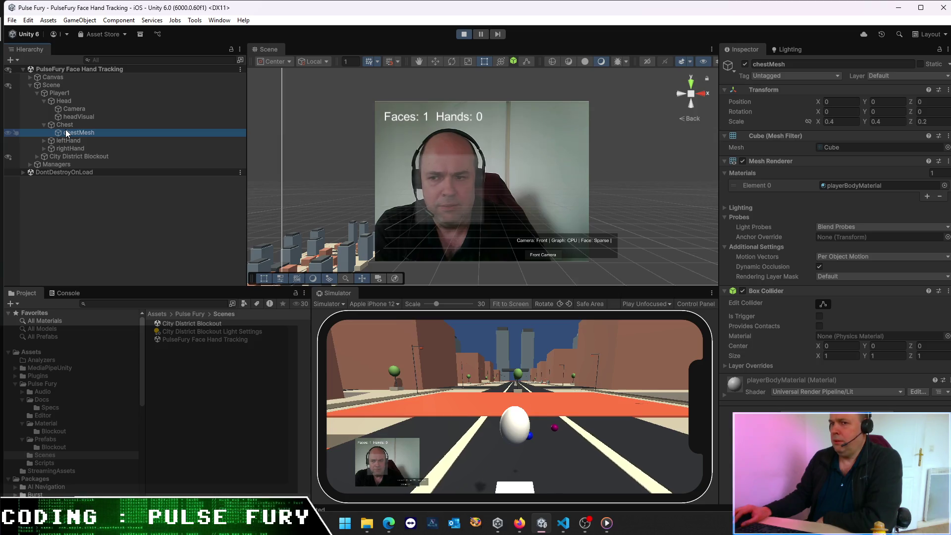
{"action": "left_click", "coordinate": [44, 124]}
{"action": "left_click", "coordinate": [68, 103]}
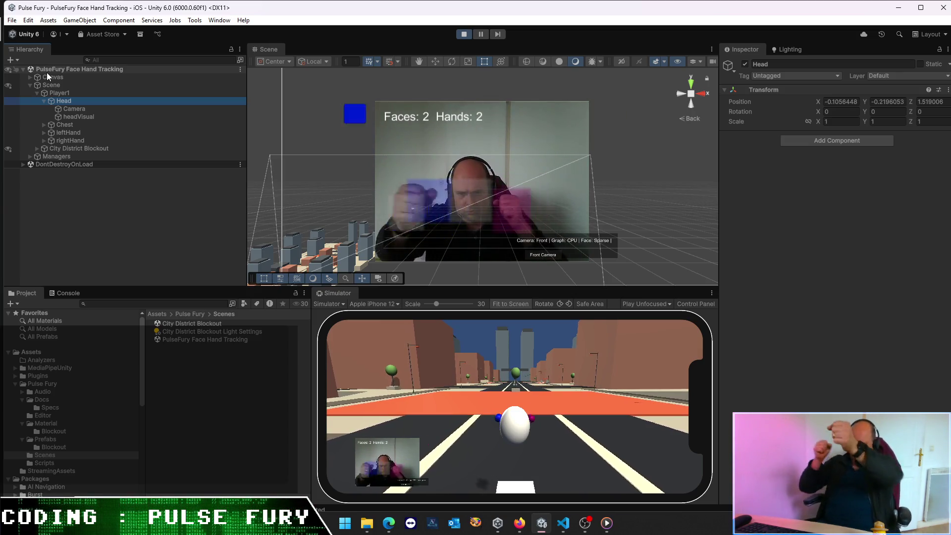
{"action": "left_click", "coordinate": [73, 93]}
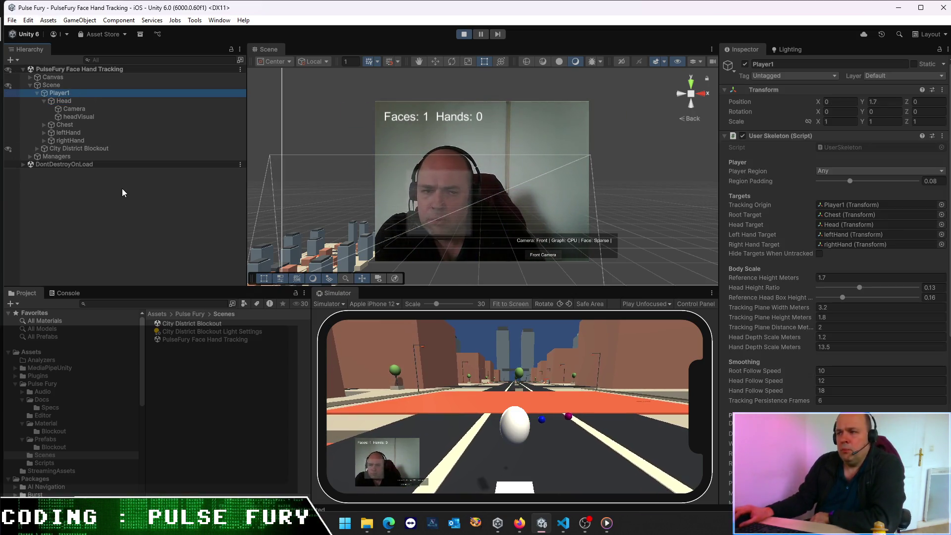
{"action": "scroll", "coordinate": [804, 219], "scroll_direction": "down", "scroll_amount": 3}
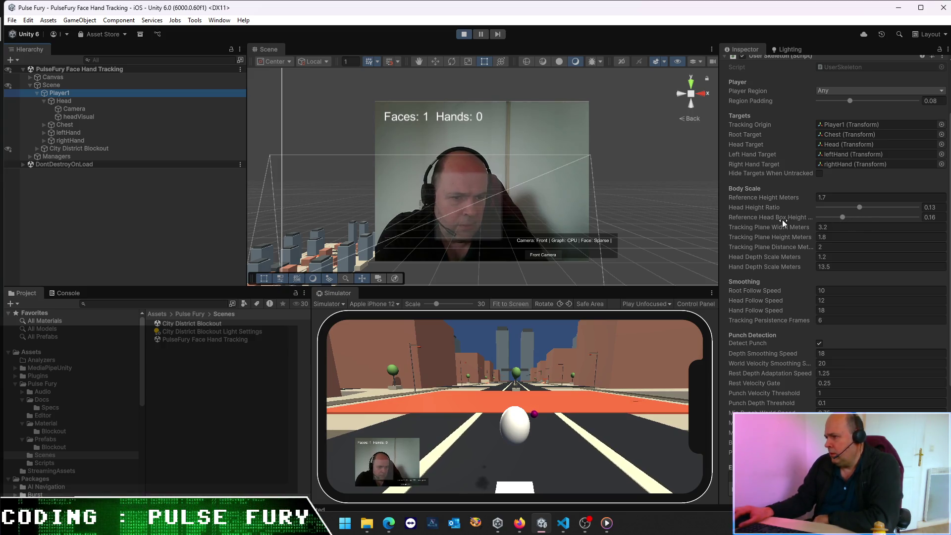
Step: Widen the Inspector, return Reference Head Box Height Normalized to 0.16, and stop play mode
{"action": "mouse_move", "coordinate": [718, 220]}
{"action": "left_mouse_down"}
{"action": "mouse_move", "coordinate": [629, 225]}
{"action": "mouse_move", "coordinate": [649, 227]}
{"action": "left_mouse_up"}
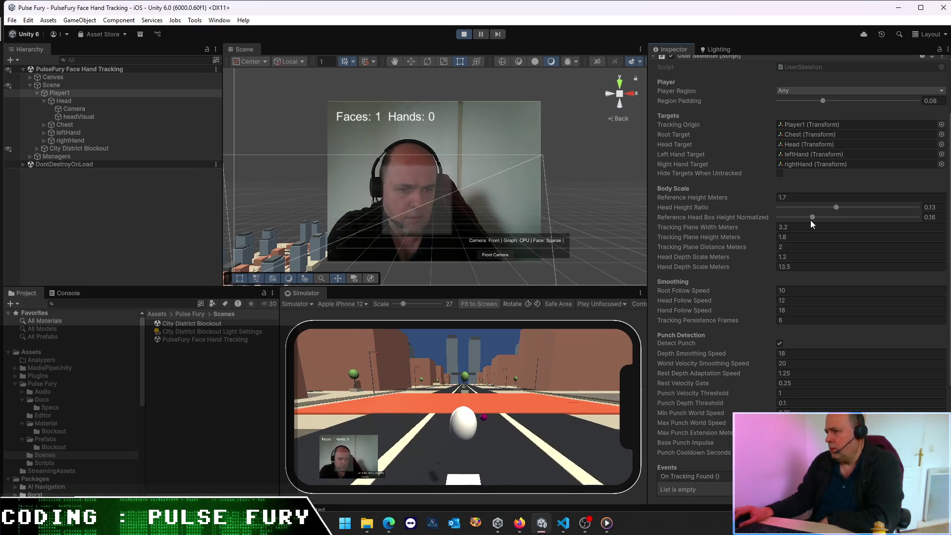
{"action": "mouse_move", "coordinate": [813, 213]}
{"action": "left_mouse_down"}
{"action": "mouse_move", "coordinate": [800, 217]}
{"action": "mouse_move", "coordinate": [823, 218]}
{"action": "mouse_move", "coordinate": [744, 227]}
{"action": "left_mouse_up"}
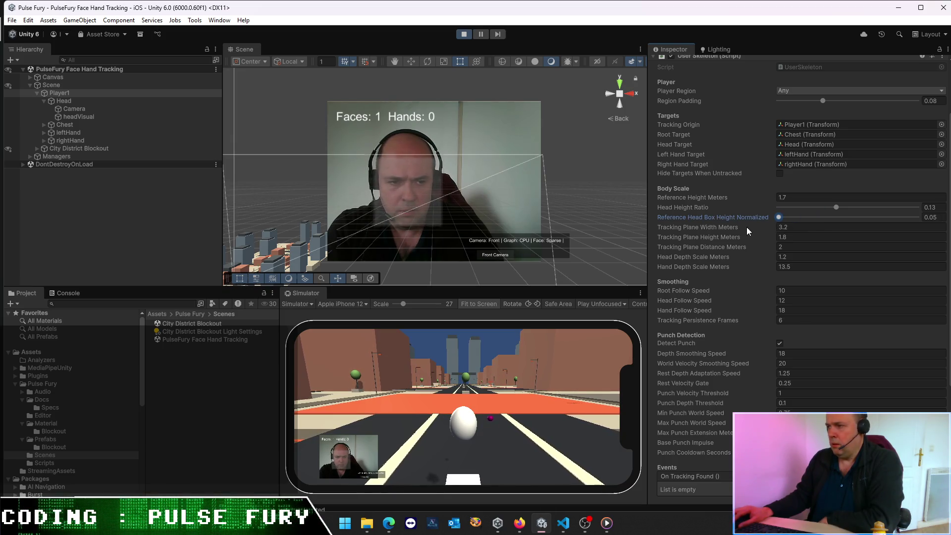
{"action": "left_click_drag", "start_coordinate": [891, 227], "coordinate": [871, 234]}
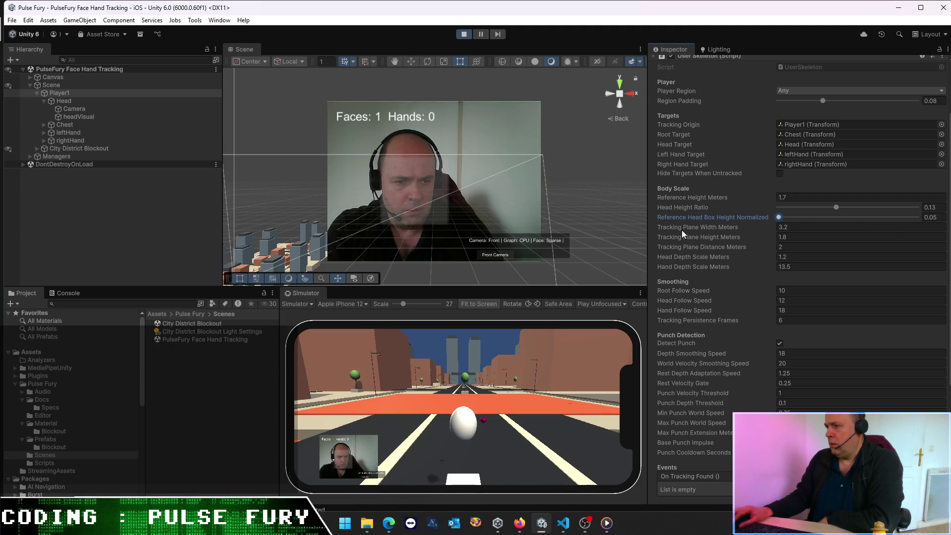
{"action": "mouse_move", "coordinate": [674, 229]}
{"action": "left_mouse_down"}
{"action": "mouse_move", "coordinate": [662, 224]}
{"action": "mouse_move", "coordinate": [688, 271]}
{"action": "mouse_move", "coordinate": [771, 271]}
{"action": "left_mouse_up"}
{"action": "left_click", "coordinate": [799, 256]}
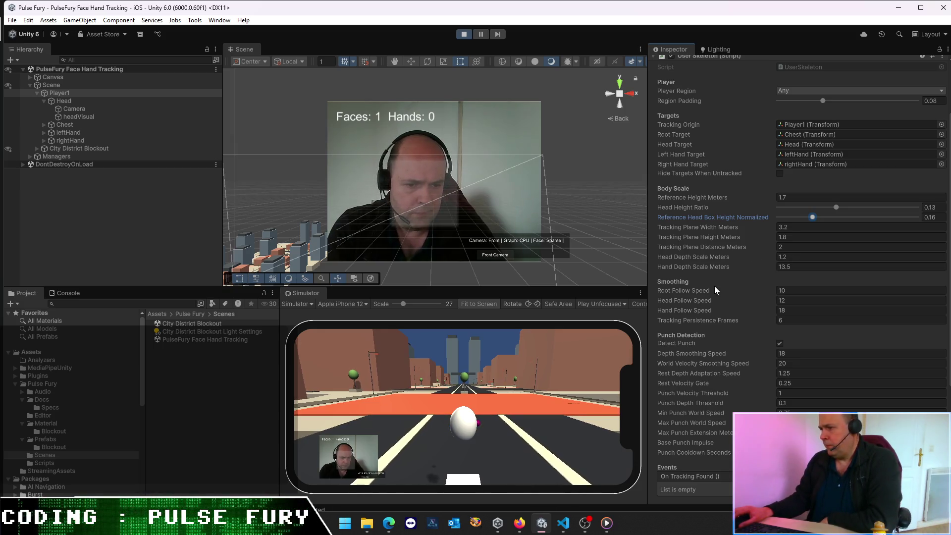
{"action": "scroll", "coordinate": [715, 290], "scroll_direction": "down", "scroll_amount": 6}
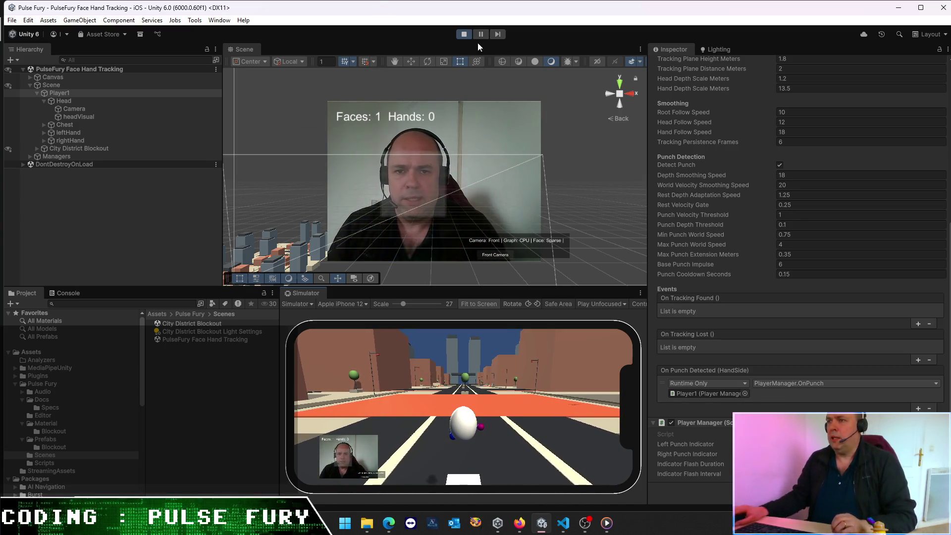
{"action": "left_click", "coordinate": [464, 33]}
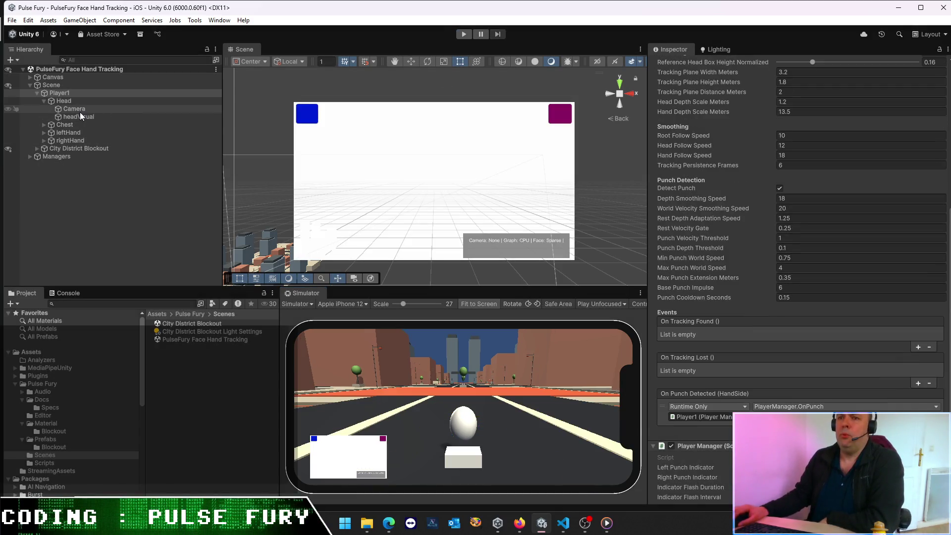
Step: Edit the headVisual sphere's scale values, setting its X scale to 0.2
{"action": "left_click", "coordinate": [79, 116]}
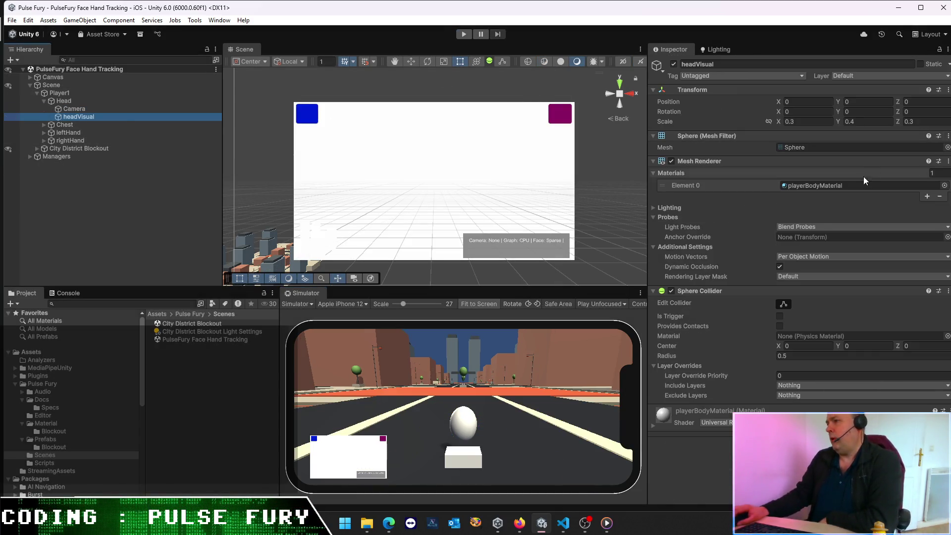
{"action": "left_click", "coordinate": [803, 122]}
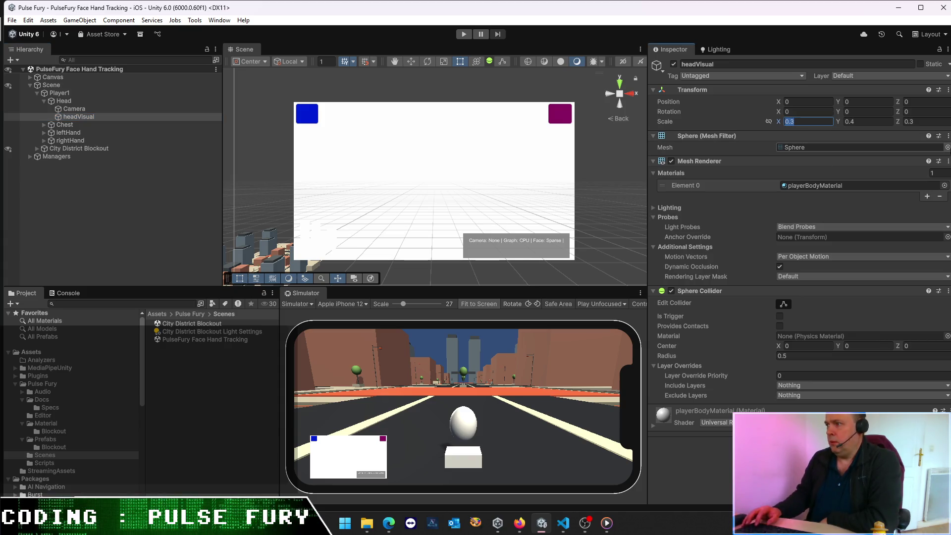
{"action": "type", "text": "0"}
{"action": "left_click", "coordinate": [892, 124]}
{"action": "type", "text": "0.15"}
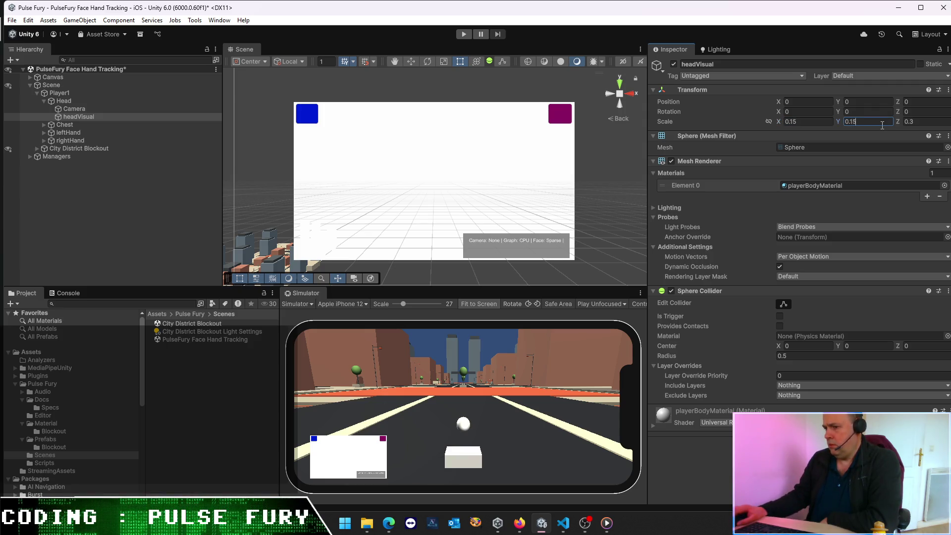
{"action": "key", "text": "BackSpace"}
{"action": "key", "text": "BackSpace"}
{"action": "type", "text": "2"}
{"action": "left_click", "coordinate": [929, 123]}
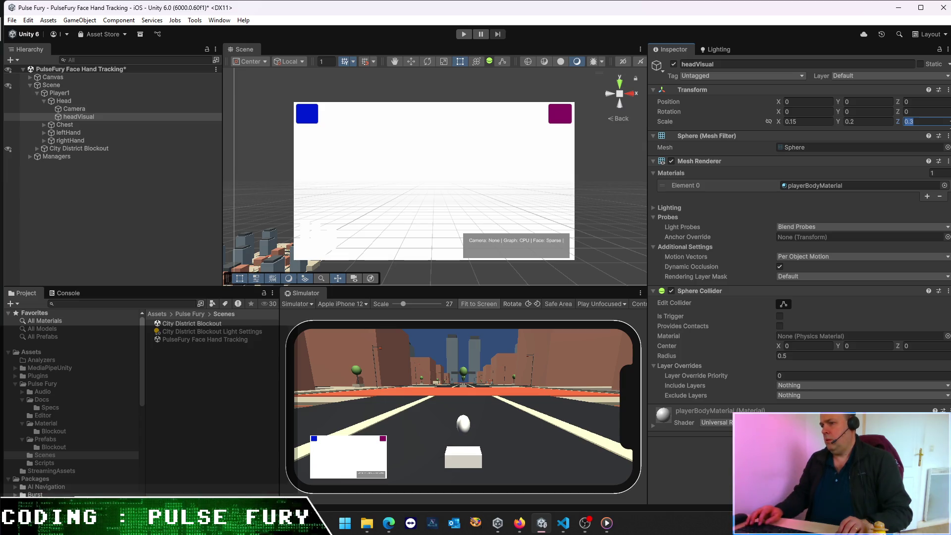
{"action": "left_click", "coordinate": [787, 121]}
{"action": "type", "text": "0.2"}
{"action": "left_click", "coordinate": [853, 119]}
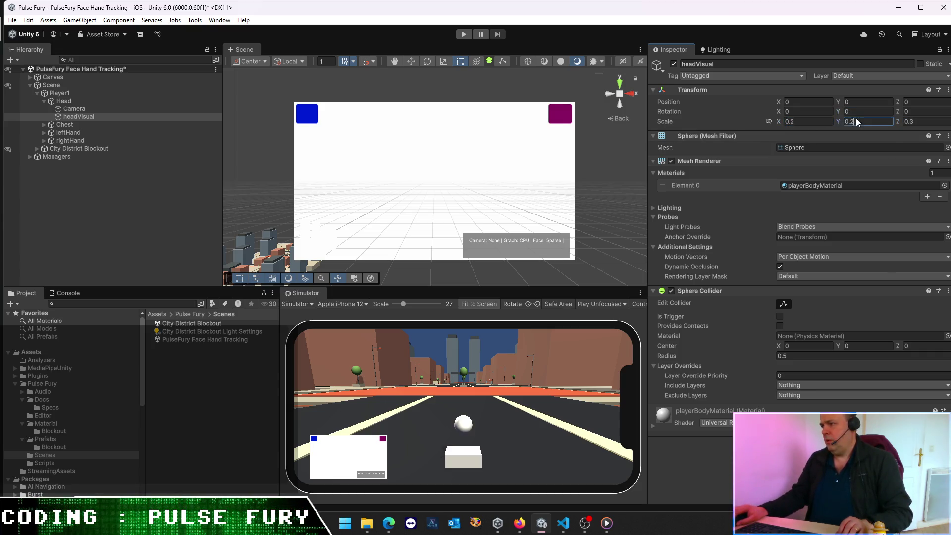
{"action": "type", "text": "5"}
{"action": "type", "text": "0.2"}
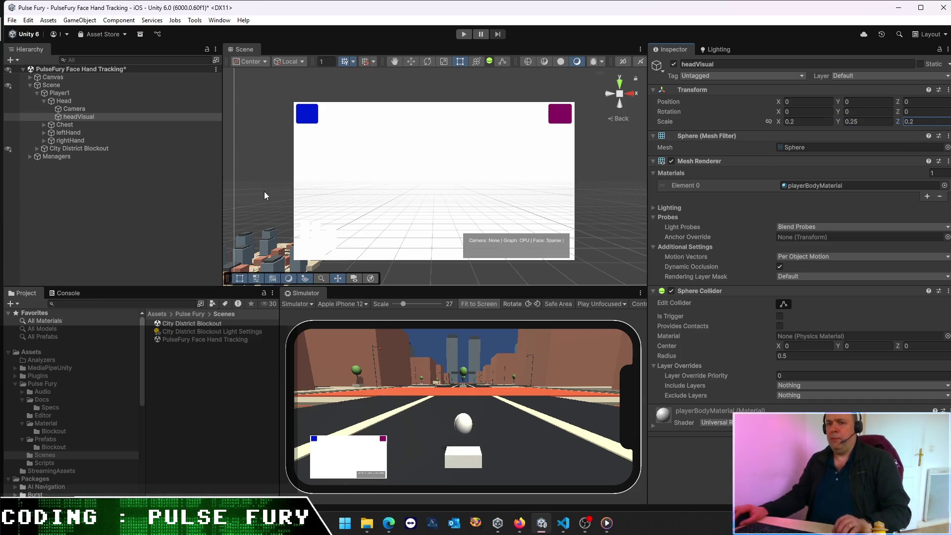
Step: Scale both leftHandVisual and rightHandVisual spheres to 0.2 on every axis and save the scene
{"action": "left_click", "coordinate": [44, 124]}
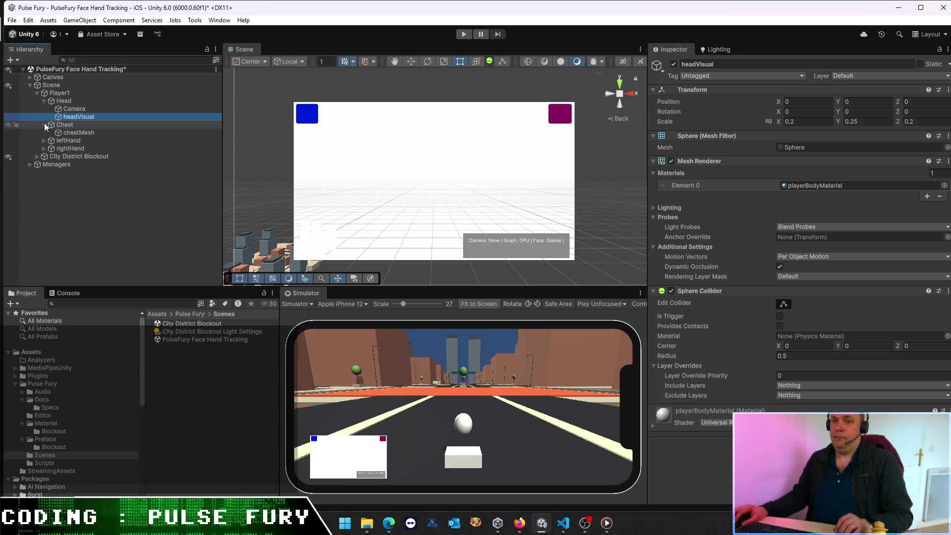
{"action": "left_click", "coordinate": [62, 140]}
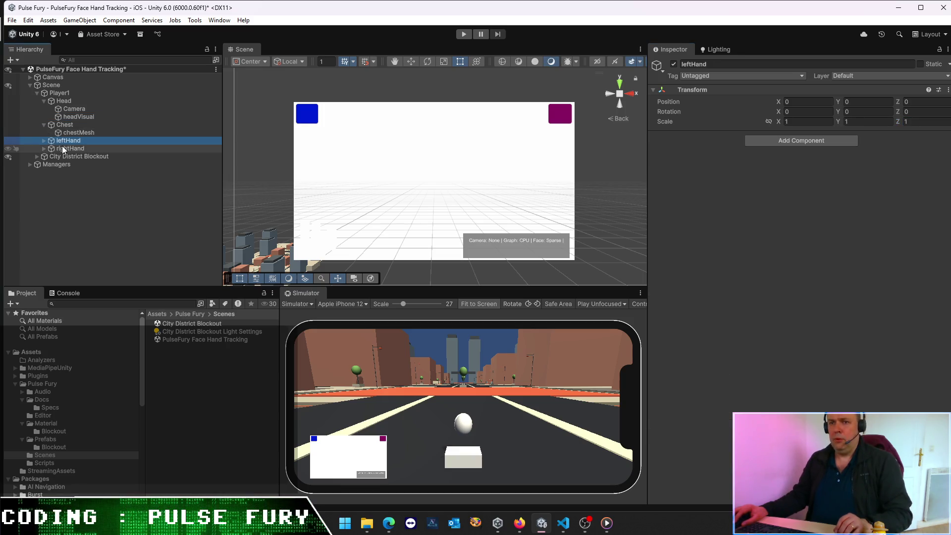
{"action": "left_click", "coordinate": [44, 141]}
{"action": "left_click", "coordinate": [72, 148]}
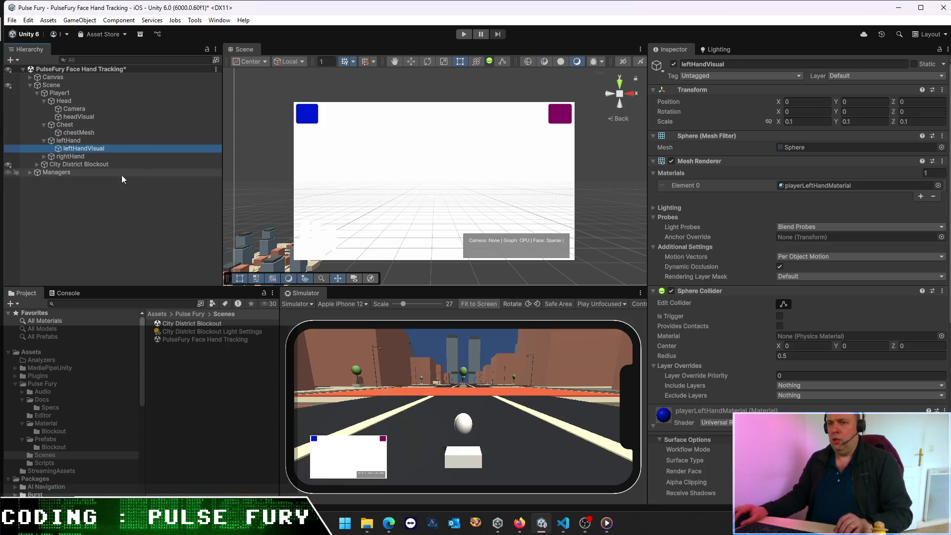
{"action": "left_click", "coordinate": [44, 157]}
{"action": "left_click", "coordinate": [67, 165]}
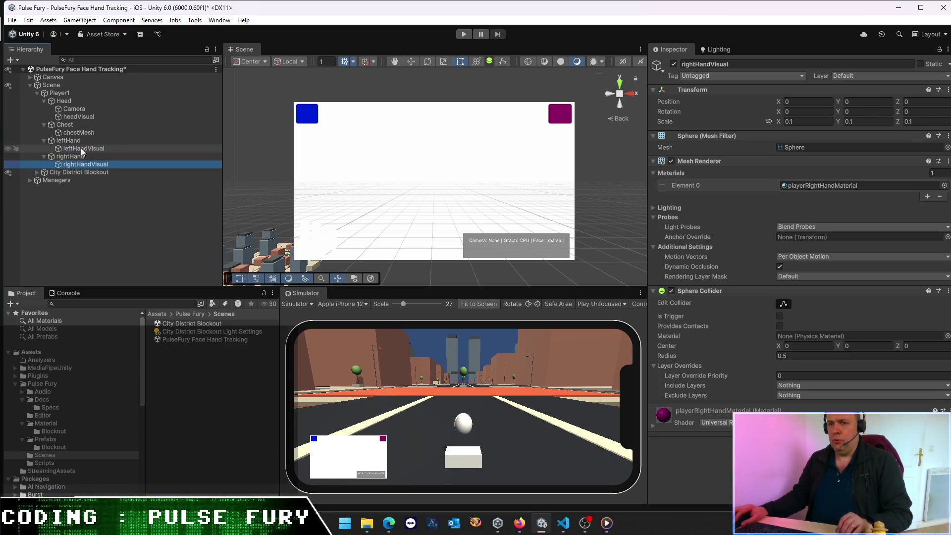
{"action": "left_click", "coordinate": [81, 148], "text": "ctrl"}
{"action": "left_click", "coordinate": [808, 121]}
{"action": "type", "text": "0"}
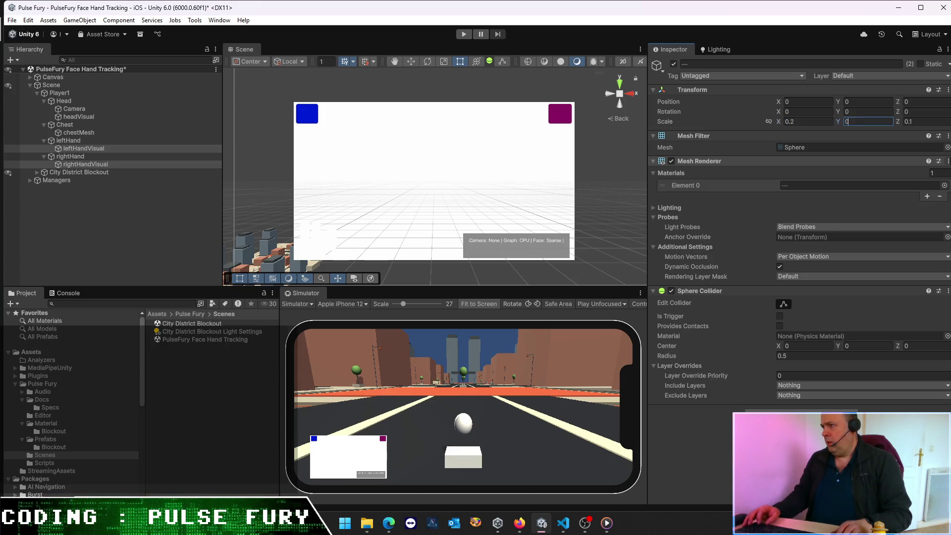
{"action": "key", "text": "ctrl+s"}
Step: Find headVisual's material and select playerBodyMaterial in the Material folder
{"action": "left_click", "coordinate": [79, 141]}
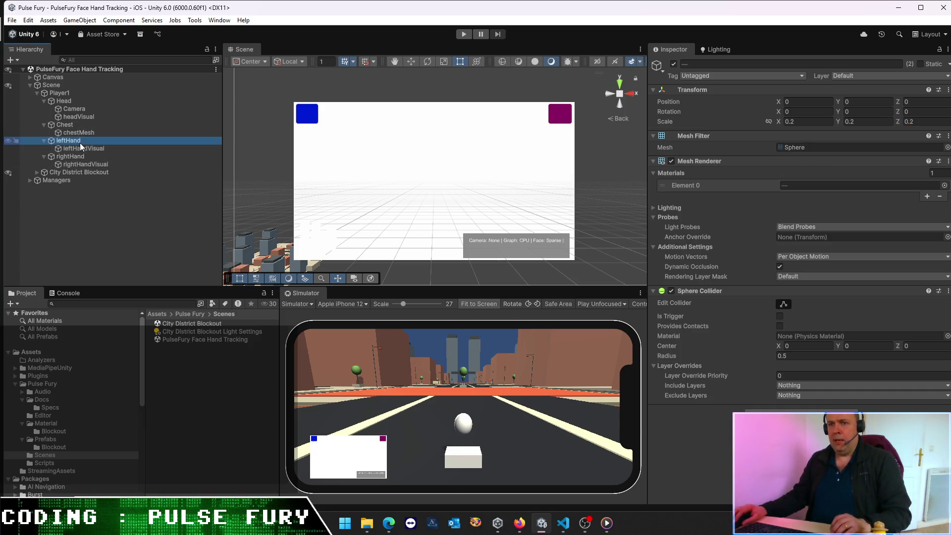
{"action": "left_click", "coordinate": [79, 109]}
{"action": "left_click", "coordinate": [81, 116]}
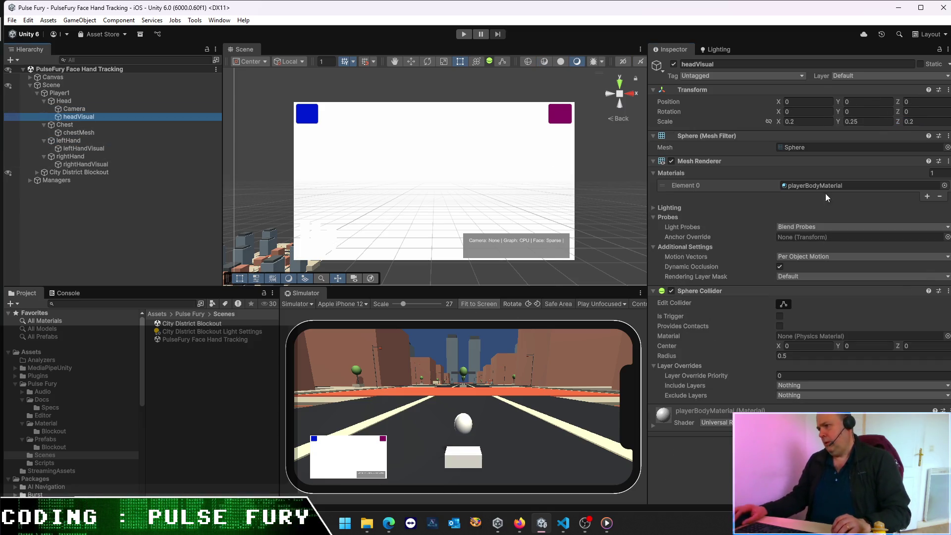
{"action": "left_click", "coordinate": [816, 185]}
{"action": "left_click", "coordinate": [208, 332]}
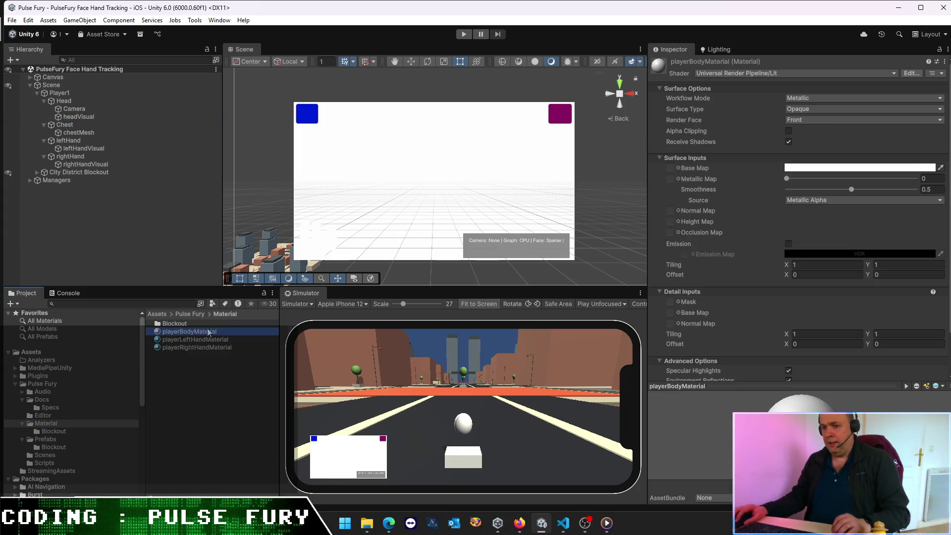
Step: Make playerBodyMaterial Transparent, keeping Metallic workflow, Alpha blending and front-face rendering
{"action": "left_click", "coordinate": [815, 109]}
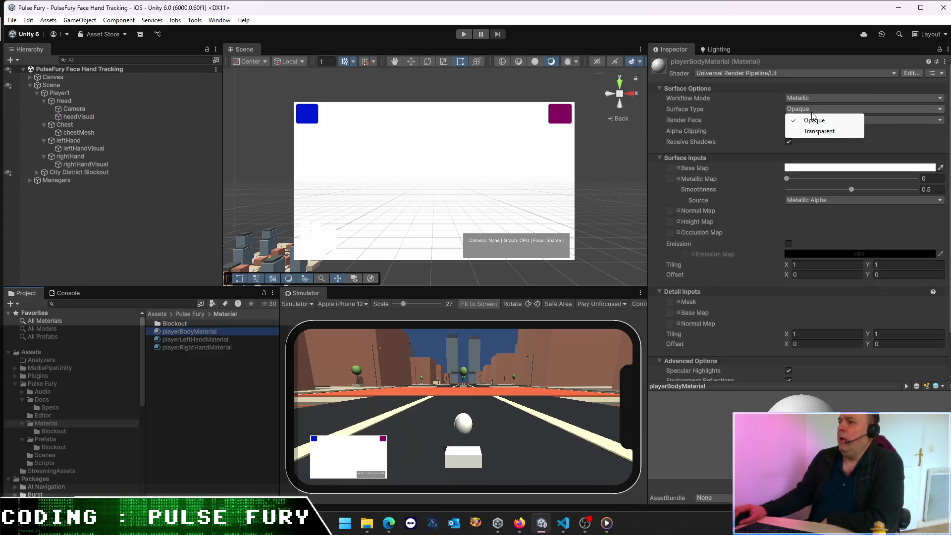
{"action": "left_click", "coordinate": [817, 132]}
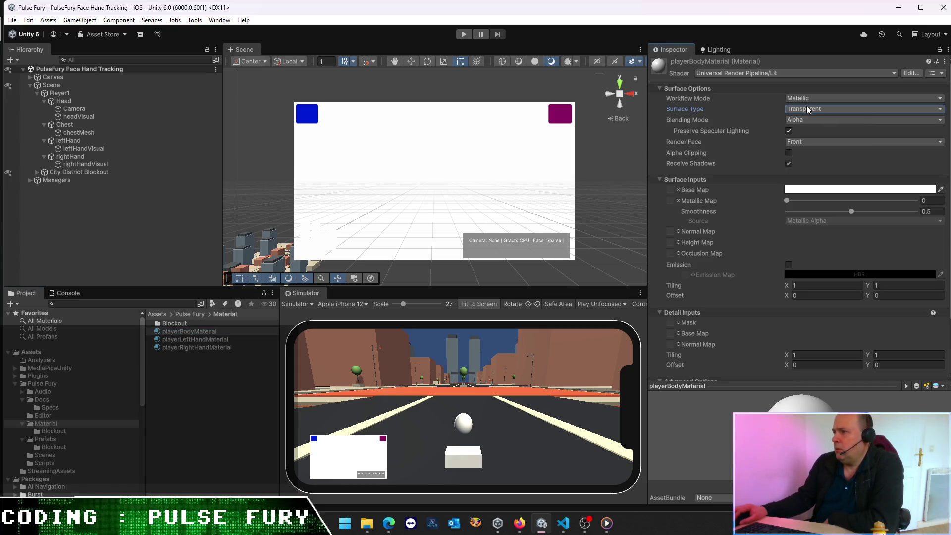
{"action": "left_click", "coordinate": [807, 107]}
{"action": "left_click", "coordinate": [811, 102]}
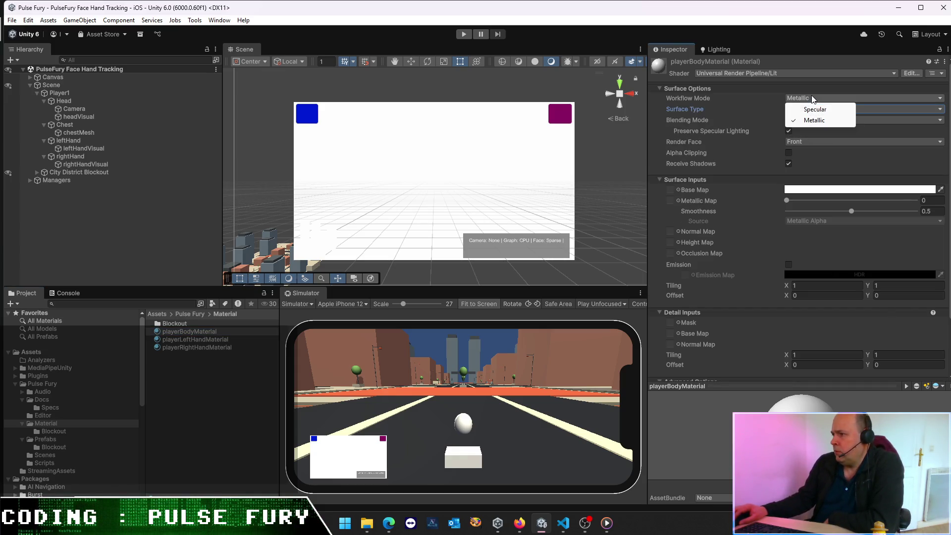
{"action": "left_click", "coordinate": [816, 85]}
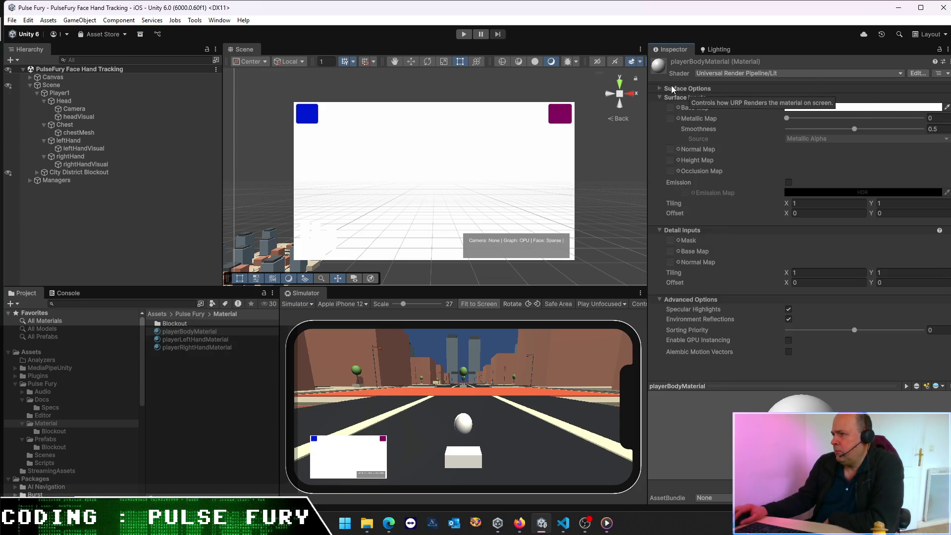
{"action": "left_click", "coordinate": [810, 121]}
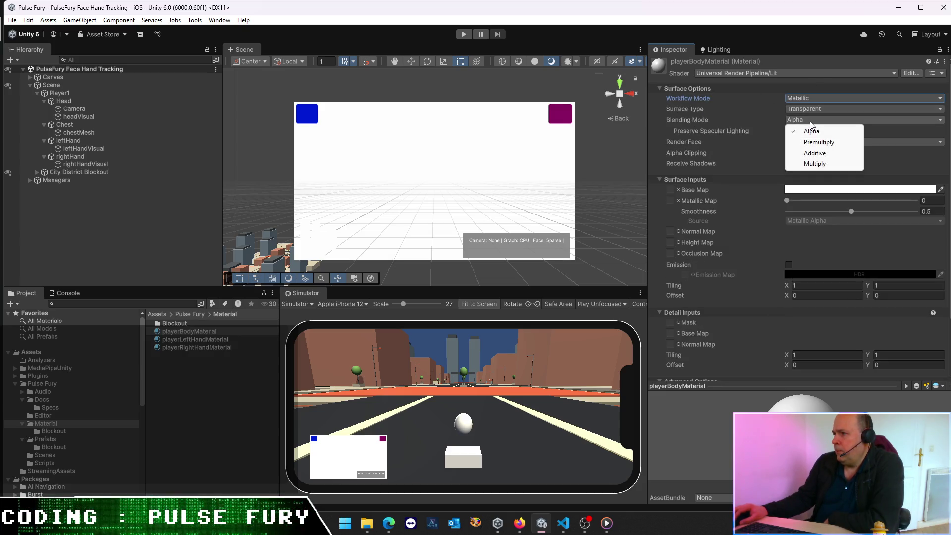
{"action": "left_click", "coordinate": [909, 162]}
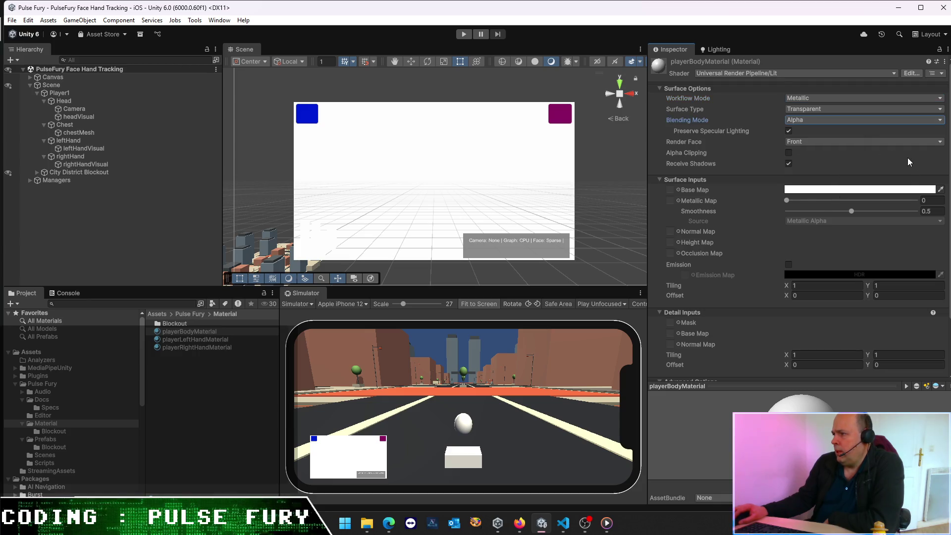
{"action": "left_click", "coordinate": [810, 110]}
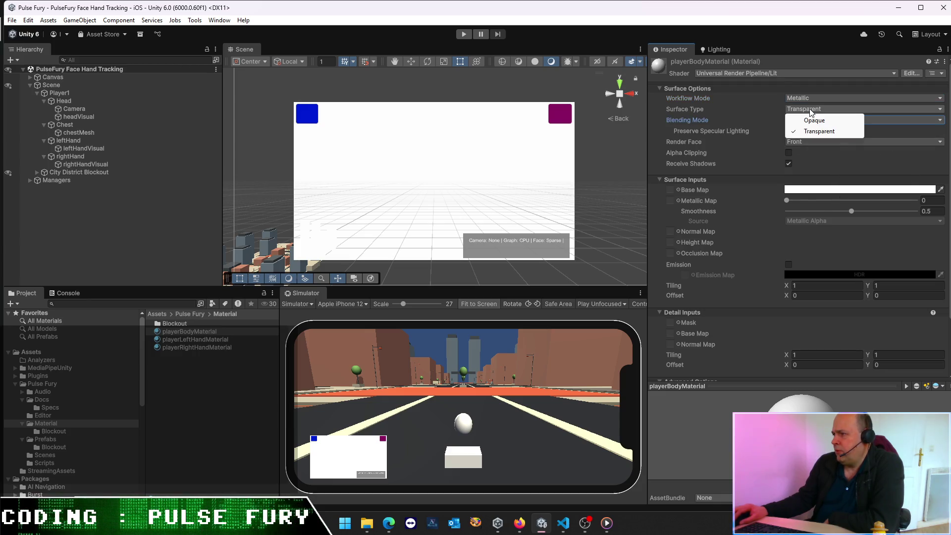
{"action": "left_click", "coordinate": [810, 97]}
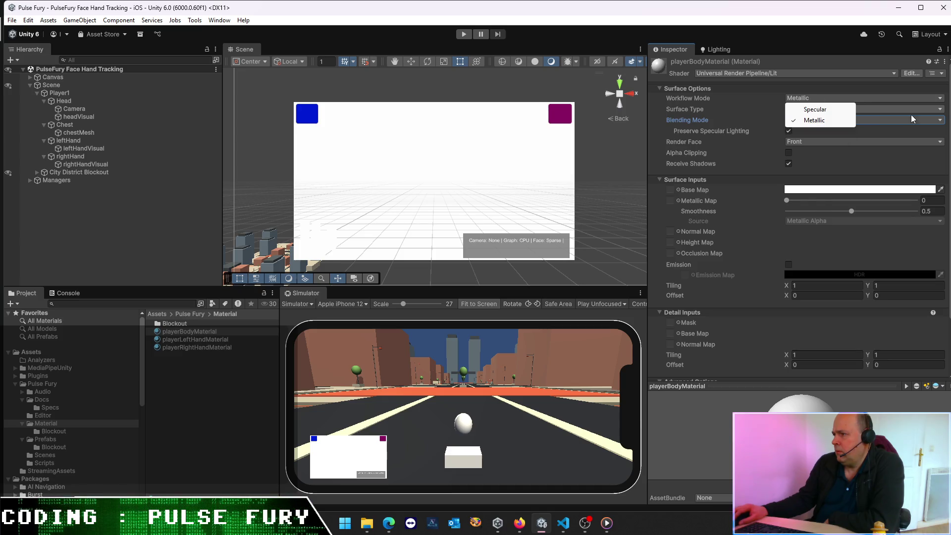
{"action": "left_click", "coordinate": [908, 160]}
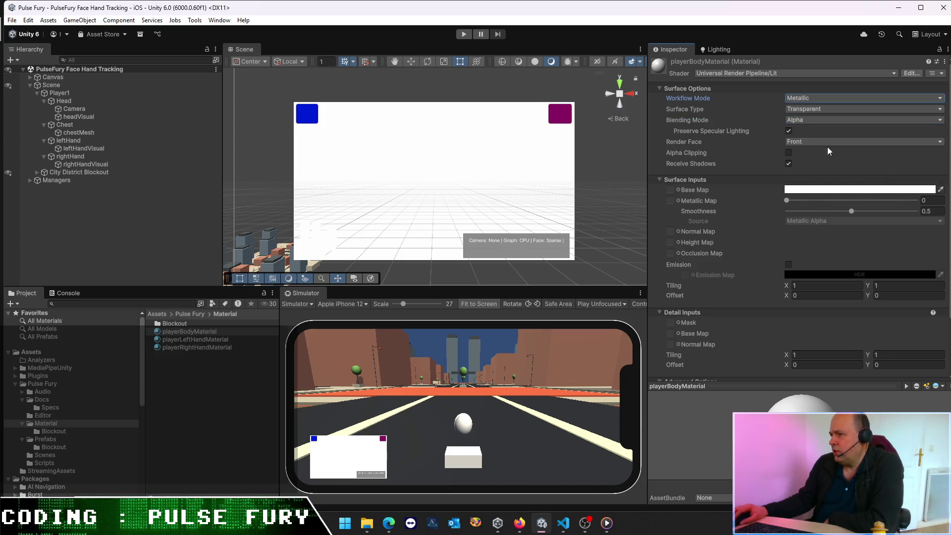
{"action": "left_click", "coordinate": [810, 144]}
{"action": "left_click", "coordinate": [769, 156]}
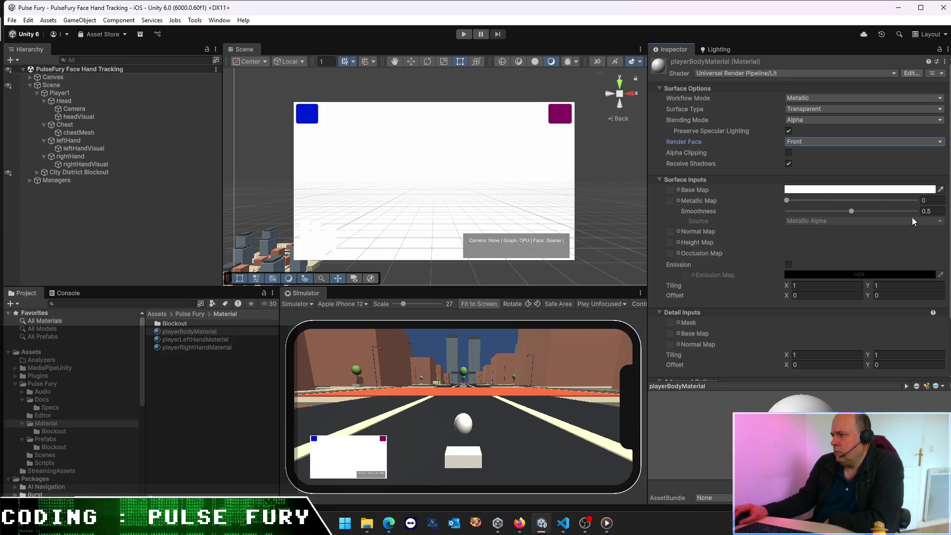
Step: Lower the Base Map colour's alpha to about 49 so the body looks see-through
{"action": "left_click", "coordinate": [872, 190]}
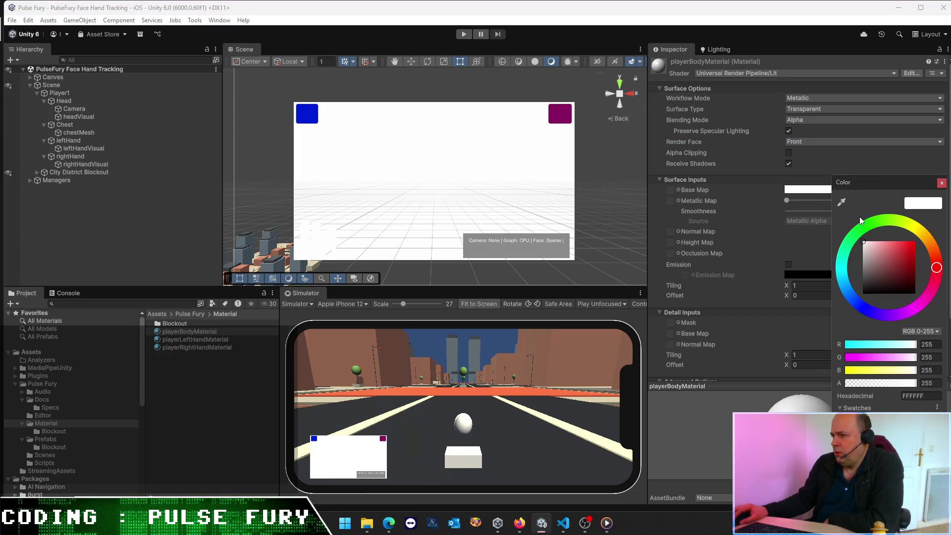
{"action": "left_click_drag", "start_coordinate": [914, 383], "coordinate": [860, 387]}
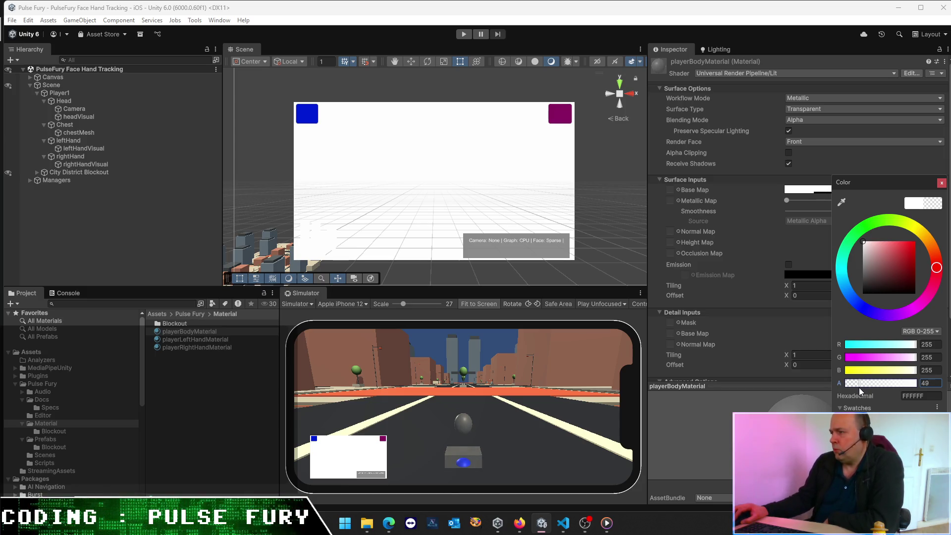
{"action": "left_click", "coordinate": [940, 184]}
{"action": "left_click", "coordinate": [257, 407]}
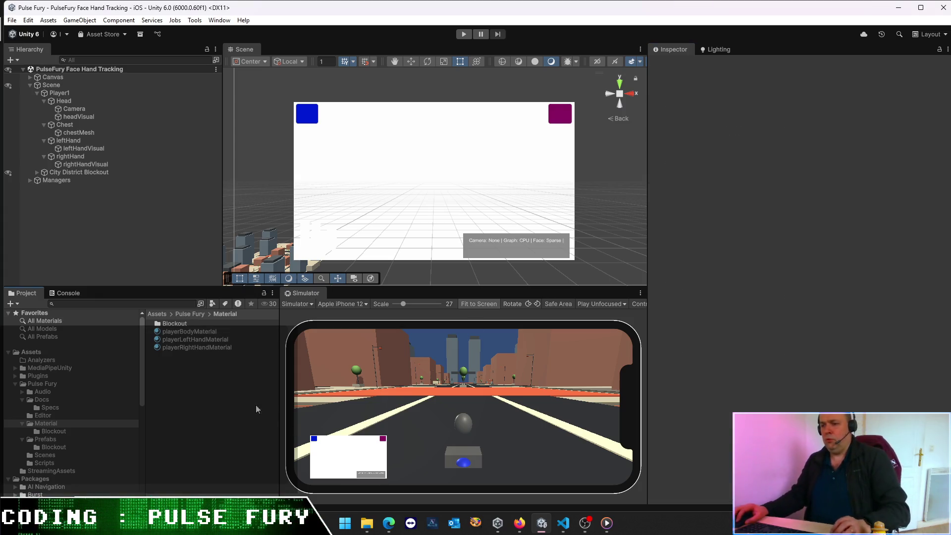
Step: Set Player1's Position Y to 1.7 and save the scene
{"action": "left_click", "coordinate": [83, 93]}
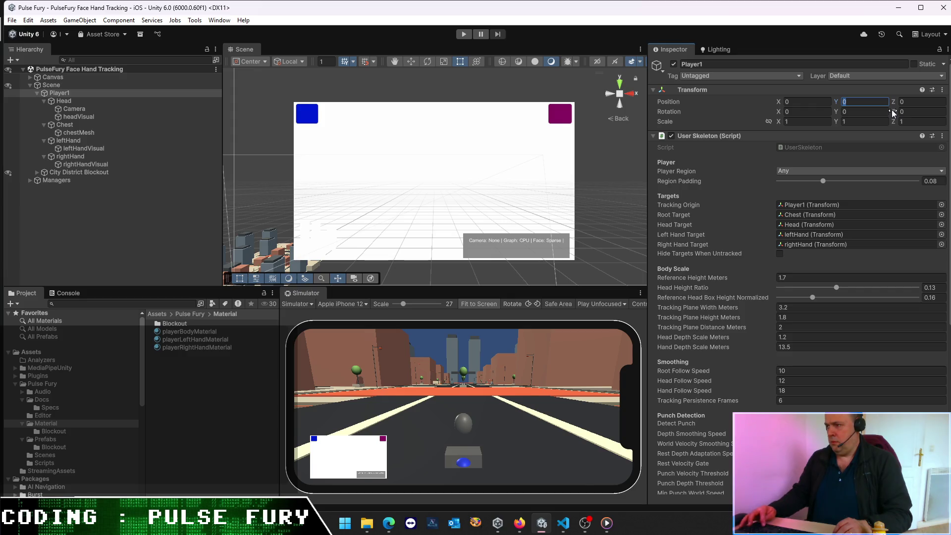
{"action": "type", "text": "1.7"}
{"action": "key", "text": "ctrl+s"}
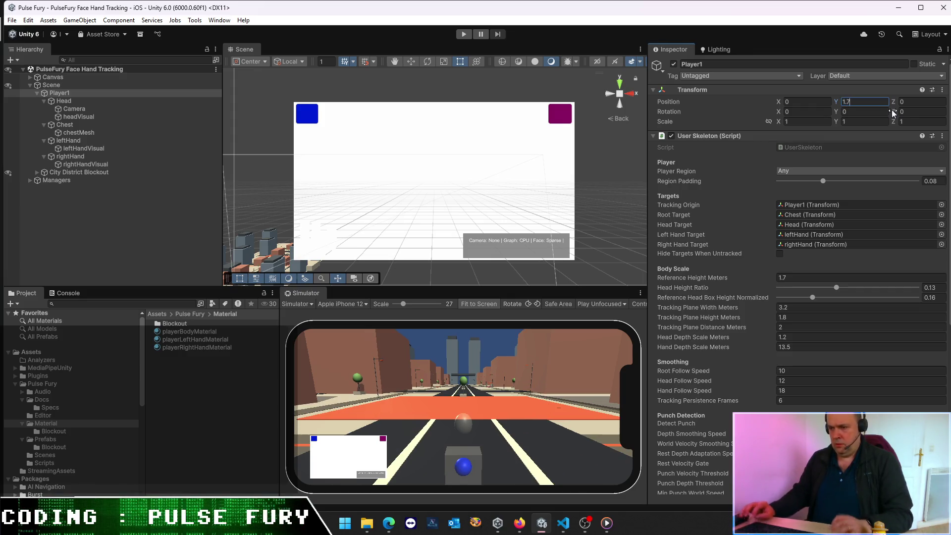
{"action": "left_click", "coordinate": [157, 221]}
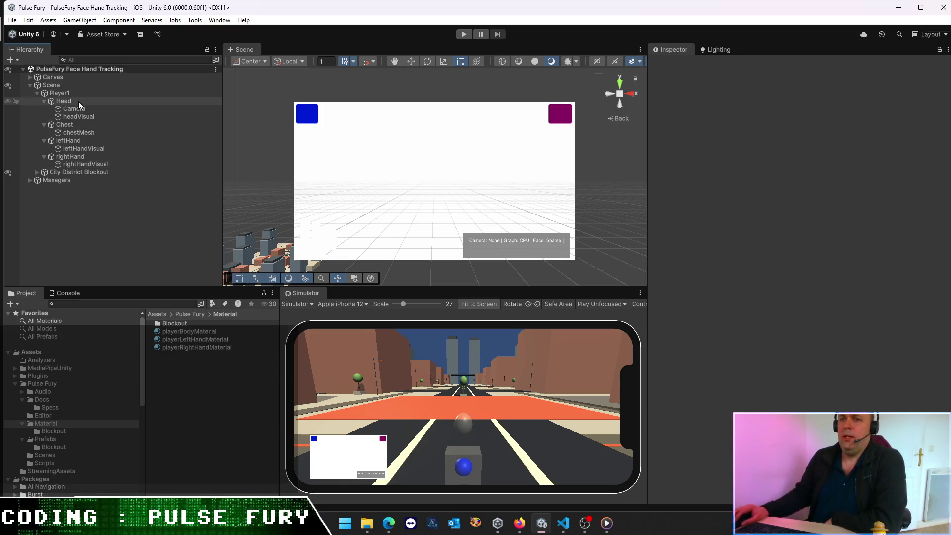
{"action": "left_click", "coordinate": [36, 93]}
{"action": "left_click", "coordinate": [66, 94]}
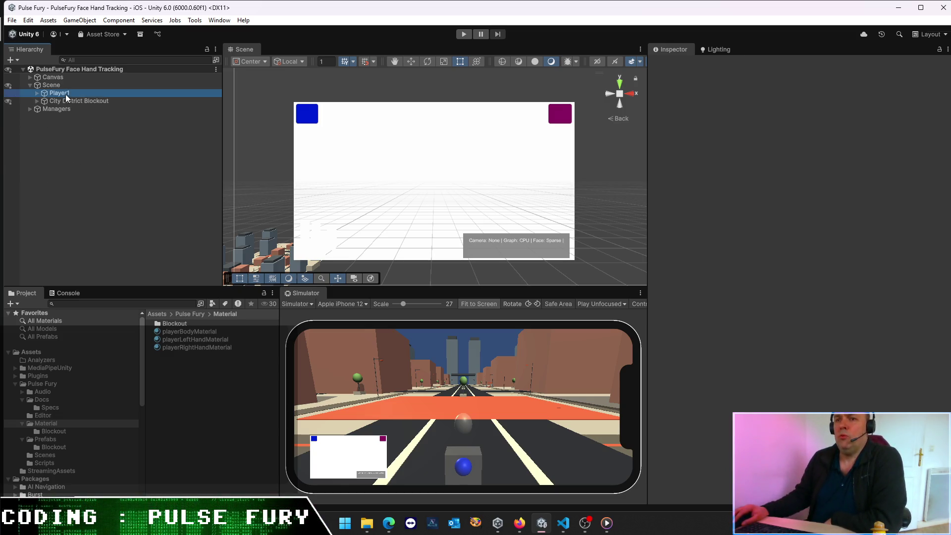
Step: Move Player1 along X to Position X -43 in a side street, then enter Play mode
{"action": "left_click", "coordinate": [413, 64]}
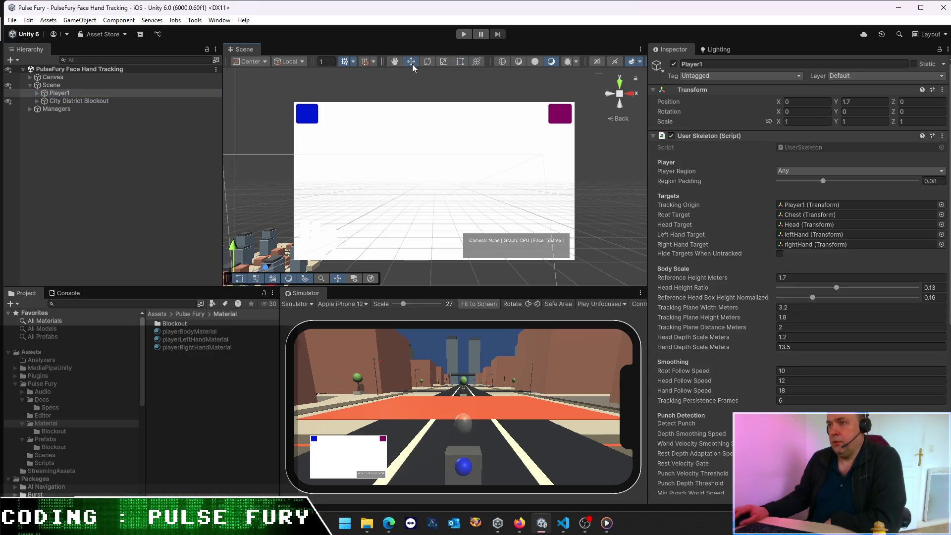
{"action": "scroll", "coordinate": [307, 218], "scroll_direction": "down", "scroll_amount": 3}
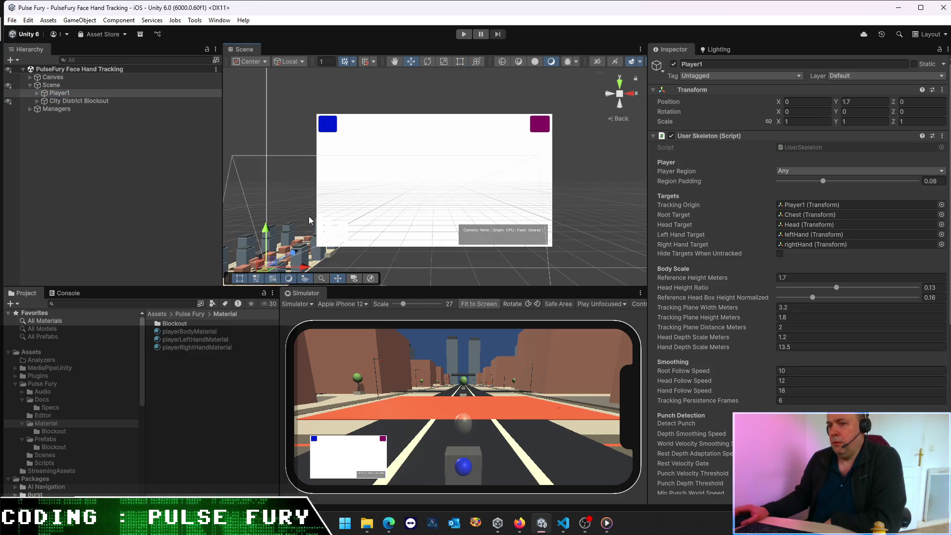
{"action": "left_click_drag", "start_coordinate": [331, 254], "coordinate": [316, 261]}
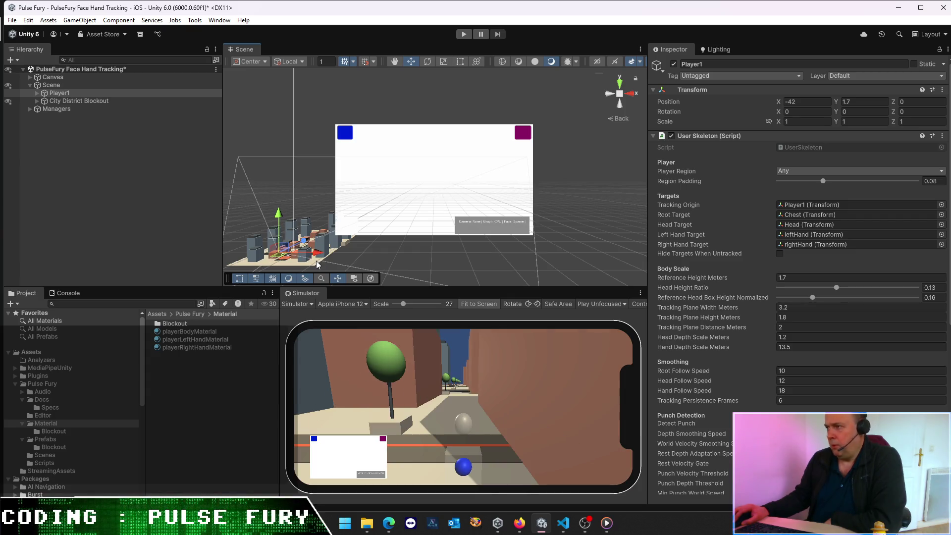
{"action": "double_click", "coordinate": [811, 104]}
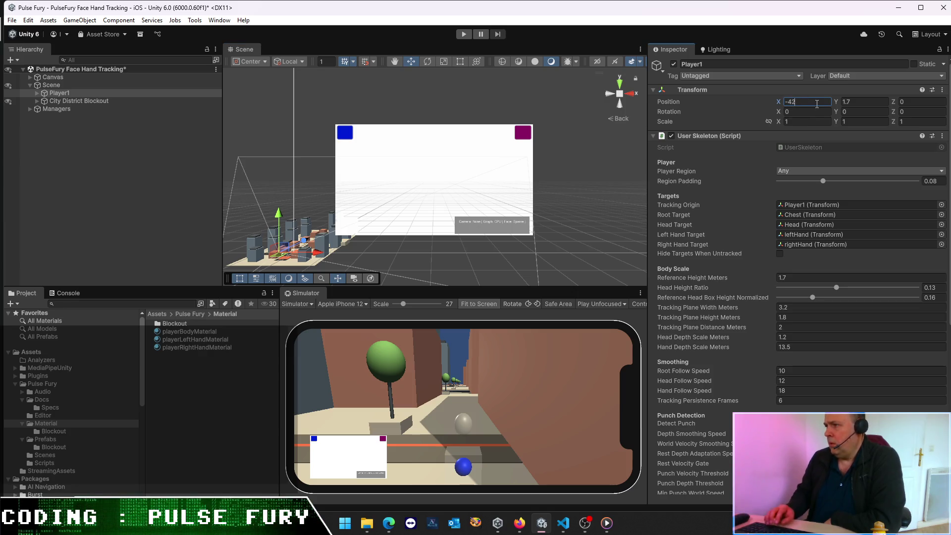
{"action": "type", "text": "43"}
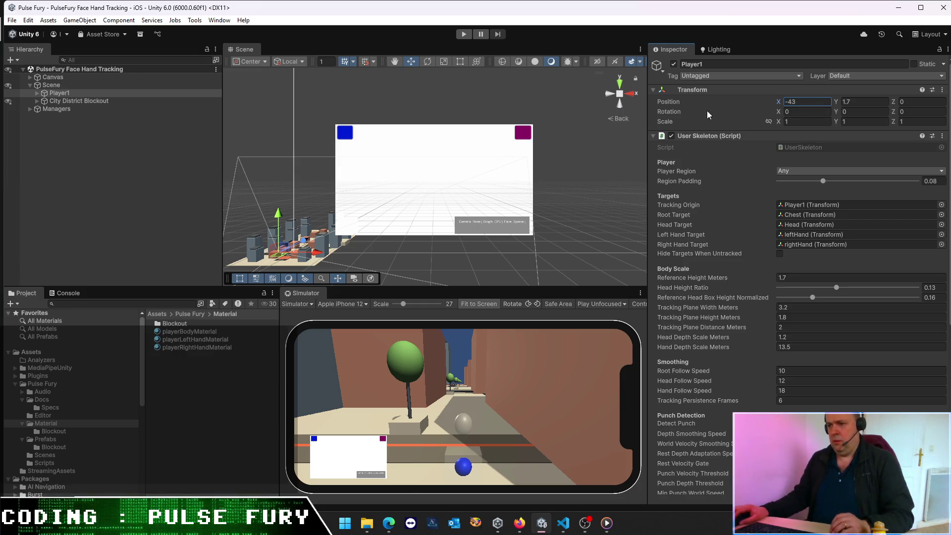
{"action": "left_click", "coordinate": [466, 37]}
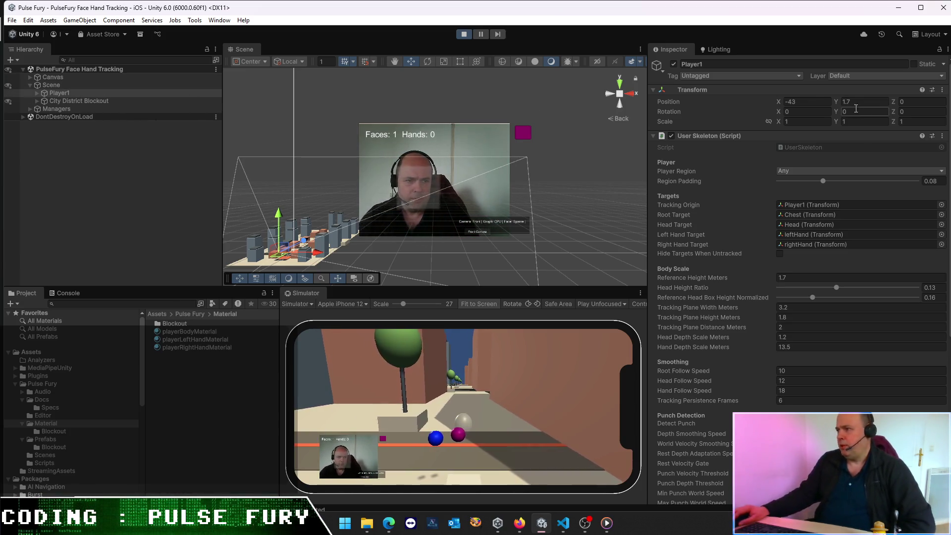
{"action": "mouse_move", "coordinate": [894, 103]}
{"action": "left_mouse_down"}
{"action": "mouse_move", "coordinate": [942, 107]}
{"action": "mouse_move", "coordinate": [100, 119]}
{"action": "mouse_move", "coordinate": [456, 142]}
{"action": "left_mouse_up"}
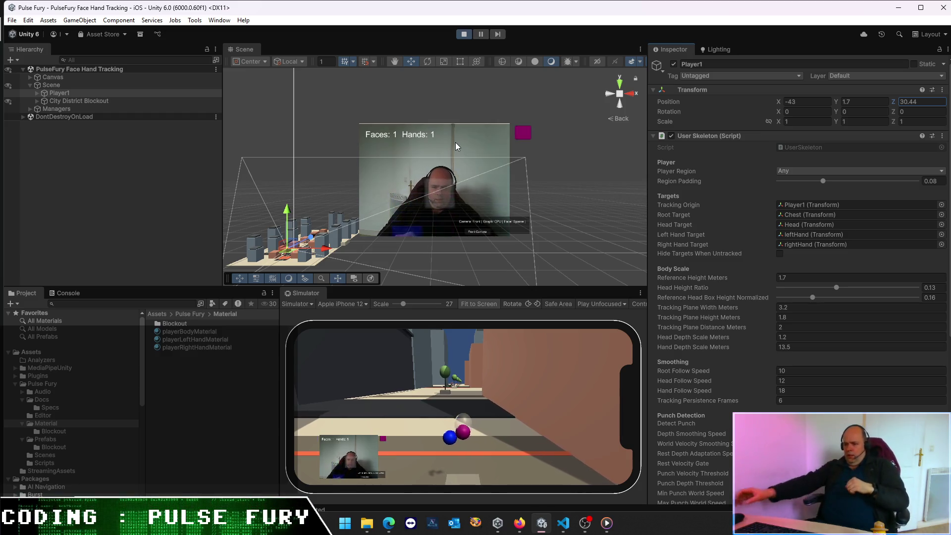
{"action": "mouse_move", "coordinate": [835, 112]}
{"action": "left_mouse_down"}
{"action": "mouse_move", "coordinate": [855, 115]}
{"action": "mouse_move", "coordinate": [210, 138]}
{"action": "mouse_move", "coordinate": [733, 193]}
{"action": "mouse_move", "coordinate": [876, 231]}
{"action": "mouse_move", "coordinate": [463, 278]}
{"action": "mouse_move", "coordinate": [788, 327]}
{"action": "left_mouse_up"}
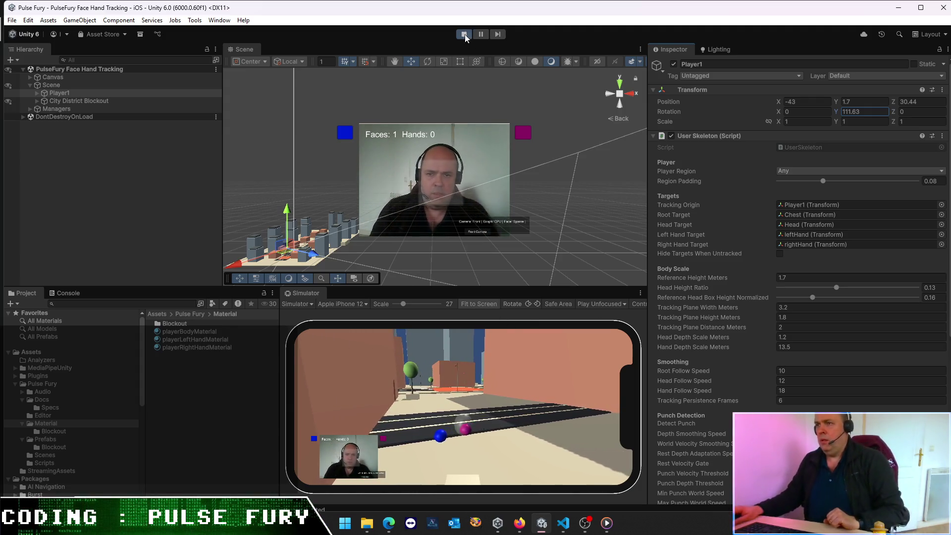
{"action": "key", "text": "ctrl+p"}
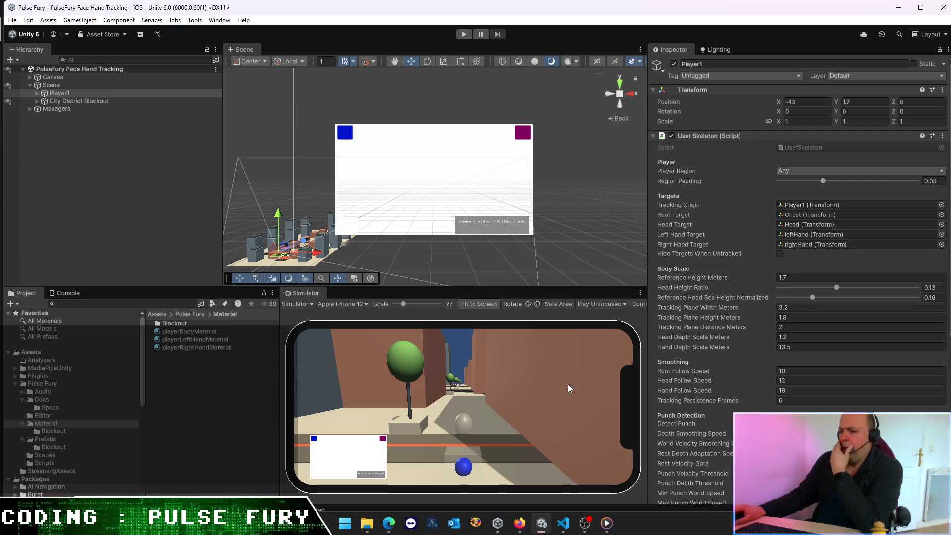
{"action": "left_click_drag", "start_coordinate": [313, 250], "coordinate": [378, 238]}
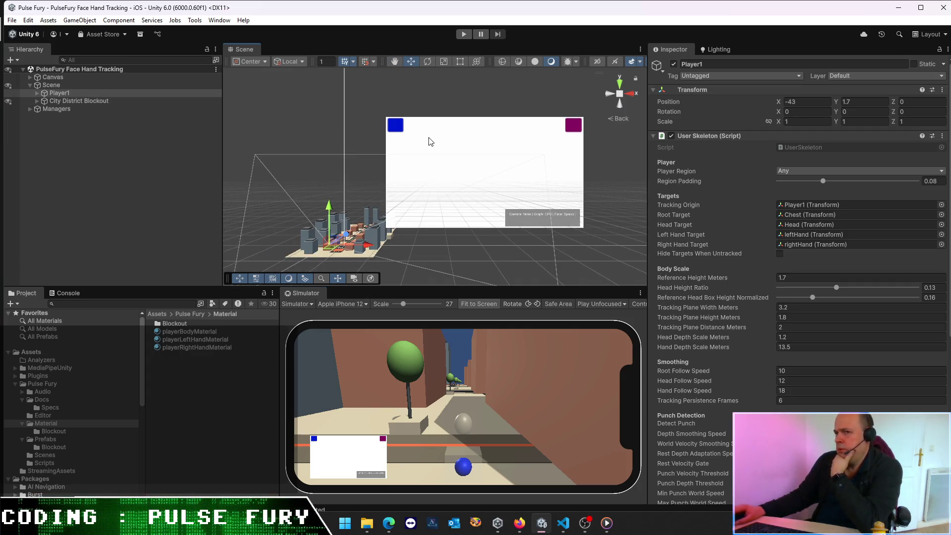
{"action": "double_click", "coordinate": [85, 97]}
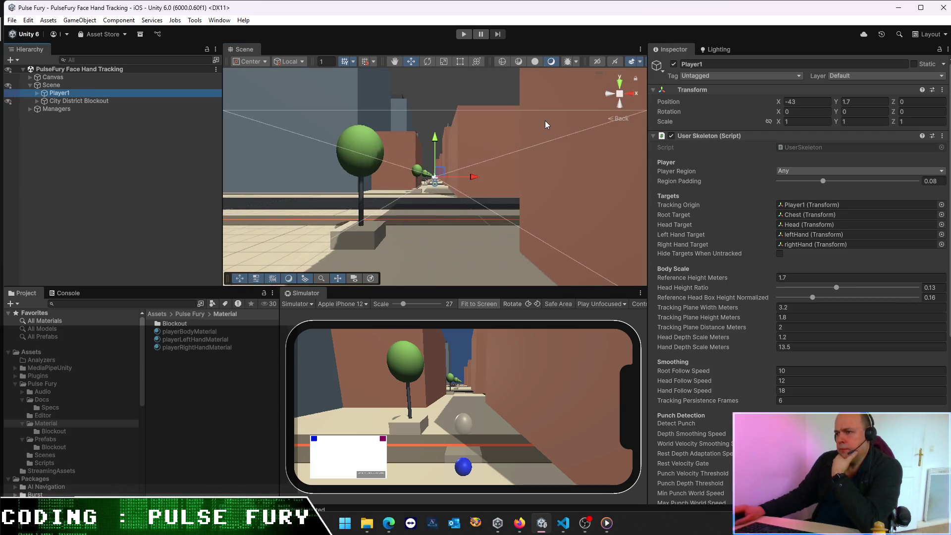
{"action": "mouse_move", "coordinate": [319, 240]}
{"action": "left_mouse_down"}
{"action": "mouse_move", "coordinate": [323, 166]}
{"action": "mouse_move", "coordinate": [542, 146]}
{"action": "mouse_move", "coordinate": [537, 161]}
{"action": "mouse_move", "coordinate": [413, 238]}
{"action": "mouse_move", "coordinate": [425, 185]}
{"action": "mouse_move", "coordinate": [418, 292]}
{"action": "mouse_move", "coordinate": [426, 200]}
{"action": "left_mouse_up"}
{"action": "scroll", "coordinate": [427, 204], "scroll_direction": "up", "scroll_amount": 1}
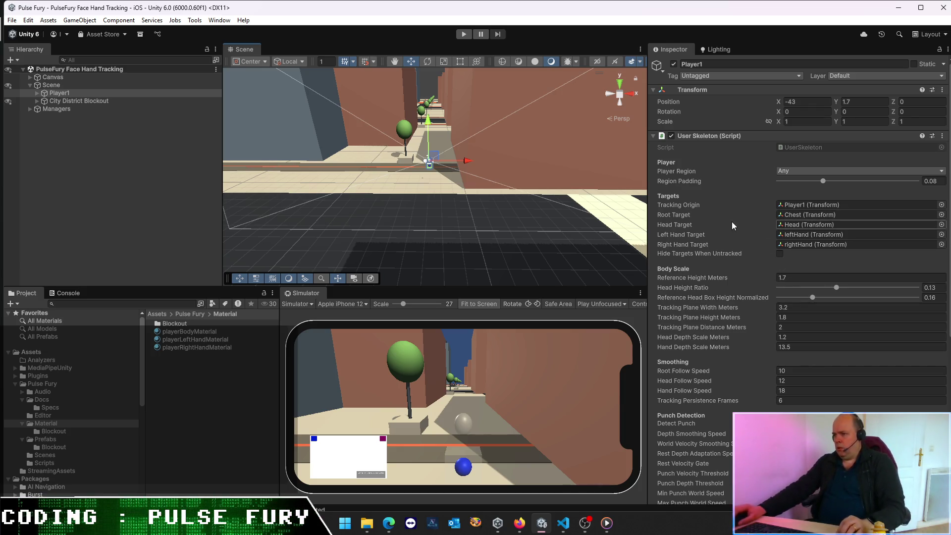
{"action": "left_click", "coordinate": [79, 101]}
{"action": "left_click", "coordinate": [59, 93]}
{"action": "scroll", "coordinate": [780, 220], "scroll_direction": "down", "scroll_amount": 3}
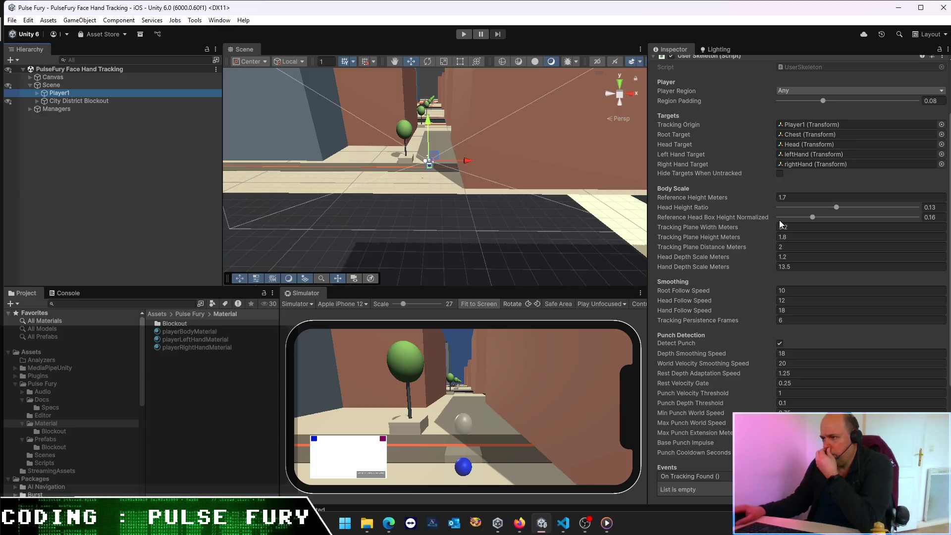
{"action": "left_click", "coordinate": [37, 93]}
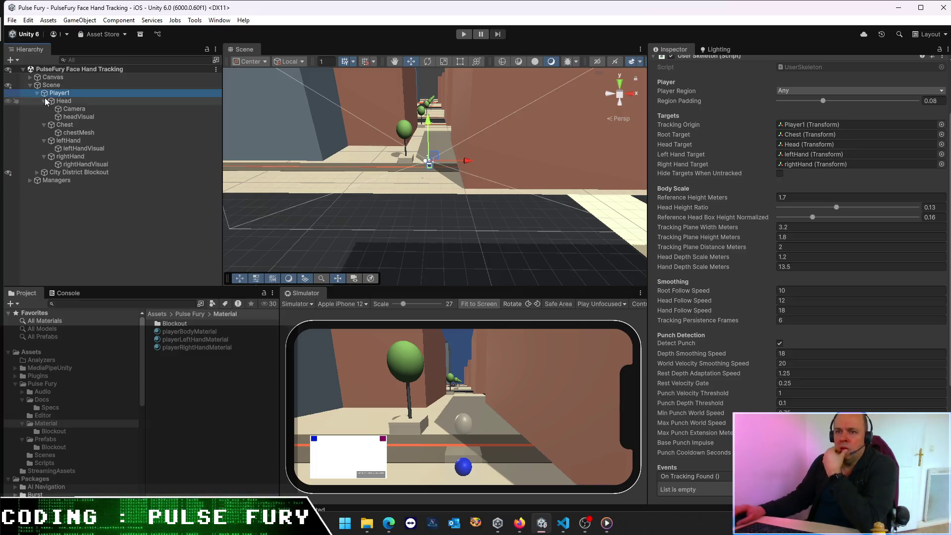
{"action": "left_click", "coordinate": [37, 93]}
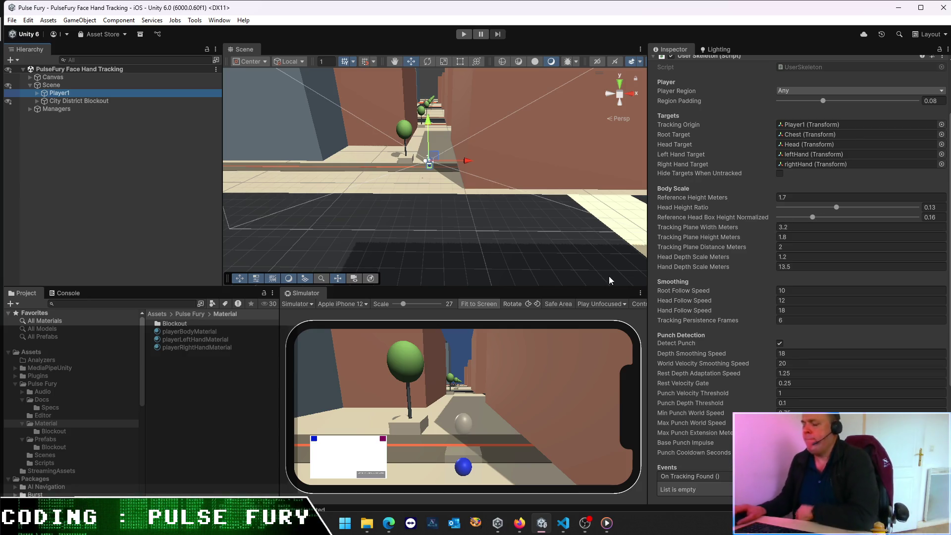
{"action": "mouse_move", "coordinate": [386, 530]}
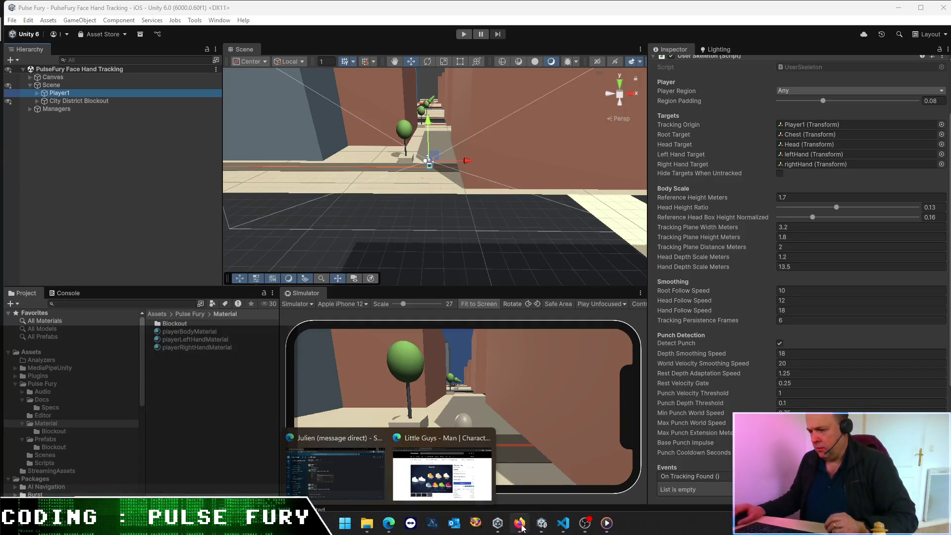
Step: Tell Codex the scene works and ask what the low root target represents on the skeleton
{"action": "left_click", "coordinate": [563, 524]}
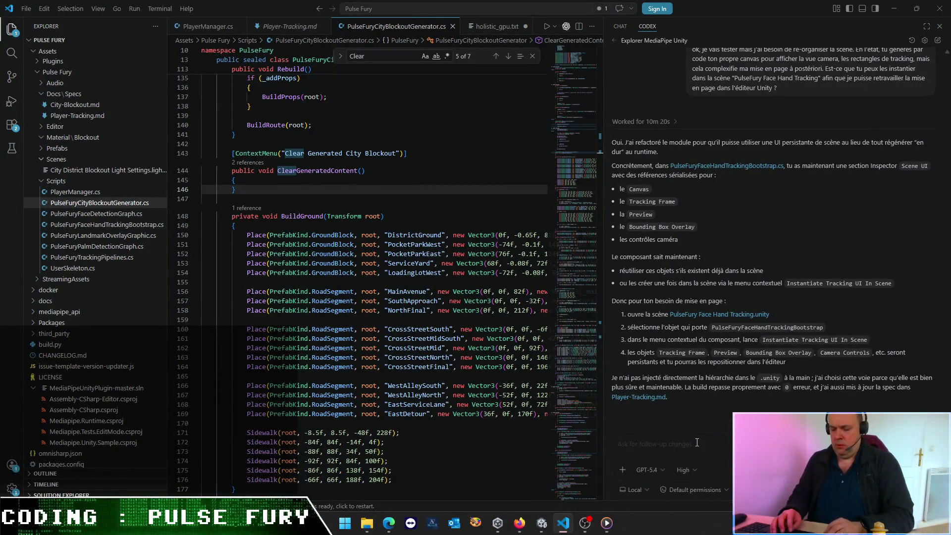
{"action": "type", "text": "ok !"}
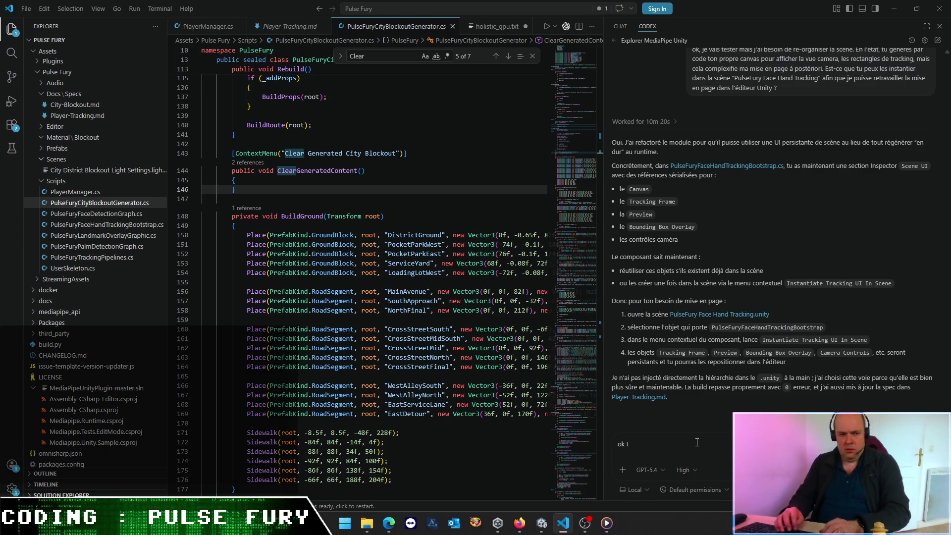
{"action": "key", "text": "BackSpace"}
{"action": "key", "text": "BackSpace"}
{"action": "type", "text": " ça marche"}
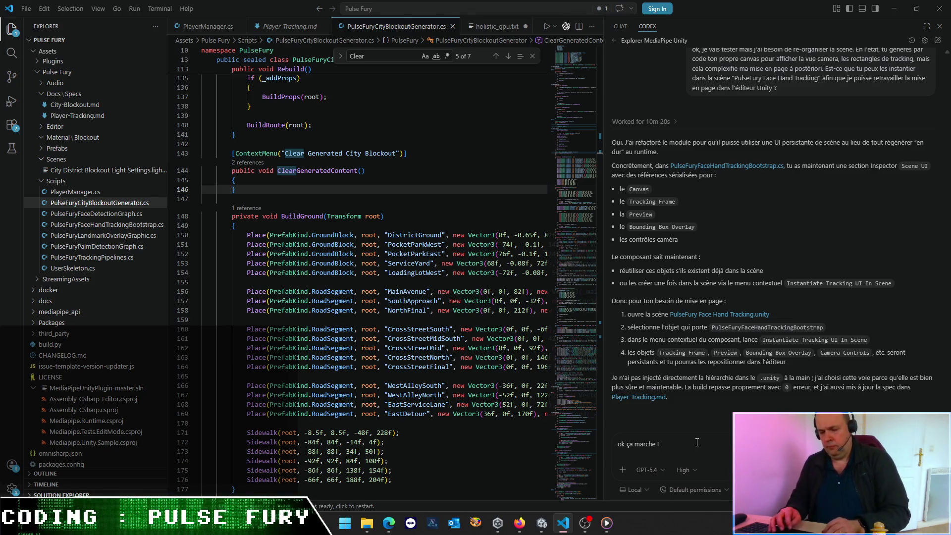
{"action": "type", "text": "r con"}
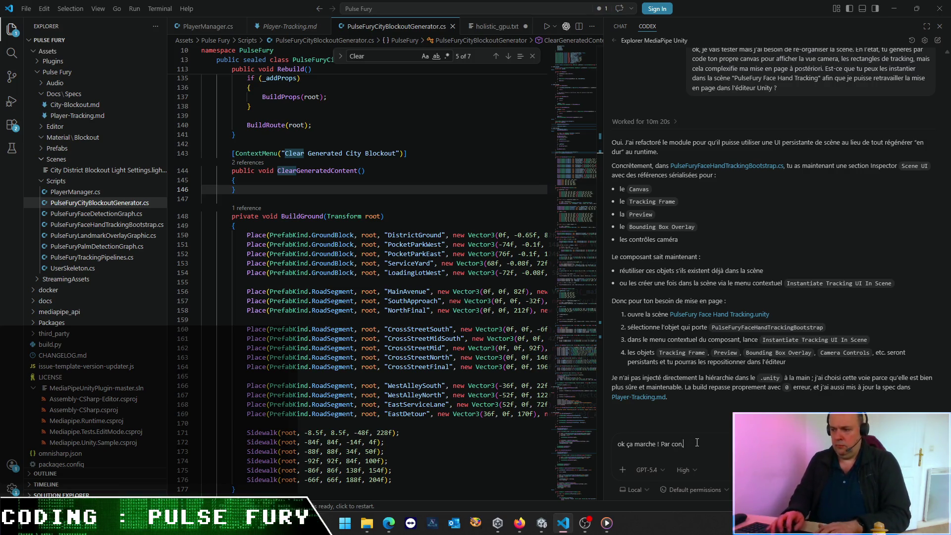
{"action": "type", "text": "tre je me rends compte seulement mainte"}
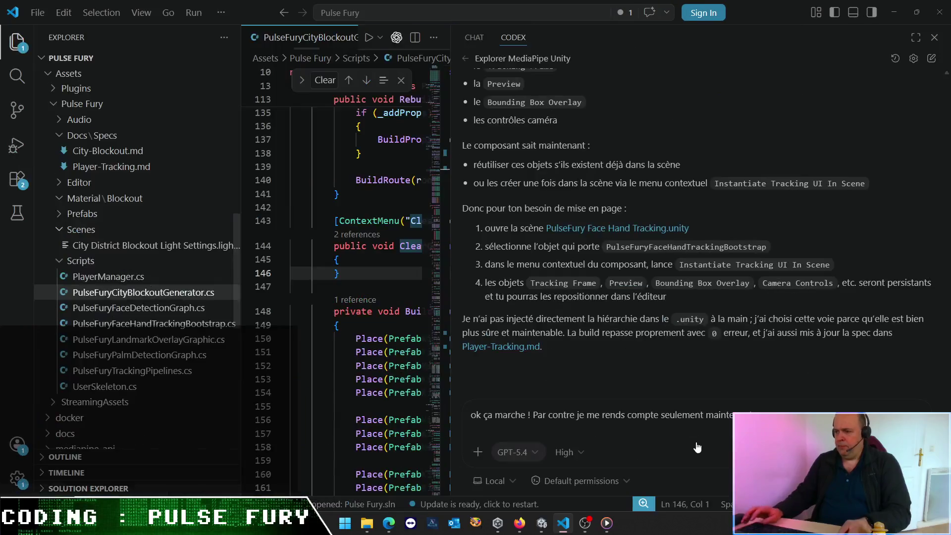
{"action": "key", "text": "alt+Tab"}
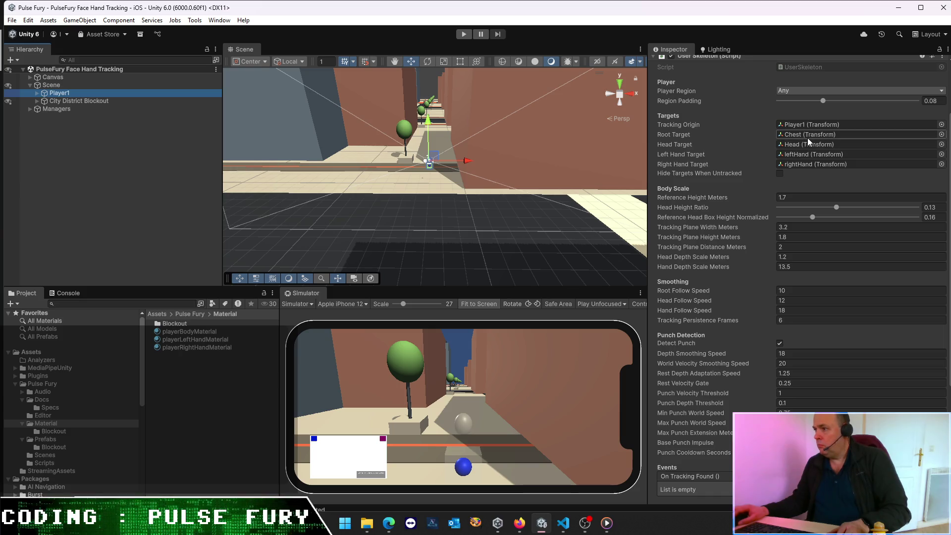
{"action": "key", "text": "alt+Tab"}
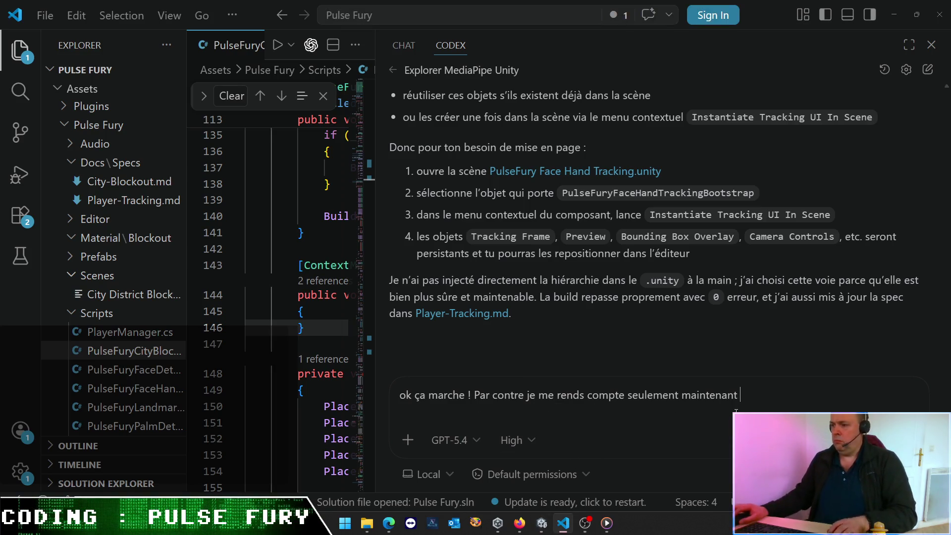
{"action": "type", "text": "que le root target est très "}
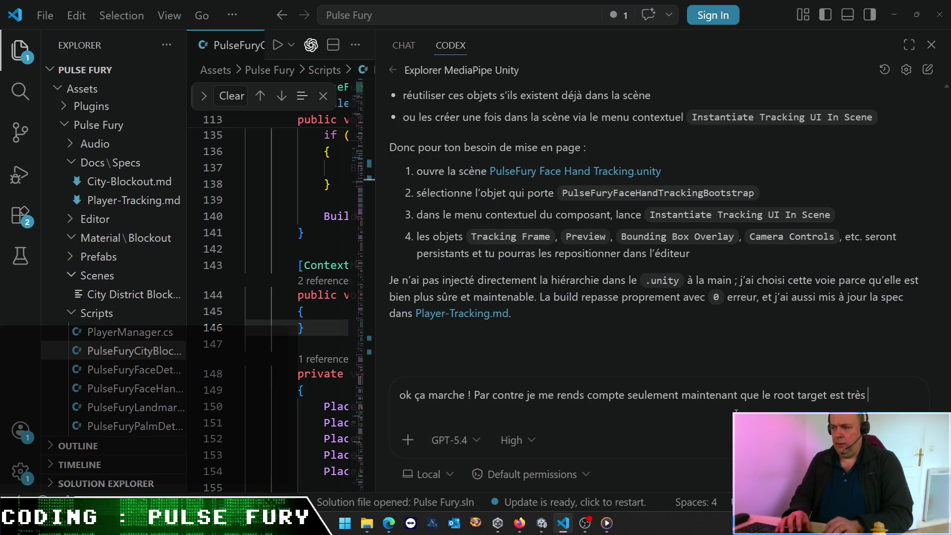
{"action": "type", "text": "bas par rappi"}
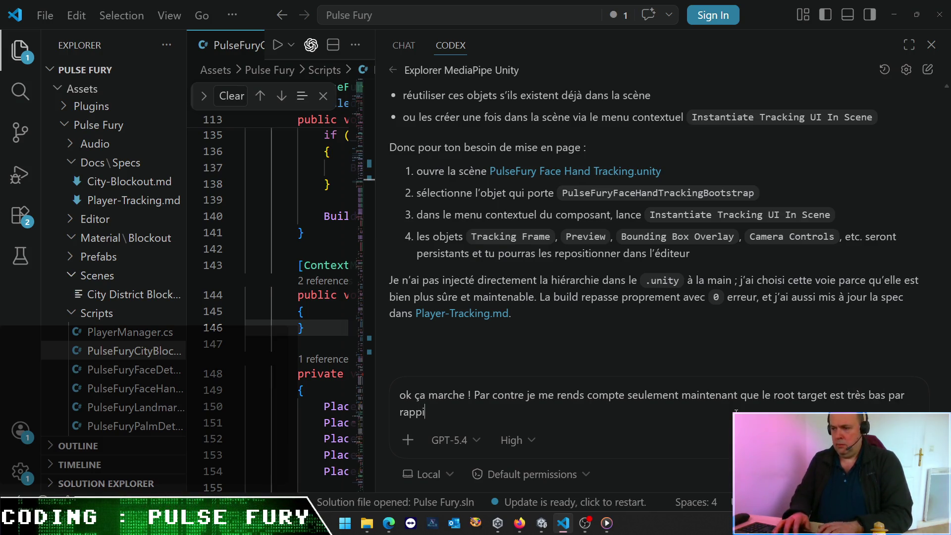
{"action": "type", "text": "ort à la "}
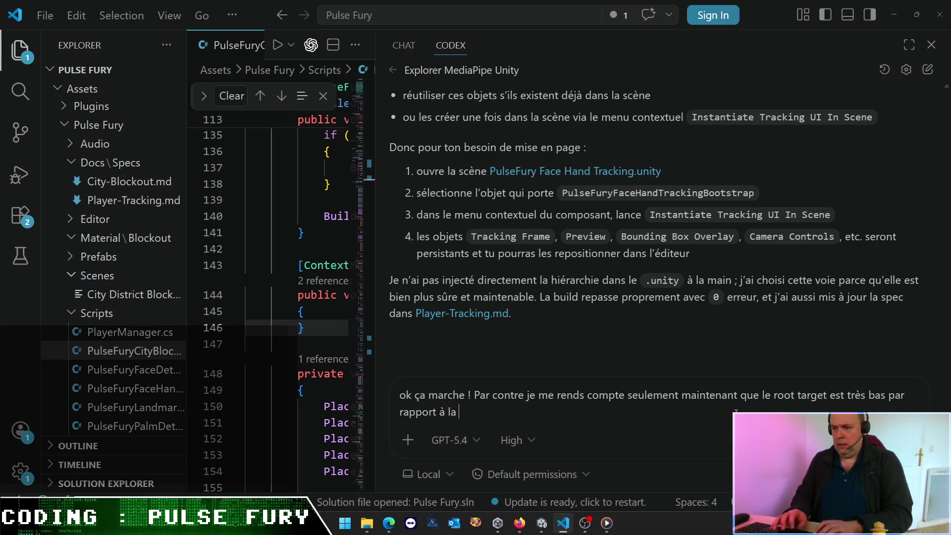
{"action": "type", "text": "tête. Il est"}
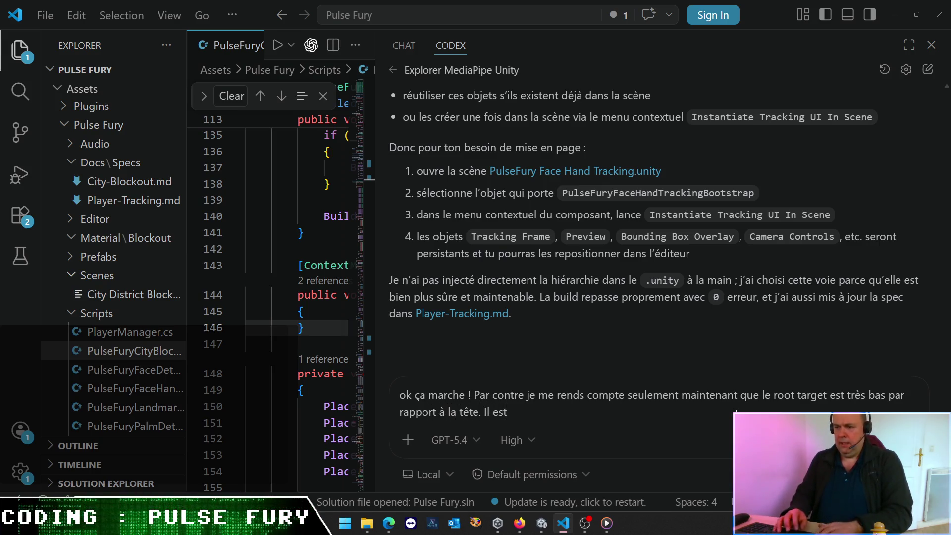
{"action": "type", "text": " censé re"}
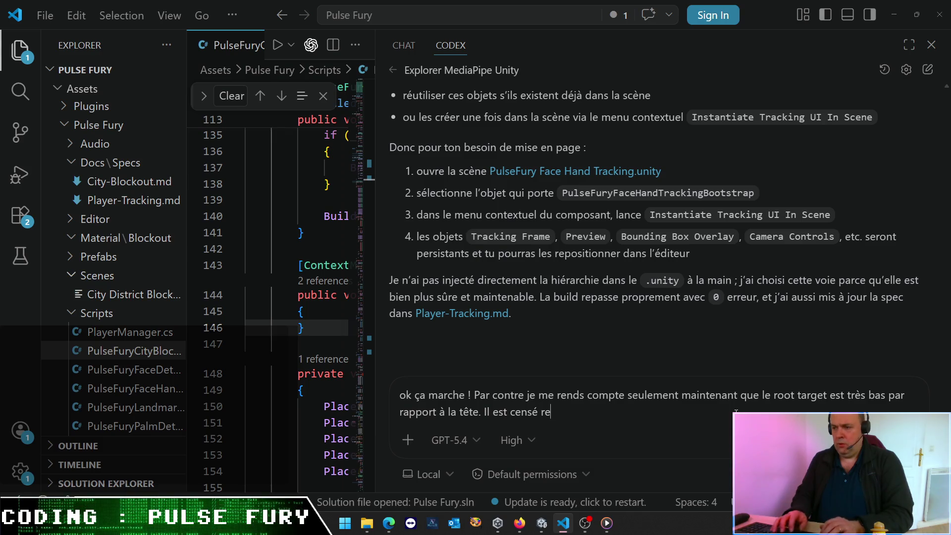
{"action": "type", "text": "présenter "}
{"action": "type", "text": "quoi sur"}
{"action": "type", "text": "e sl"}
{"action": "type", "text": "quelette du joueur ?"}
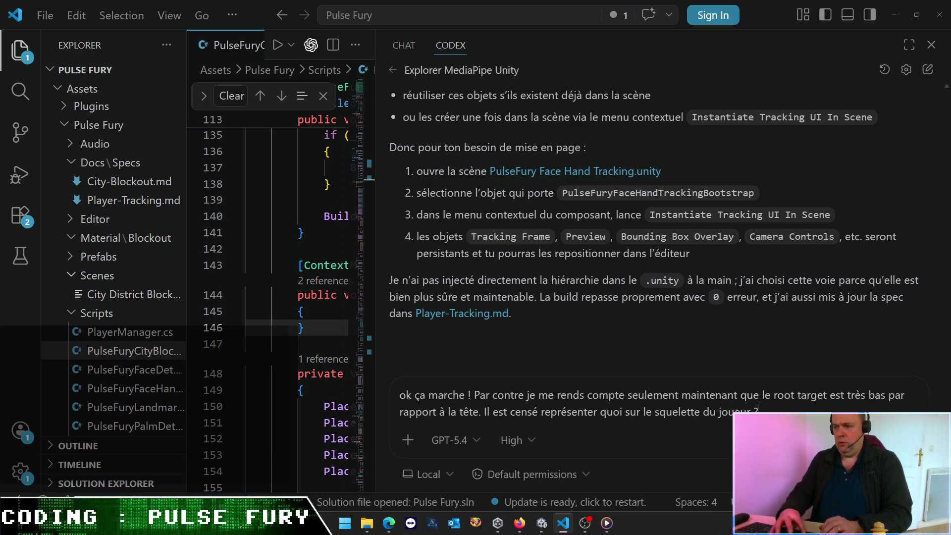
{"action": "key", "text": "Return"}
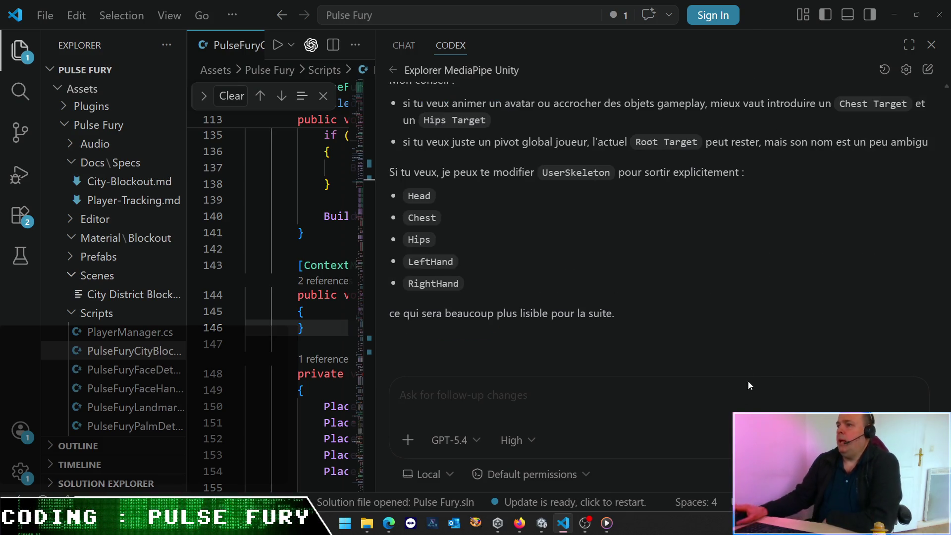
Step: Read Codex's reply on the 52% root offset and its Head, Chest, Hips and hand proposals
{"action": "scroll", "coordinate": [683, 275], "scroll_direction": "up", "scroll_amount": 4}
{"action": "scroll", "coordinate": [683, 278], "scroll_direction": "up", "scroll_amount": 7}
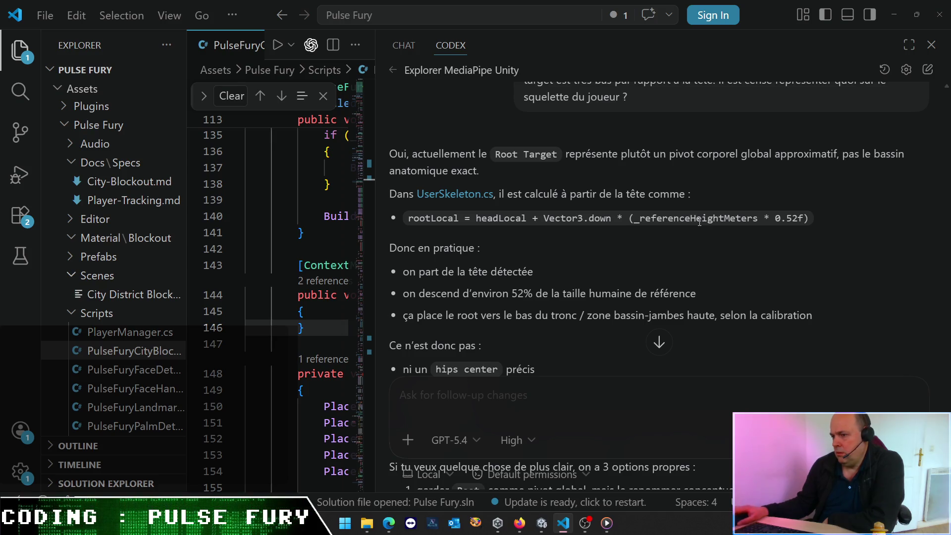
{"action": "scroll", "coordinate": [700, 222], "scroll_direction": "down", "scroll_amount": 5}
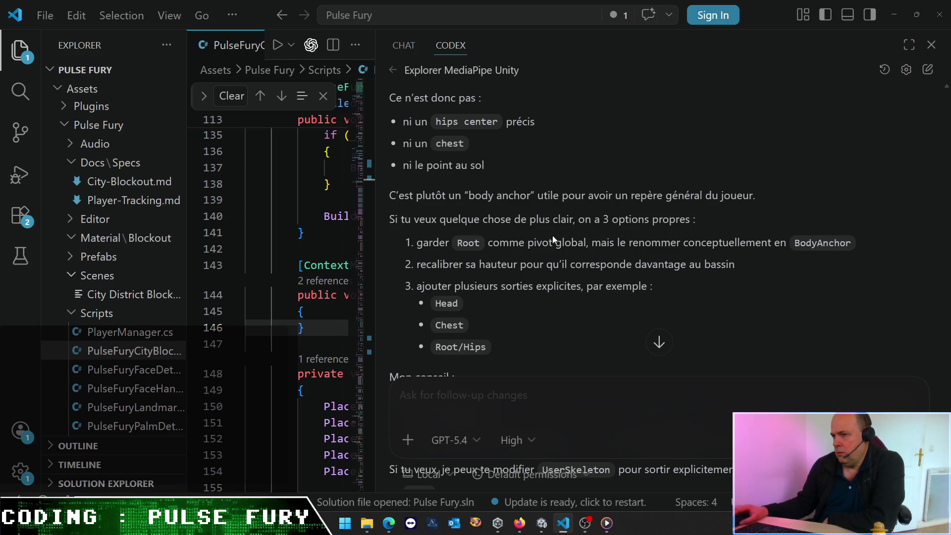
{"action": "scroll", "coordinate": [552, 237], "scroll_direction": "down", "scroll_amount": 3}
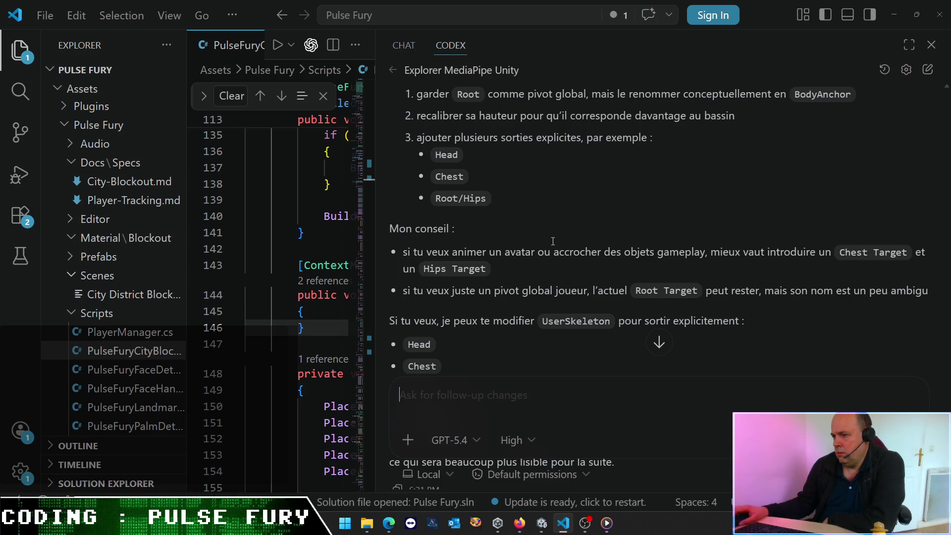
{"action": "scroll", "coordinate": [553, 241], "scroll_direction": "down", "scroll_amount": 3}
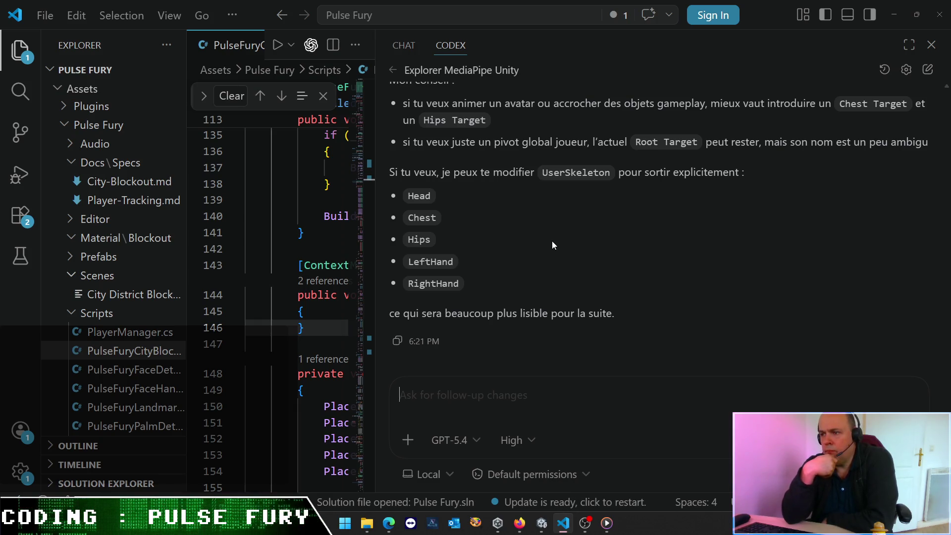
Step: Ask Codex to expose the 52% root ratio as an adjustable class parameter
{"action": "type", "text": "ok mais ce qui m'"}
{"action": "key", "text": "BackSpace"}
{"action": "key", "text": "BackSpace"}
{"action": "key", "text": "BackSpace"}
{"action": "type", "text": "peux-tu exposer ce 52%"}
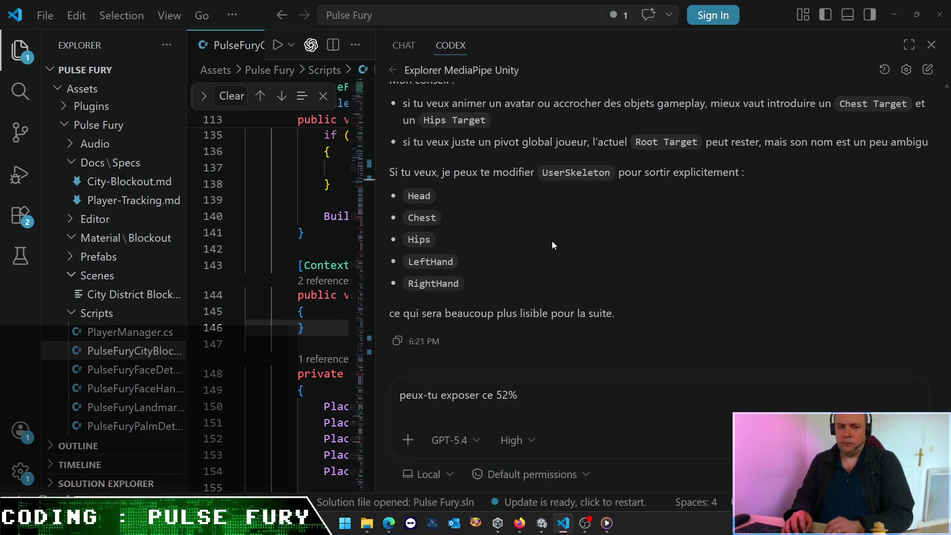
{"action": "type", "text": " en tant que param"}
{"action": "type", "text": "ètre de la clas"}
{"action": "type", "text": "se ."}
{"action": "type", "text": "comme {"}
{"action": "key", "text": "BackSpace"}
{"action": "key", "text": "BackSpace"}
{"action": "key", "text": "BackSpace"}
{"action": "key", "text": "BackSpace"}
{"action": "key", "text": "BackSpace"}
{"action": "key", "text": "BackSpace"}
{"action": "type", "text": "me ça je pouir"}
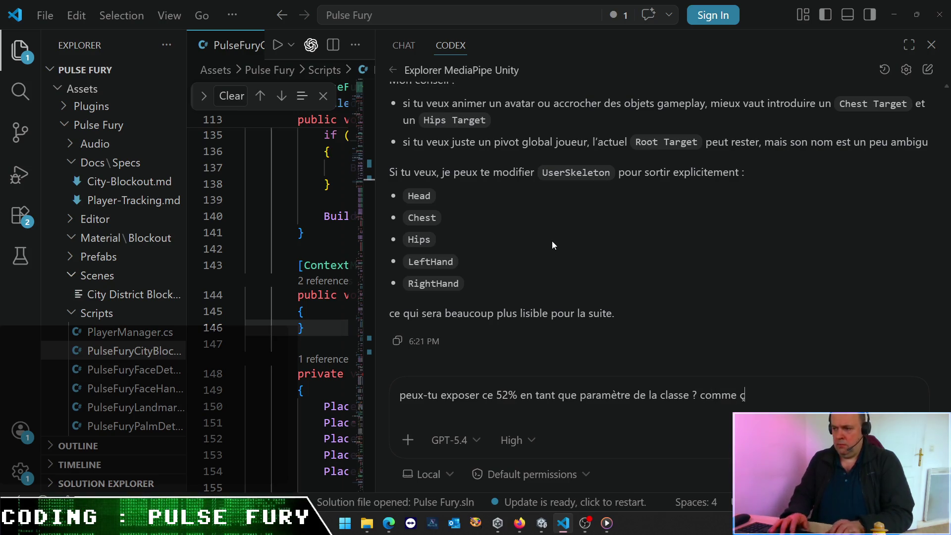
{"action": "key", "text": "BackSpace"}
{"action": "key", "text": "BackSpace"}
{"action": "type", "text": "rr"}
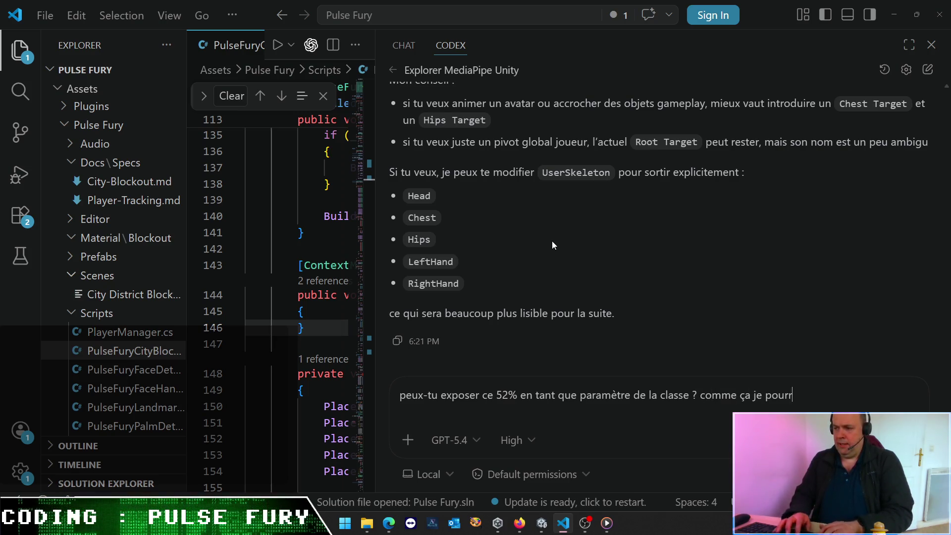
{"action": "type", "text": "ai l'ajuster"}
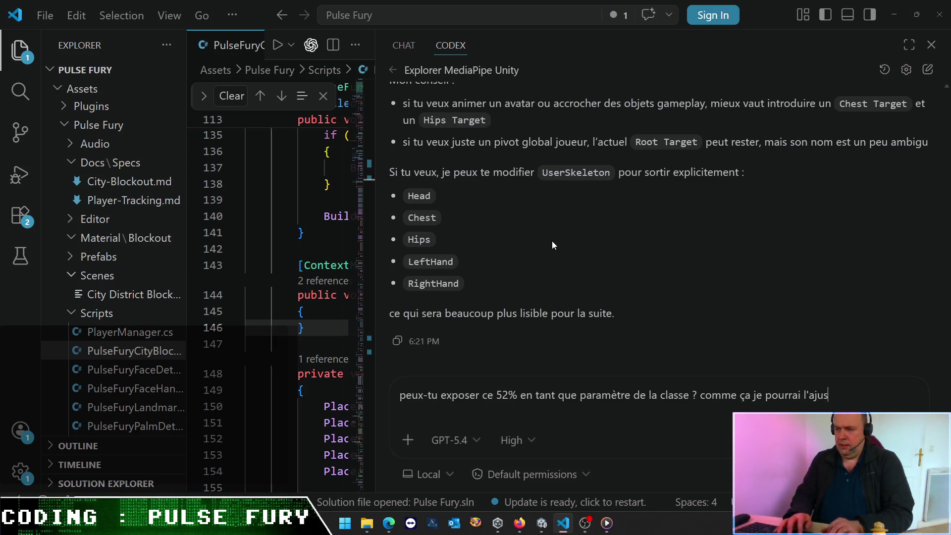
{"action": "key", "text": "Return"}
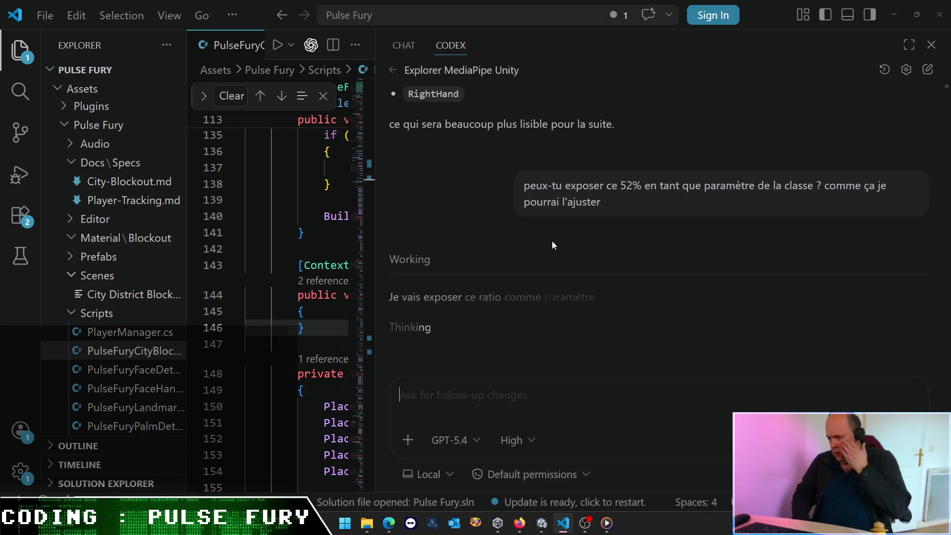
{"action": "mouse_move", "coordinate": [872, 440]}
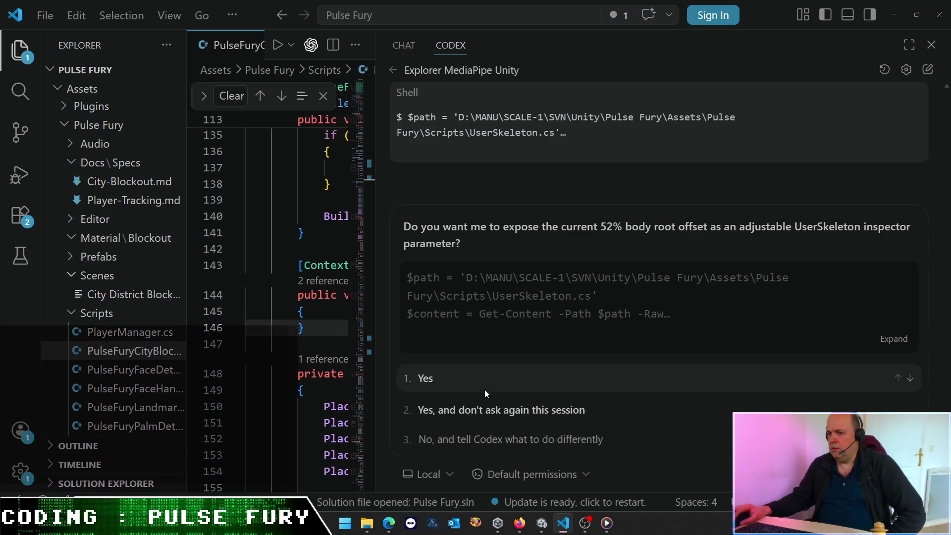
Step: Approve Codex's edits adding Root Height Ratio (default 0.52) to UserSkeleton.cs, then return to Unity
{"action": "left_click", "coordinate": [490, 411]}
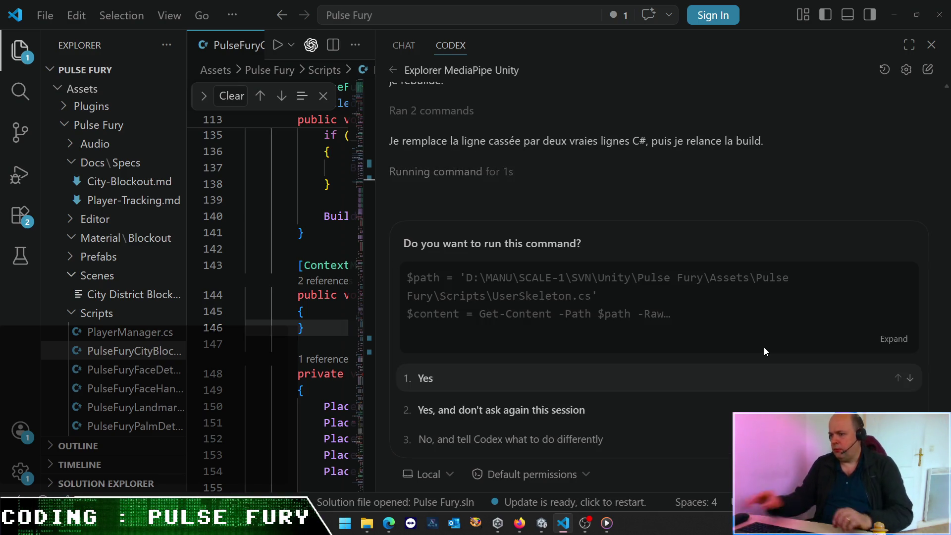
{"action": "left_click", "coordinate": [637, 412]}
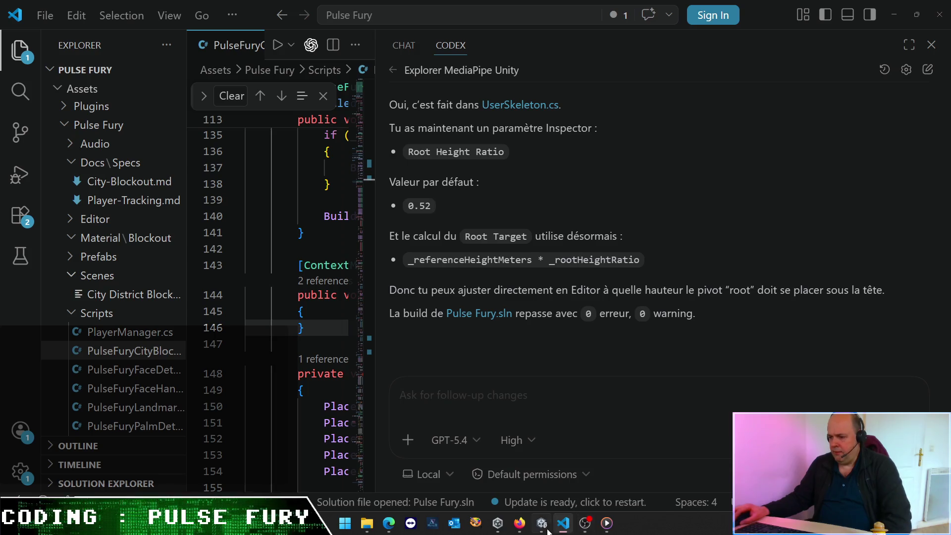
{"action": "left_click", "coordinate": [585, 523]}
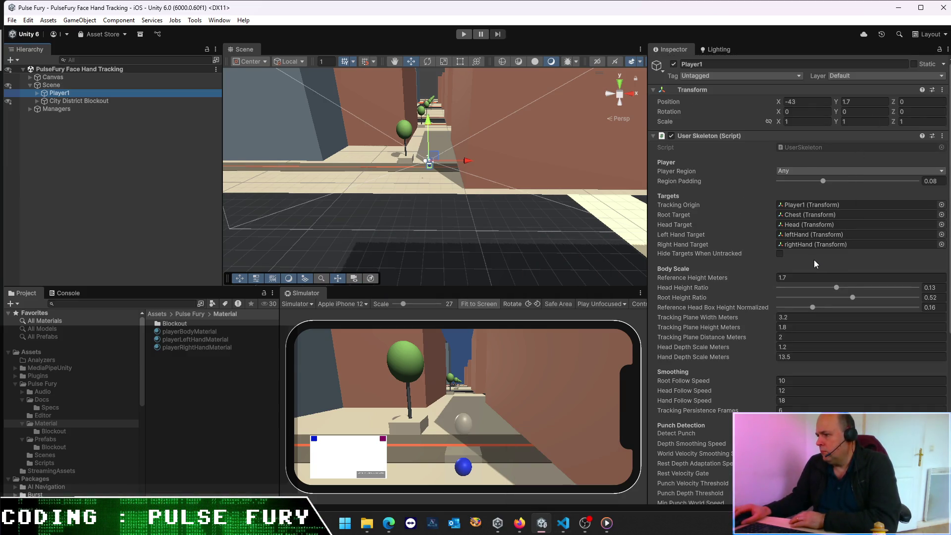
Step: Confirm User Skeleton's Root Height Ratio reads 0.52 and start Play mode
{"action": "scroll", "coordinate": [813, 259], "scroll_direction": "down", "scroll_amount": 3}
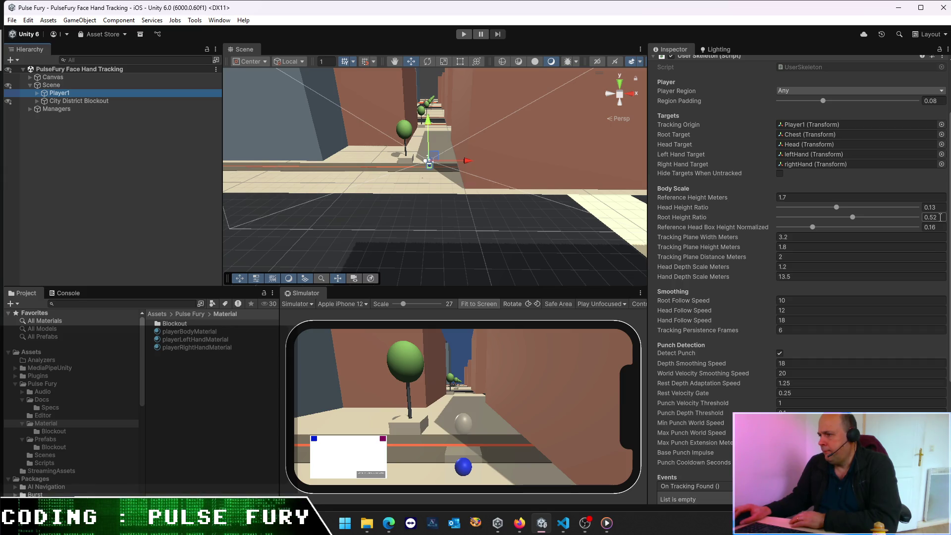
{"action": "key", "text": "ctrl+p"}
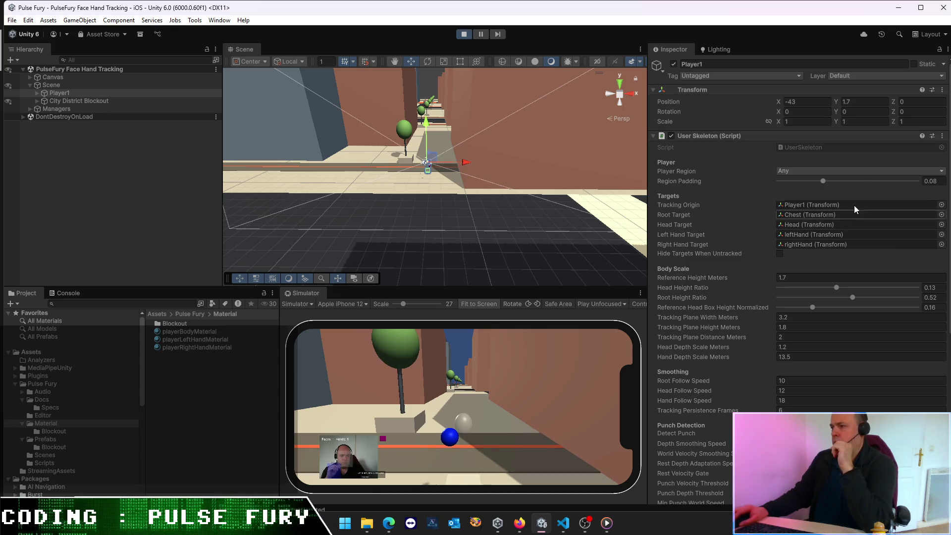
Step: Tune Player1's Root Height Ratio slider during Play mode until it reaches 0.236
{"action": "left_click_drag", "start_coordinate": [853, 297], "coordinate": [753, 303]}
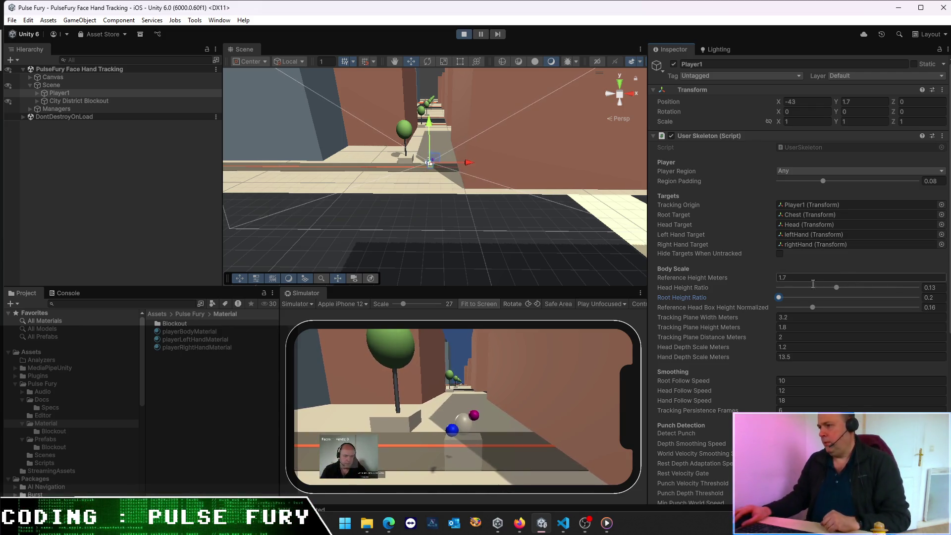
{"action": "left_click", "coordinate": [780, 299]}
{"action": "left_click_drag", "start_coordinate": [780, 298], "coordinate": [787, 299]}
{"action": "left_click", "coordinate": [930, 298]}
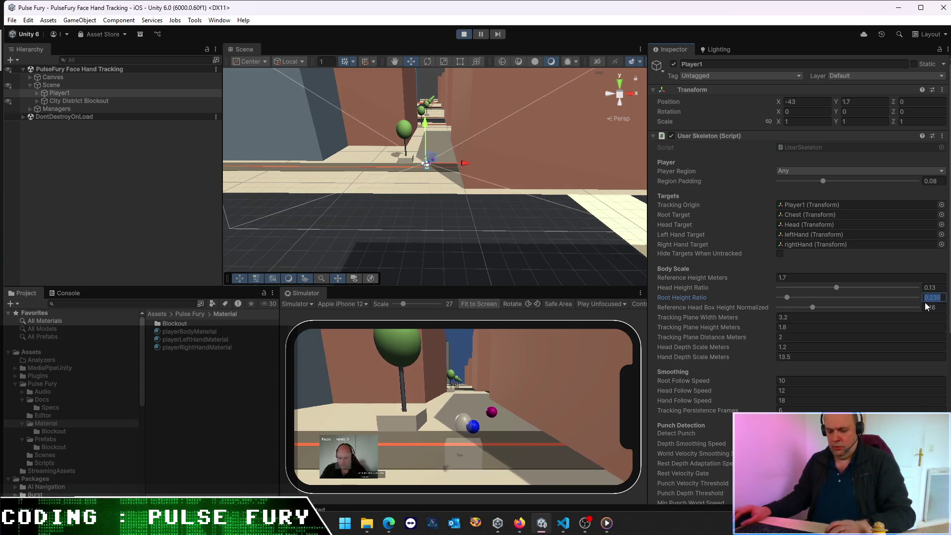
Step: Stop Play mode, re-enter 0.236 as the Root Height Ratio, and save the scene
{"action": "left_click", "coordinate": [464, 33]}
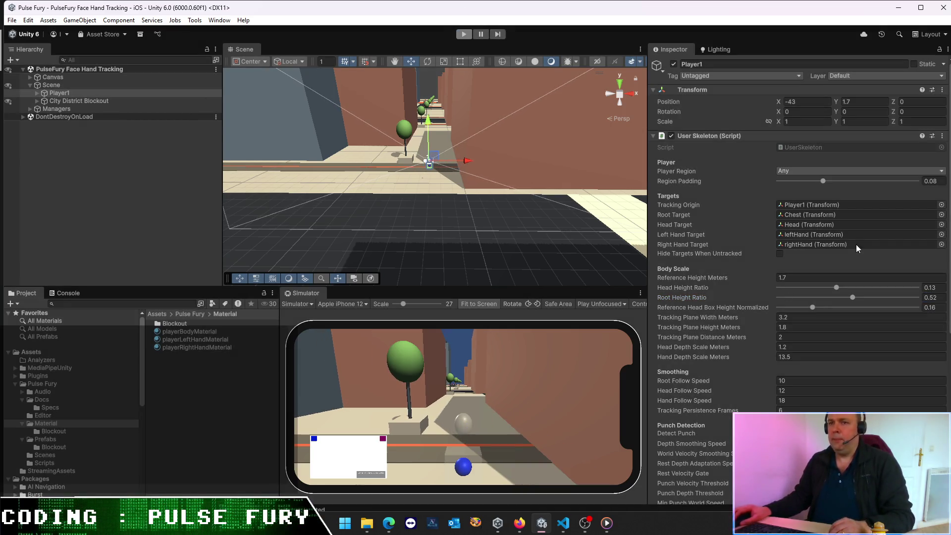
{"action": "left_click", "coordinate": [931, 299]}
{"action": "type", "text": "0.52"}
{"action": "key", "text": "Return"}
{"action": "type", "text": "0.236"}
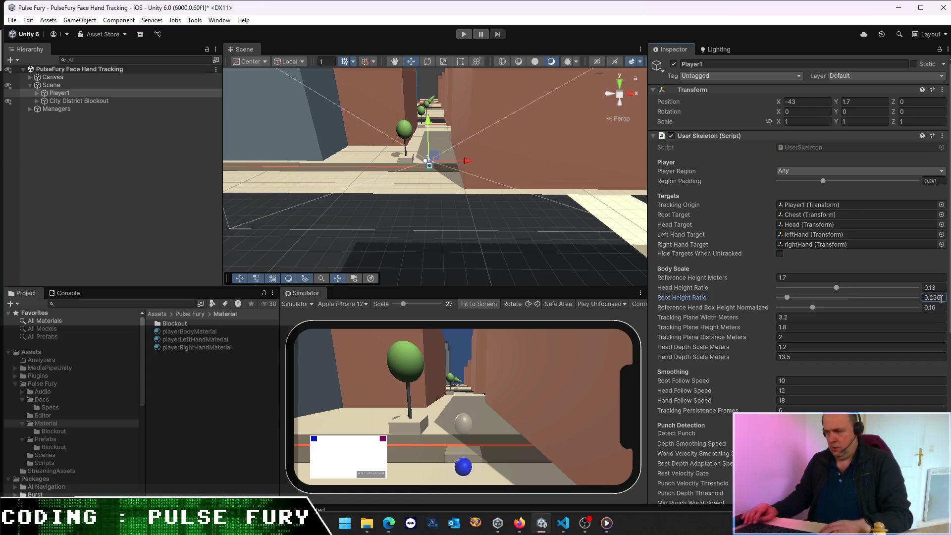
{"action": "key", "text": "ctrl+s"}
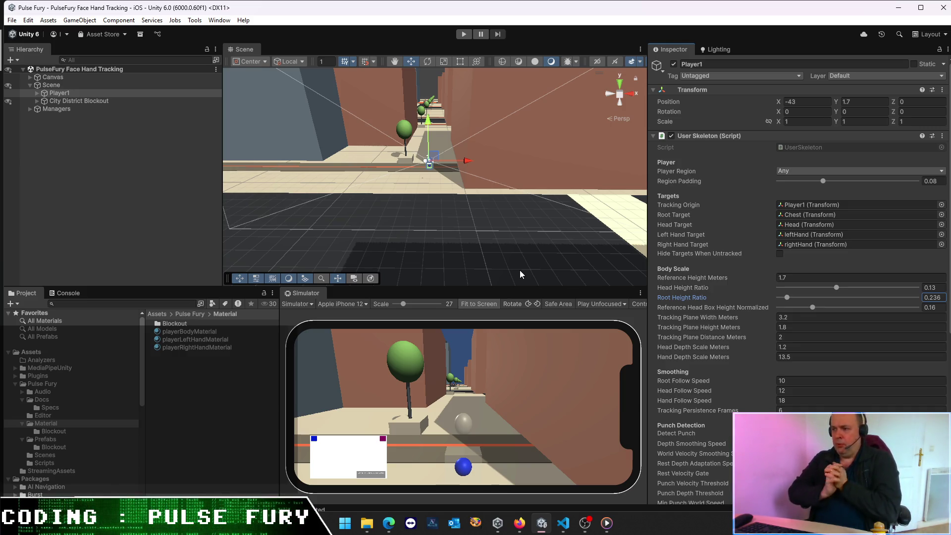
{"action": "scroll", "coordinate": [718, 198], "scroll_direction": "down", "scroll_amount": 10}
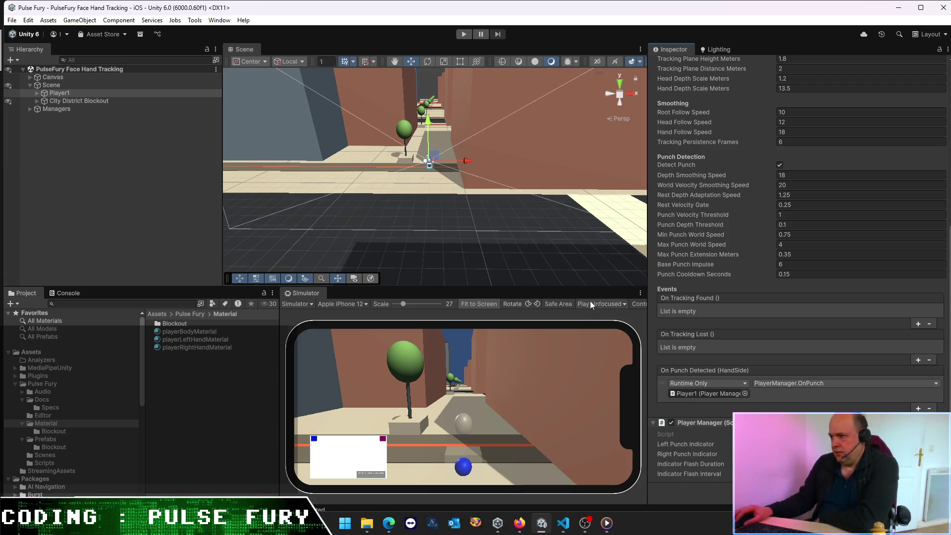
{"action": "scroll", "coordinate": [751, 202], "scroll_direction": "up", "scroll_amount": 5}
{"action": "scroll", "coordinate": [738, 200], "scroll_direction": "down", "scroll_amount": 5}
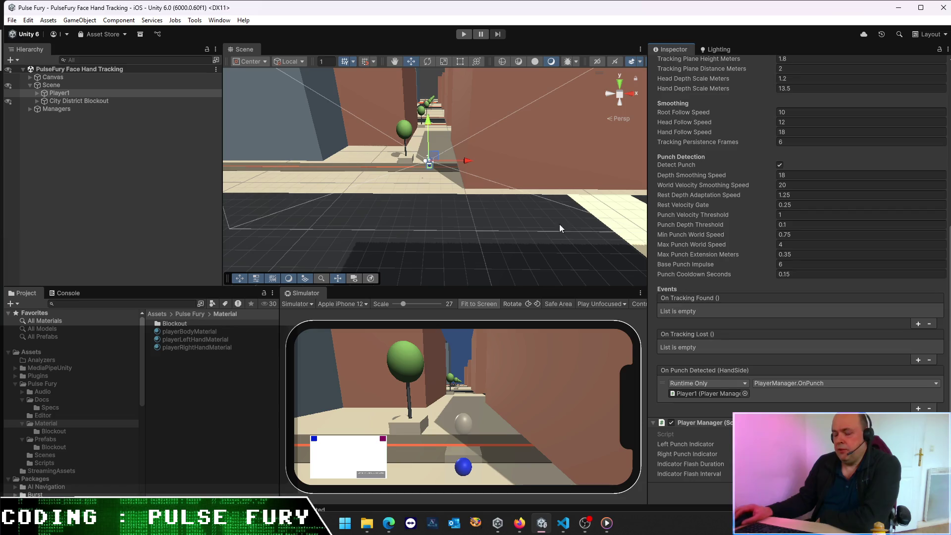
{"action": "mouse_move", "coordinate": [542, 523]}
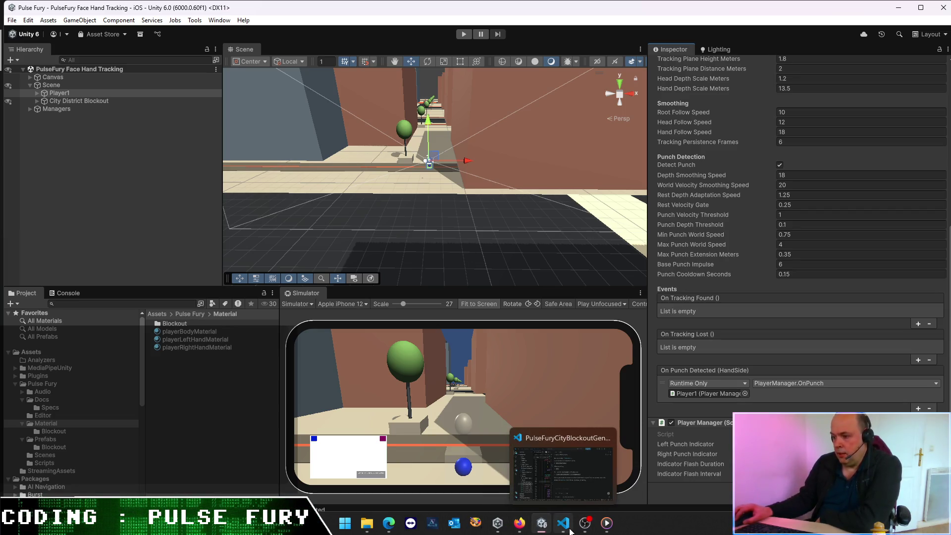
Step: Tell Codex in French about the new PlayerManager and the punch event from the UserSkeleton class
{"action": "left_click", "coordinate": [568, 529]}
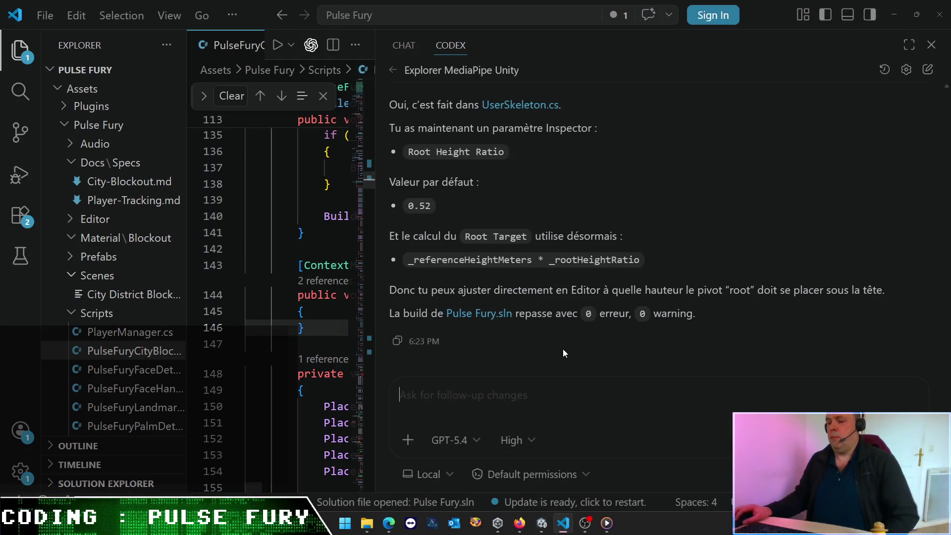
{"action": "type", "text": "ok parfait ! tu remarqueras que j'ai mis en place un PlayerManager, qui pour le moment ne gère que le"}
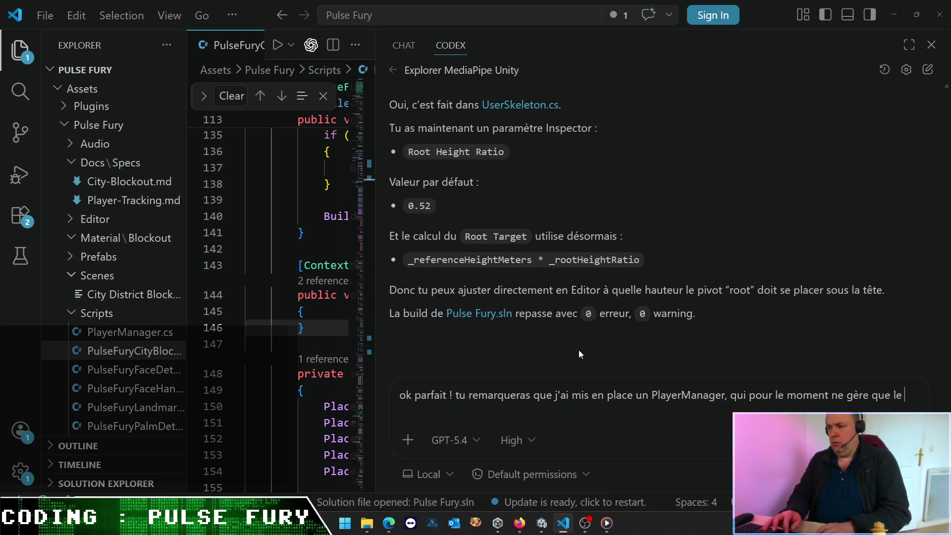
{"action": "key", "text": "alt+Tab"}
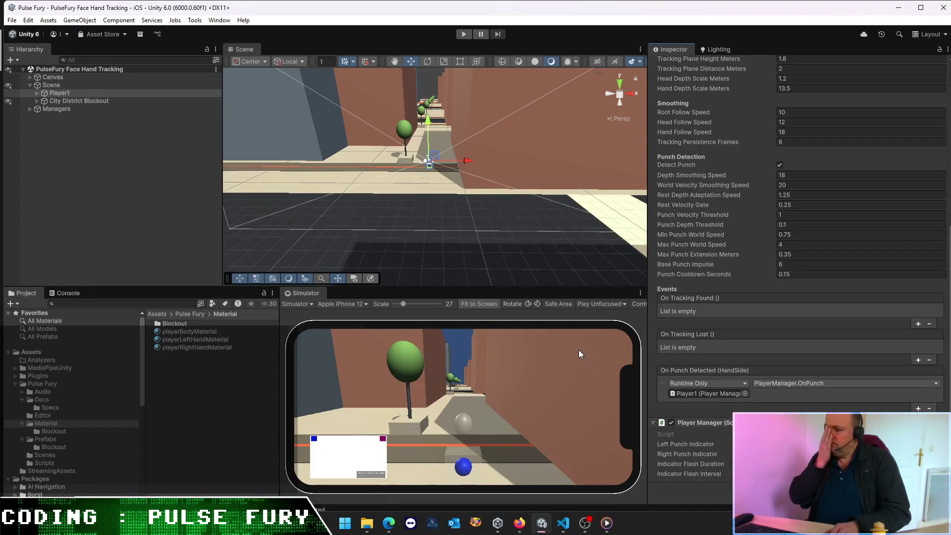
{"action": "key", "text": "alt+Tab"}
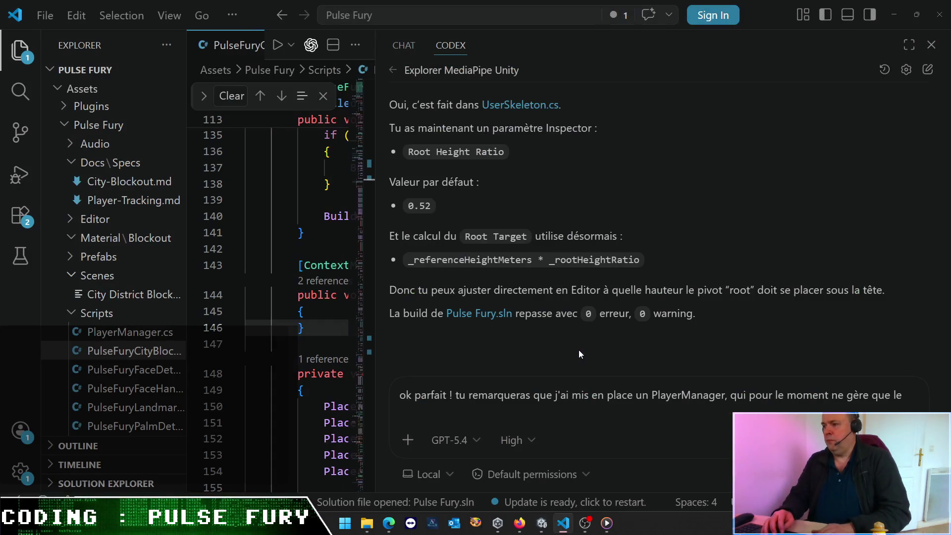
{"action": "type", "text": "\"OnPunch\" "}
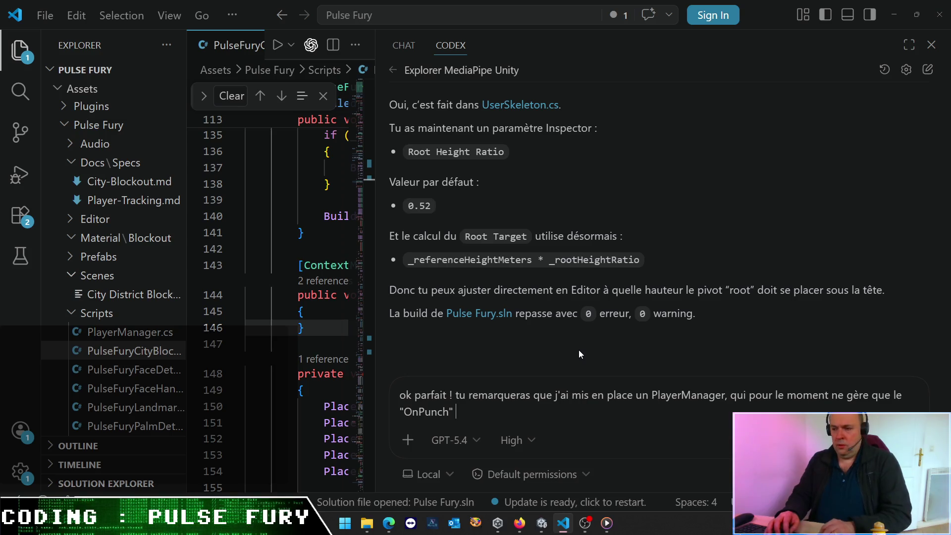
{"action": "type", "text": "émis par"}
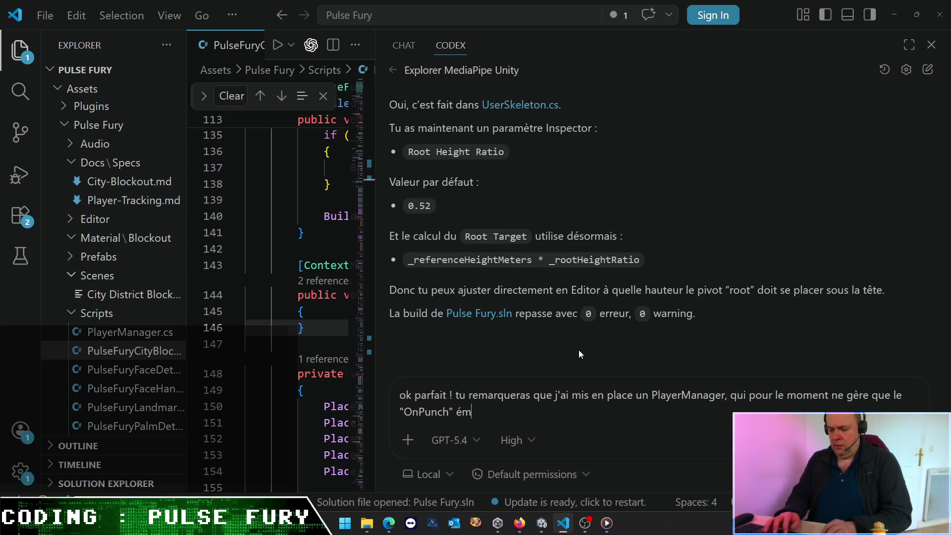
{"action": "key", "text": "alt+Tab"}
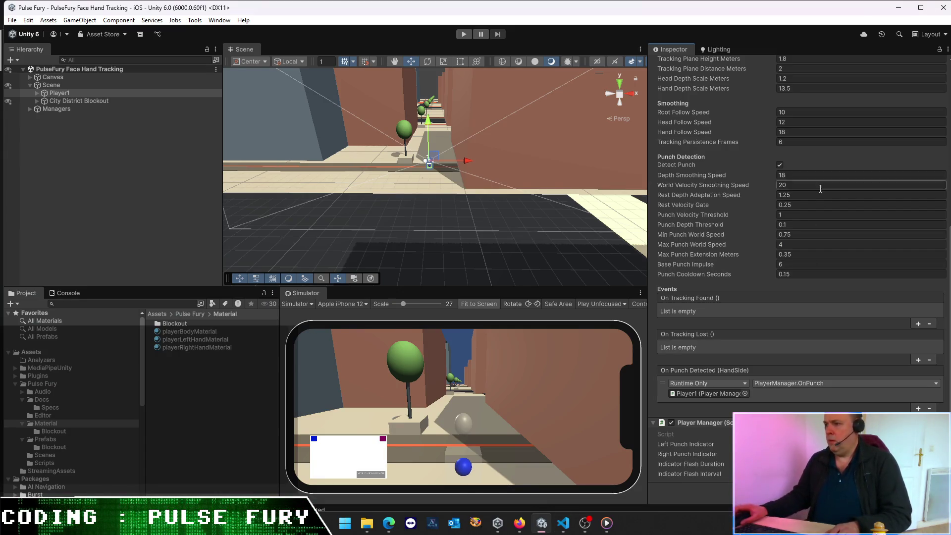
{"action": "scroll", "coordinate": [757, 282], "scroll_direction": "up", "scroll_amount": 10}
{"action": "key", "text": "alt+Tab"}
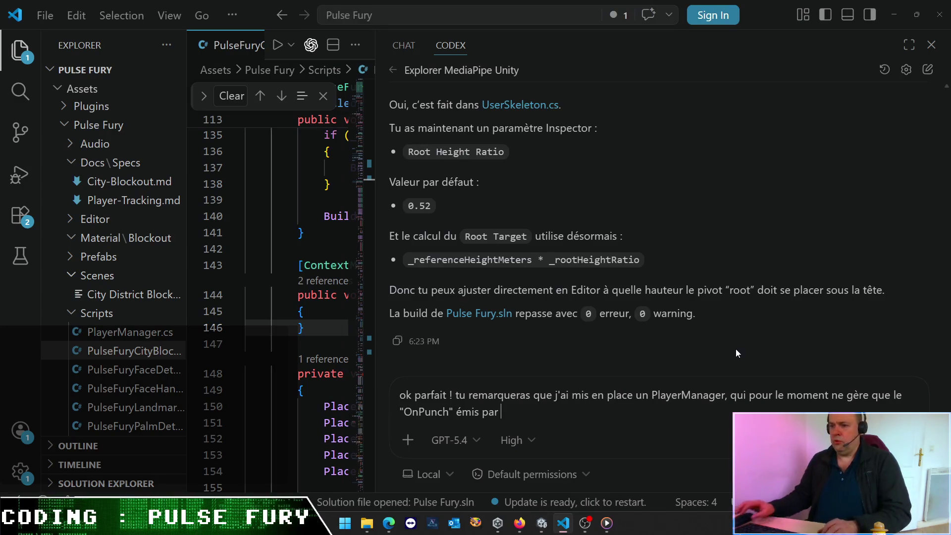
{"action": "type", "text": "la classe UserSkeleton."}
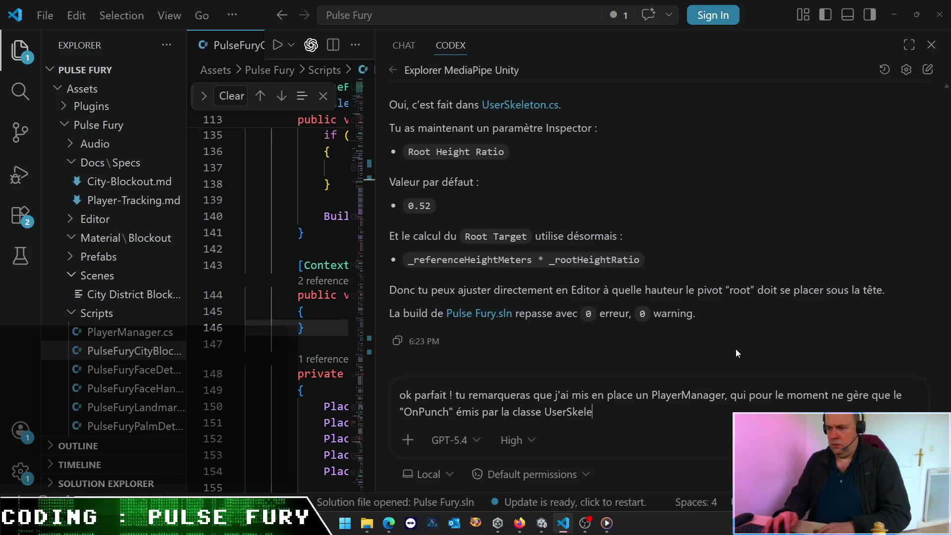
Step: Ask Codex for a small physics punching bag that reacts to punch force and angle, and send it
{"action": "key", "text": "shift+Return"}
{"action": "type", "text": "Est-"}
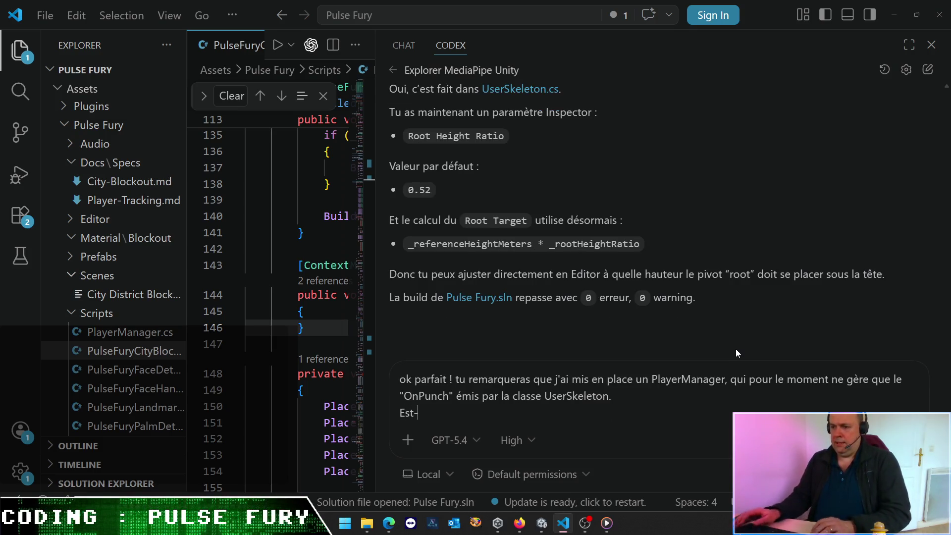
{"action": "type", "text": "ecque "}
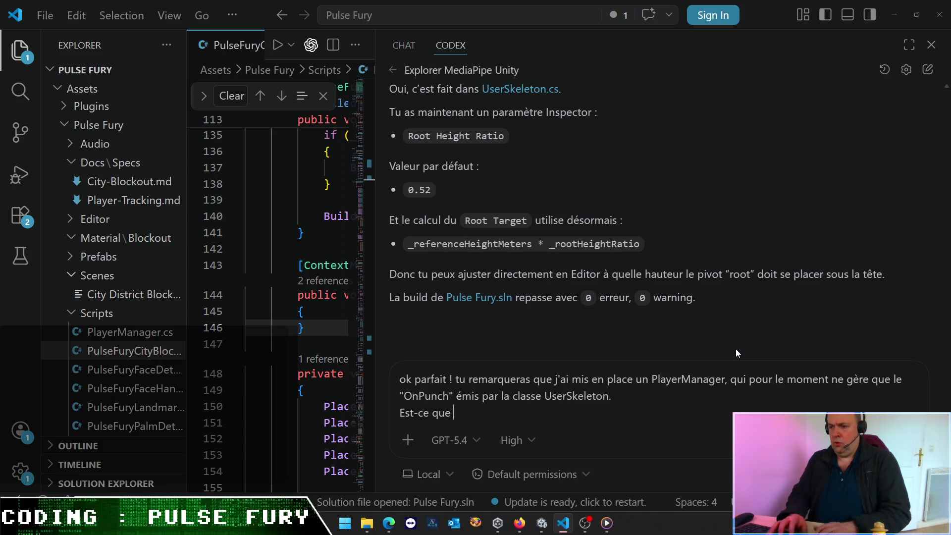
{"action": "type", "text": "tu peux m"}
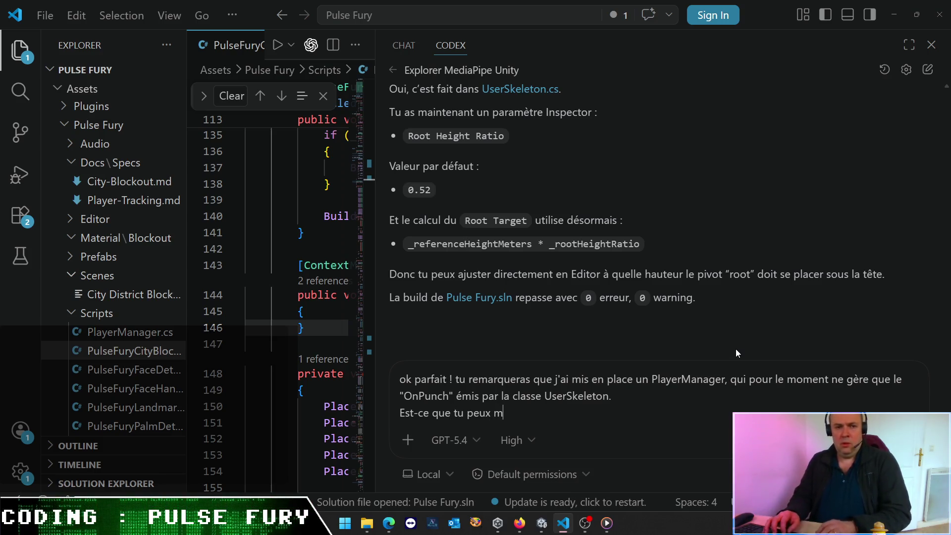
{"action": "type", "text": "e cré"}
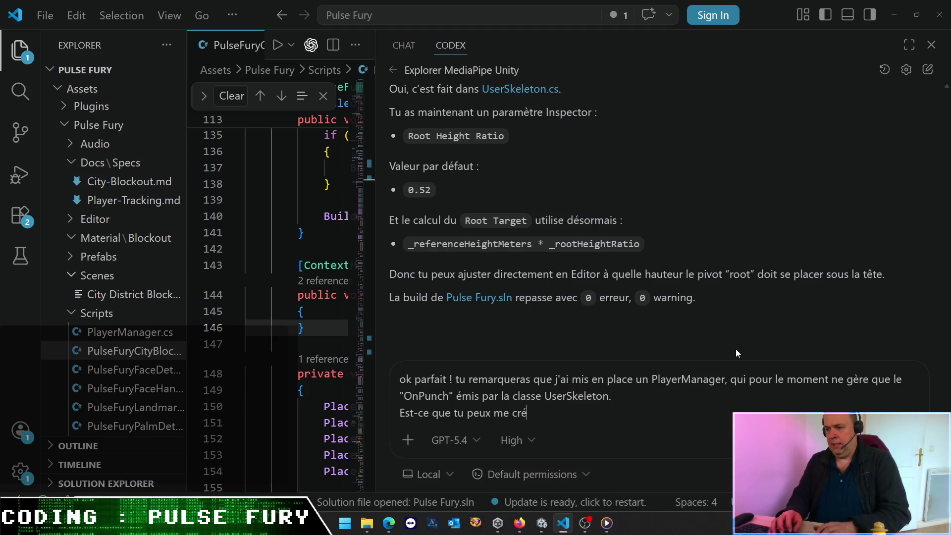
{"action": "type", "text": "erapidement "}
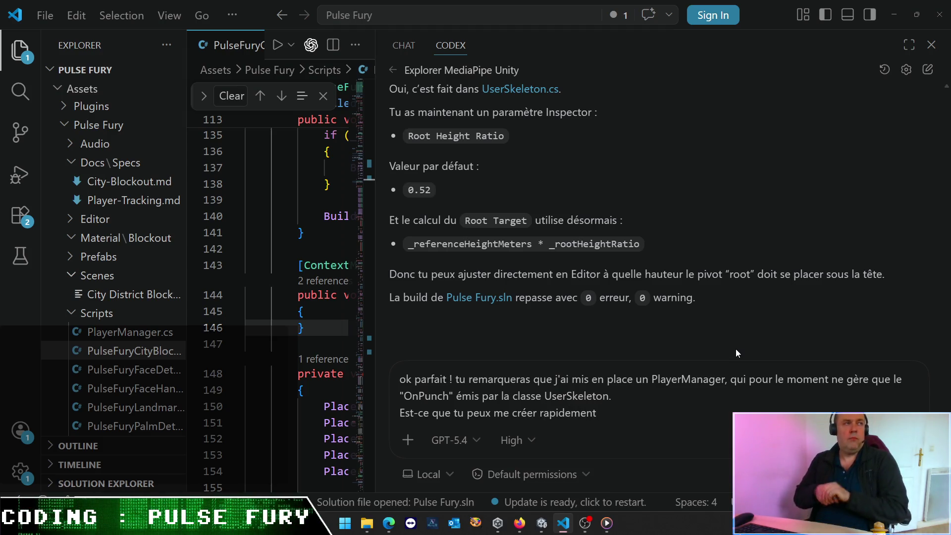
{"action": "type", "text": "unpet"}
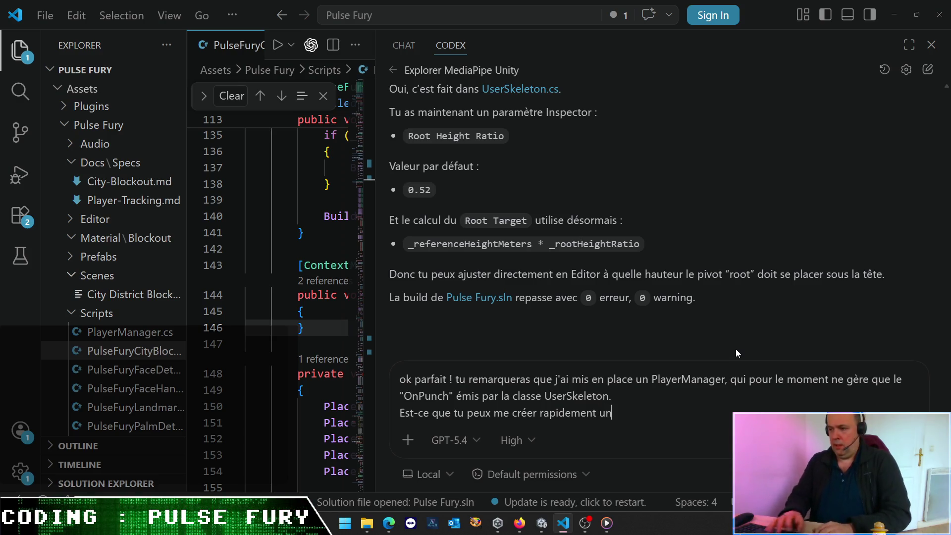
{"action": "key", "text": "BackSpace"}
{"action": "key", "text": "BackSpace"}
{"action": "key", "text": "BackSpace"}
{"action": "type", "text": "petit "}
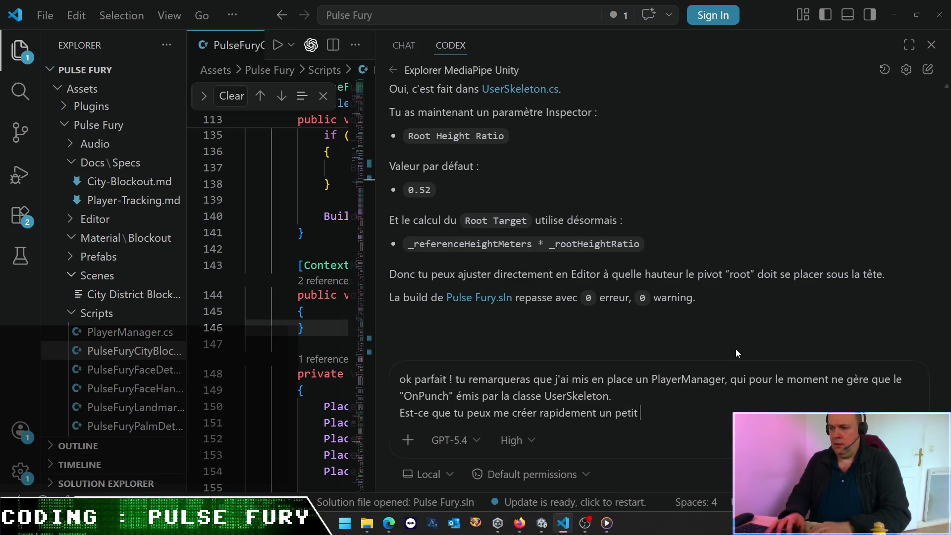
{"action": "type", "text": "sac de f"}
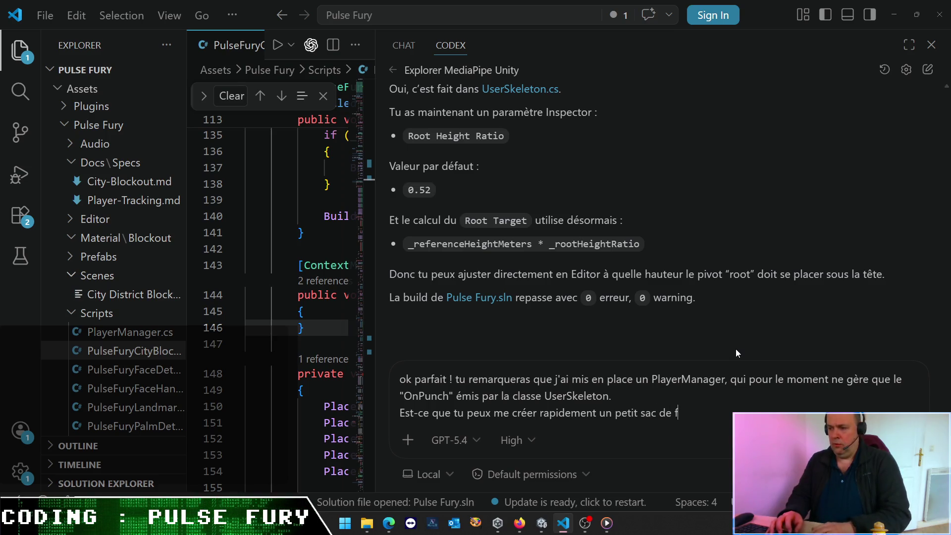
{"action": "type", "text": "rampe dan"}
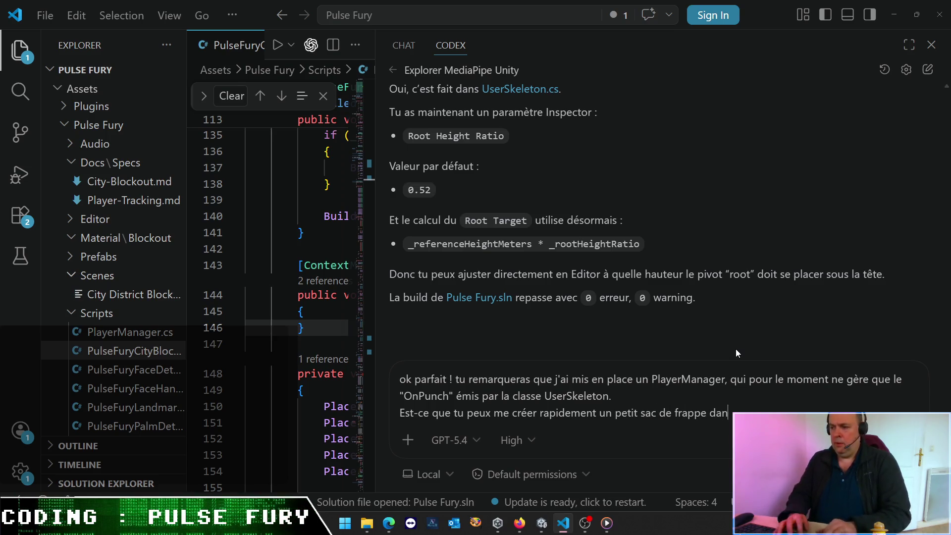
{"action": "type", "text": "s le scèn"}
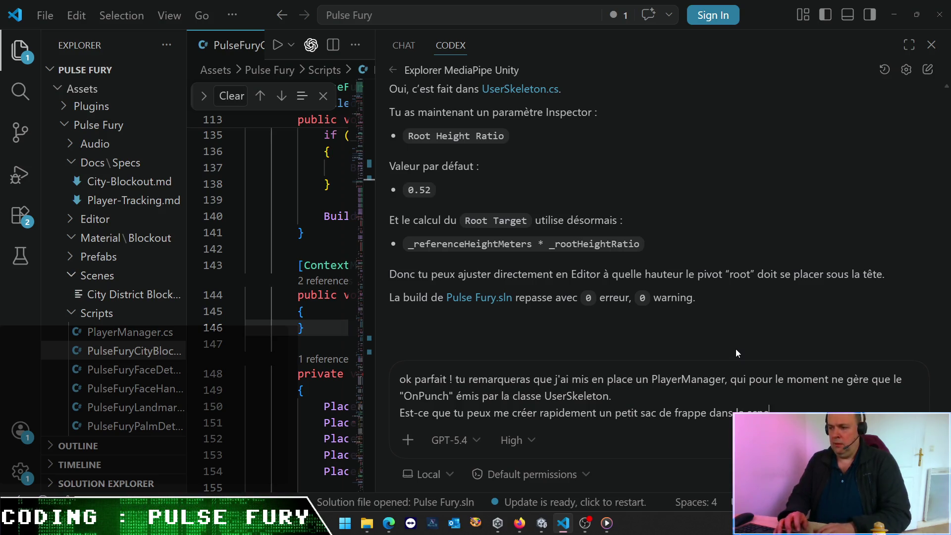
{"action": "type", "text": "e"}
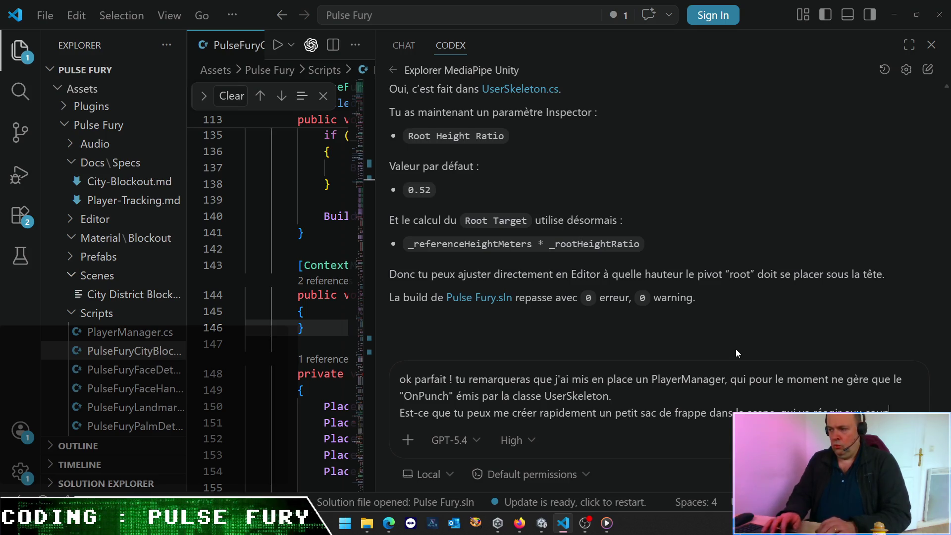
{"action": "type", "text": "poin"}
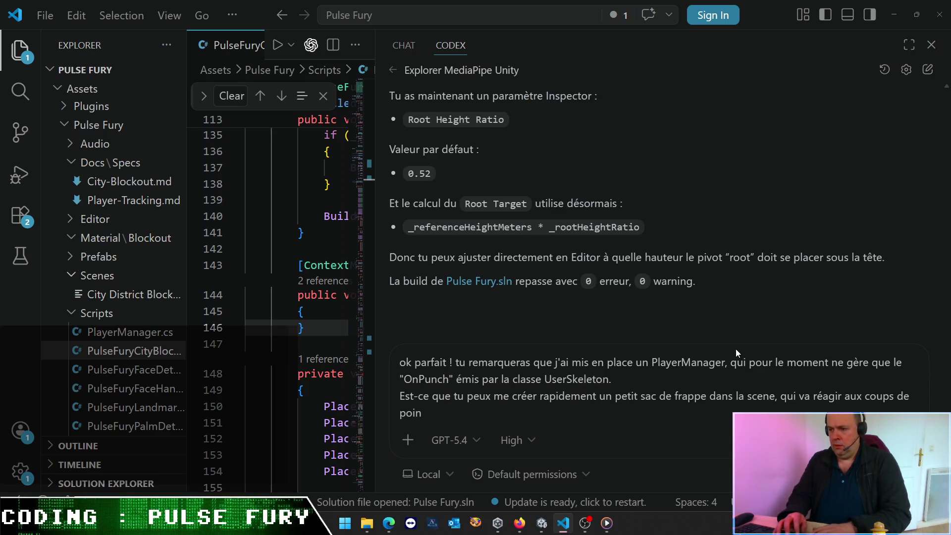
{"action": "type", "text": "g du "}
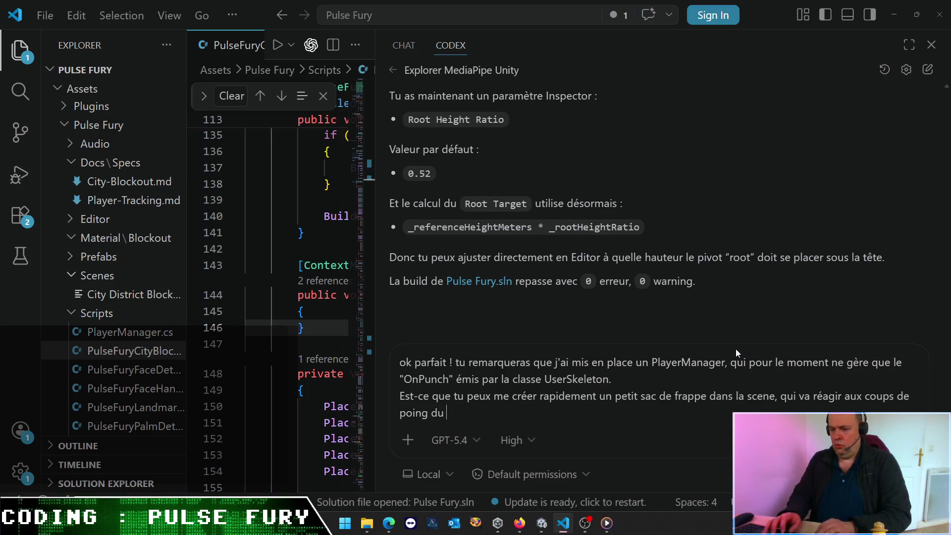
{"action": "type", "text": "joueur ? "}
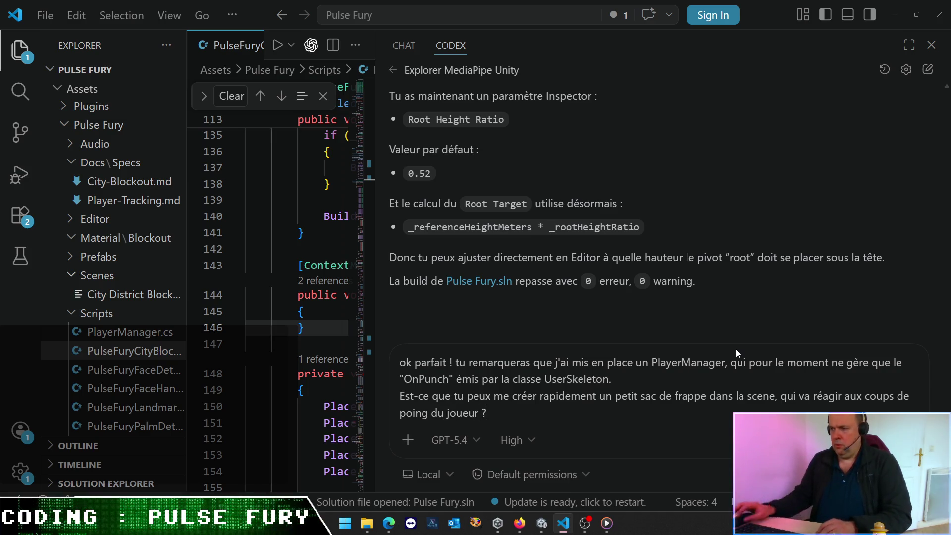
{"action": "type", "text": "selon la for"}
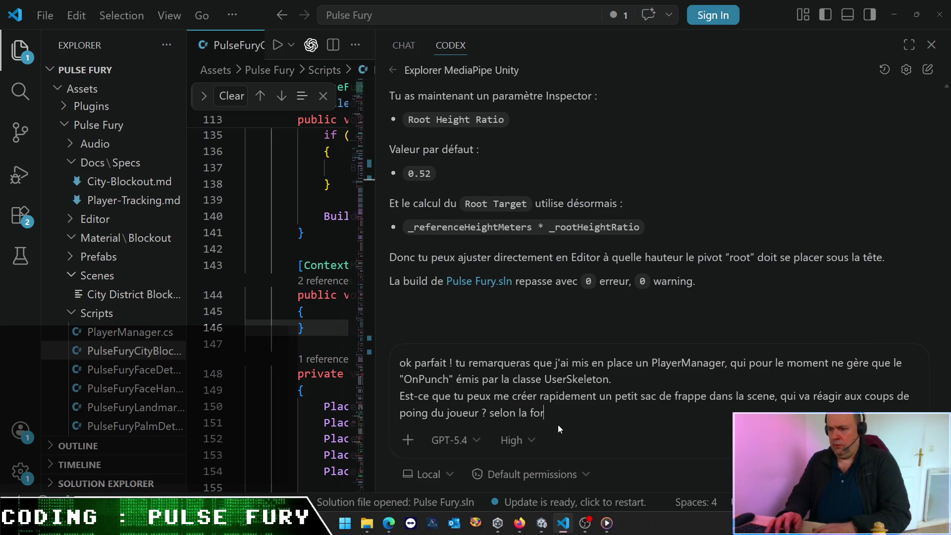
{"action": "type", "text": "ce, l'ange"}
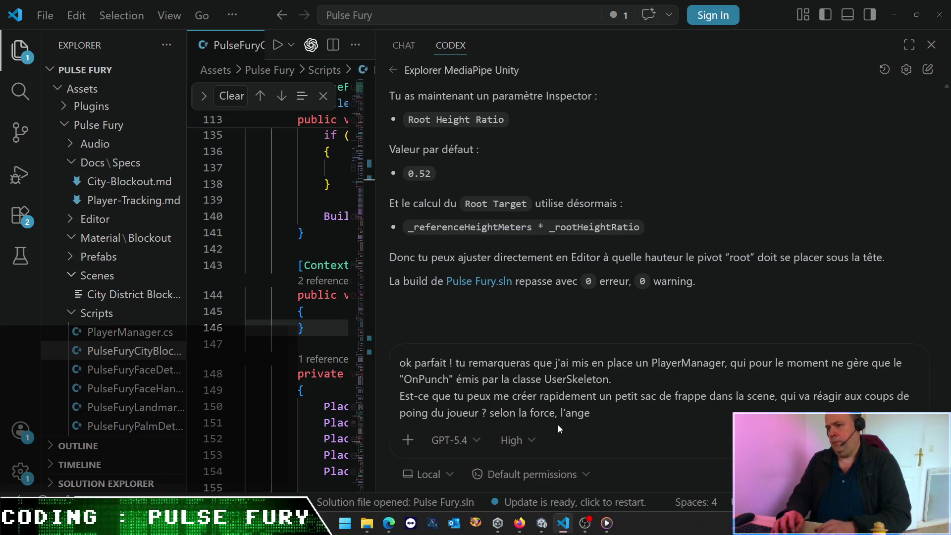
{"action": "key", "text": "BackSpace"}
{"action": "type", "text": "le. "}
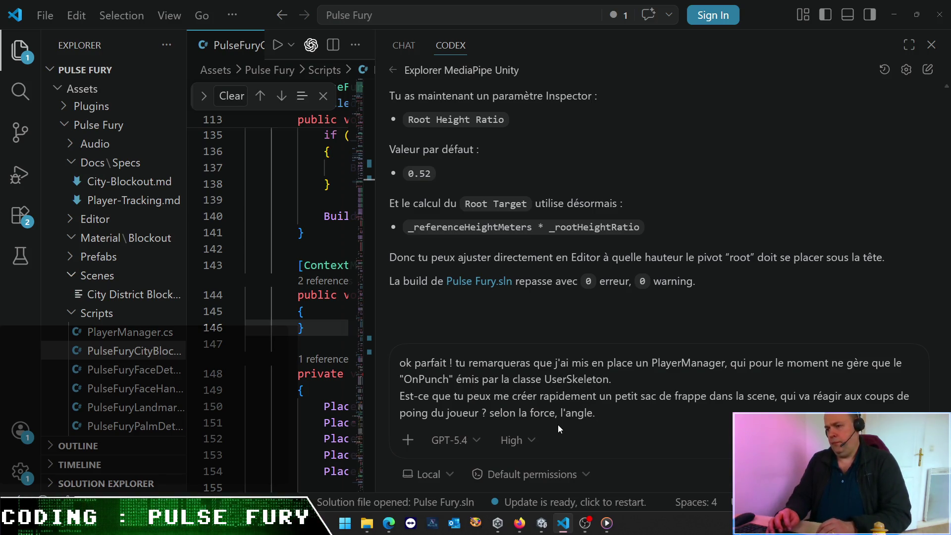
{"action": "type", "text": "Physicalis&"}
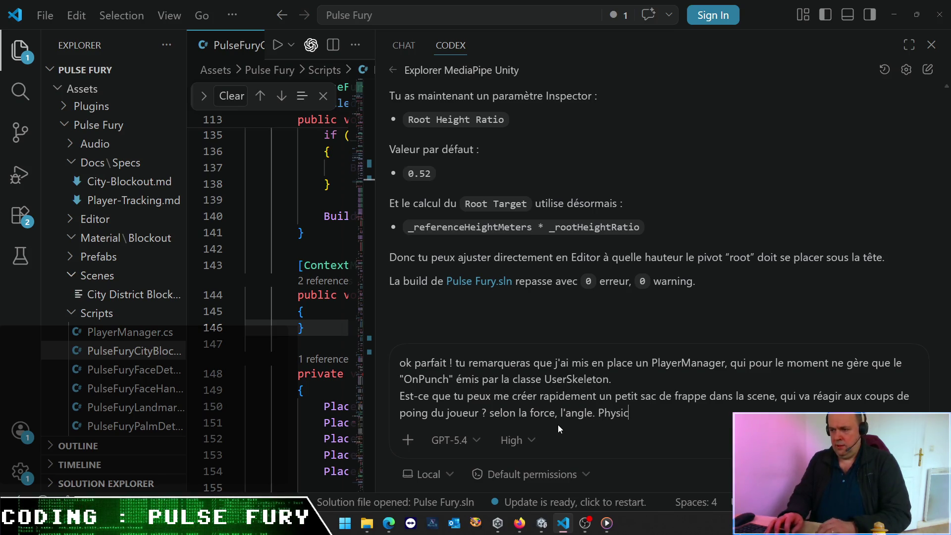
{"action": "key", "text": "BackSpace"}
{"action": "type", "text": "é."}
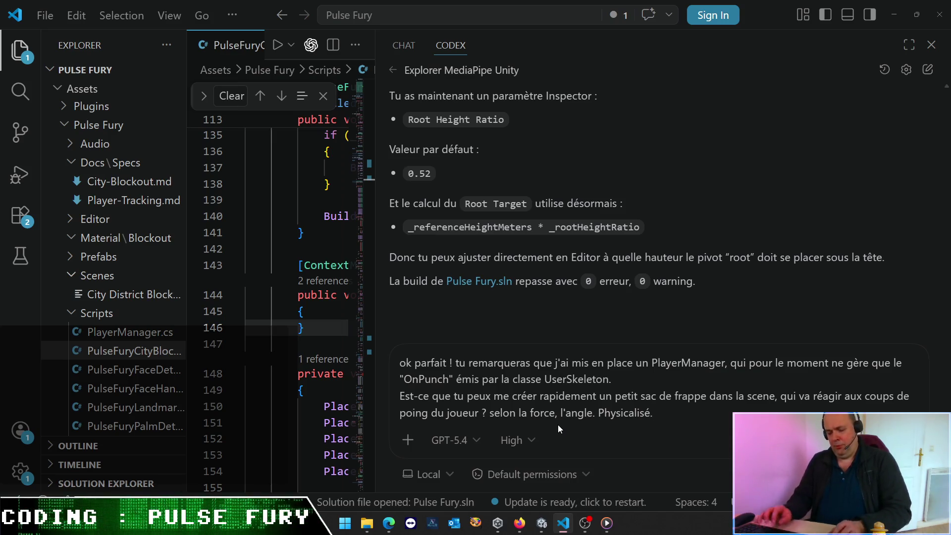
{"action": "key", "text": "alt+Tab"}
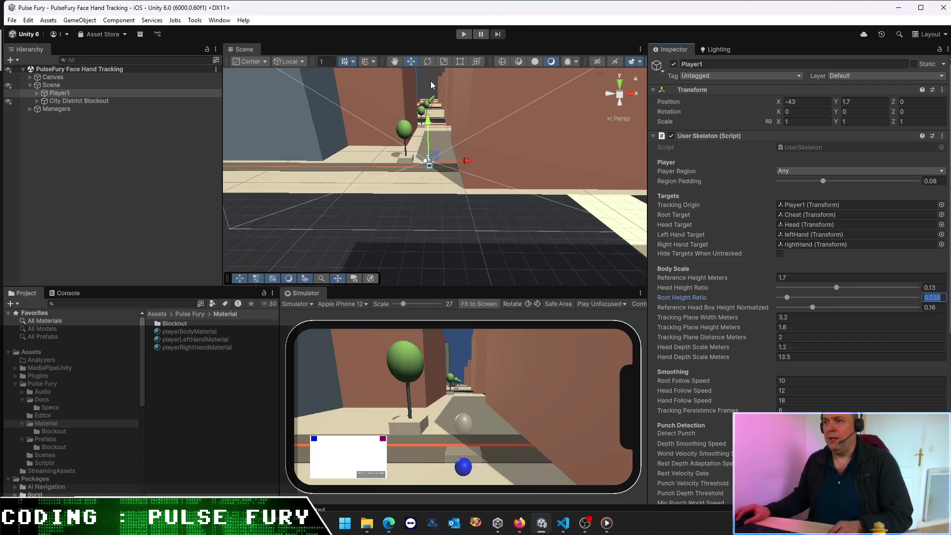
{"action": "key", "text": "alt+Tab"}
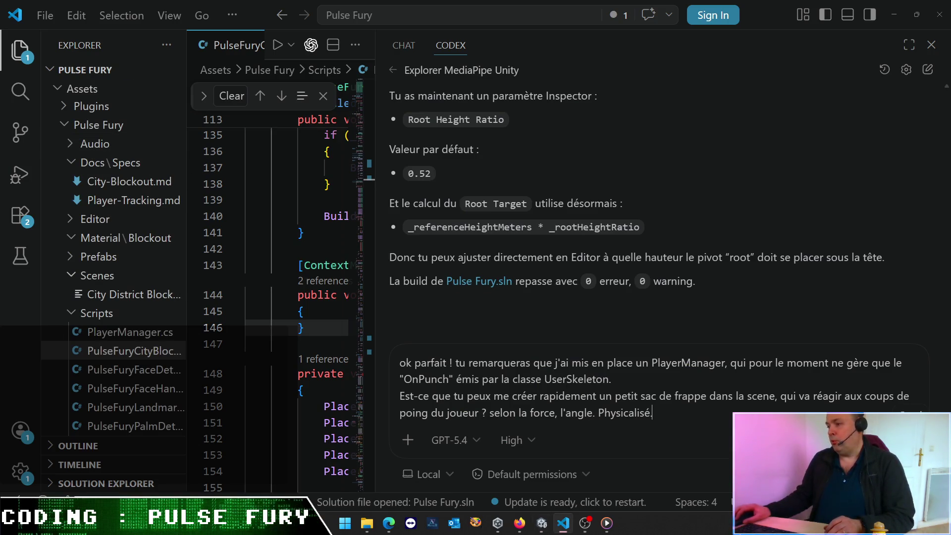
{"action": "key", "text": "Return"}
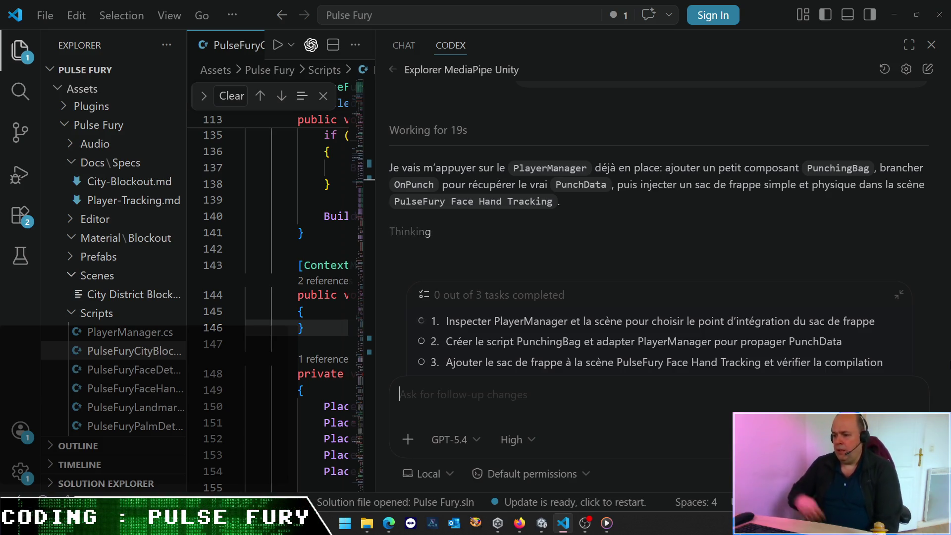
Step: Bring the Unity editor back to the front from the taskbar once Codex's plan appears
{"action": "left_click", "coordinate": [541, 524]}
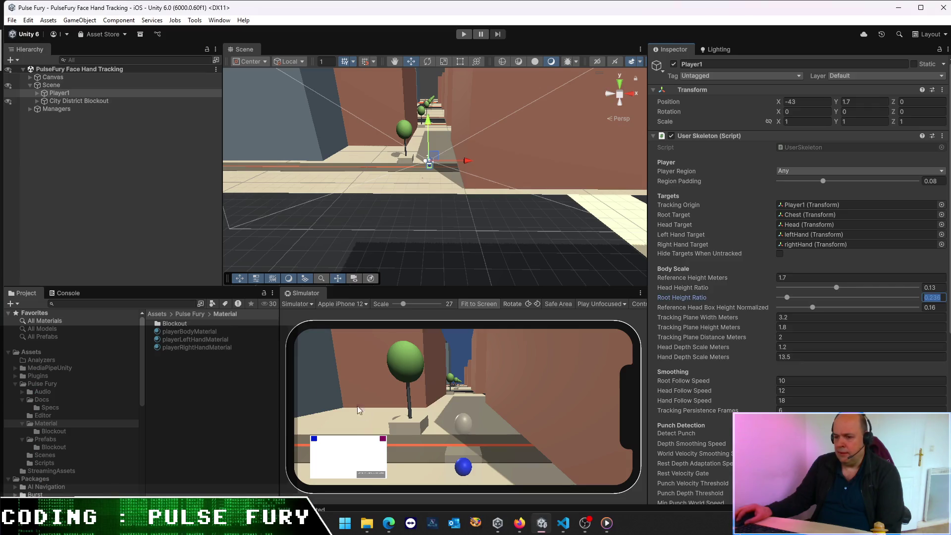
Step: Open the City District Blockout scene from Pulse Fury > Scenes, then return to VS Code
{"action": "left_click", "coordinate": [189, 314]}
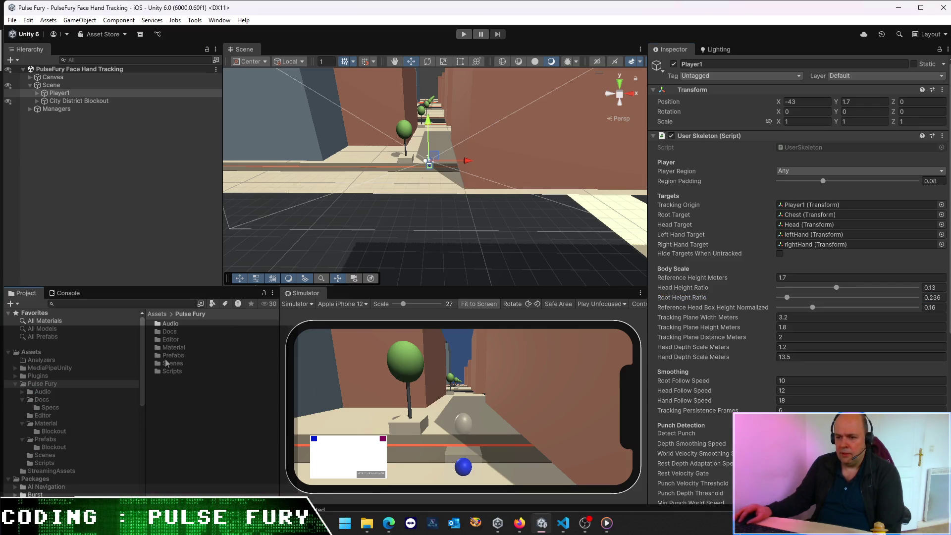
{"action": "double_click", "coordinate": [172, 365]}
{"action": "double_click", "coordinate": [182, 325]}
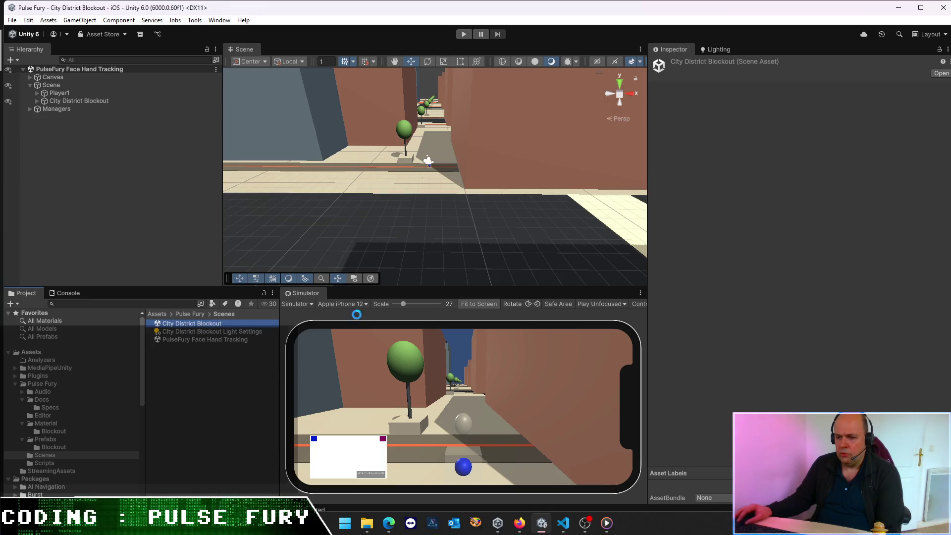
{"action": "key", "text": "alt+Tab"}
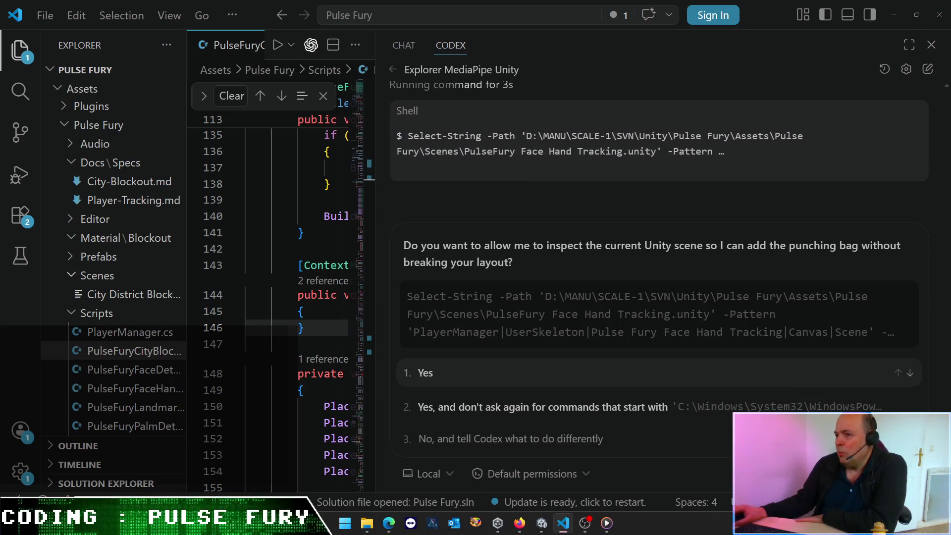
Step: Approve Codex's scene inspection with 'Yes, and don't ask again', then allow its physics component check
{"action": "left_click", "coordinate": [543, 408]}
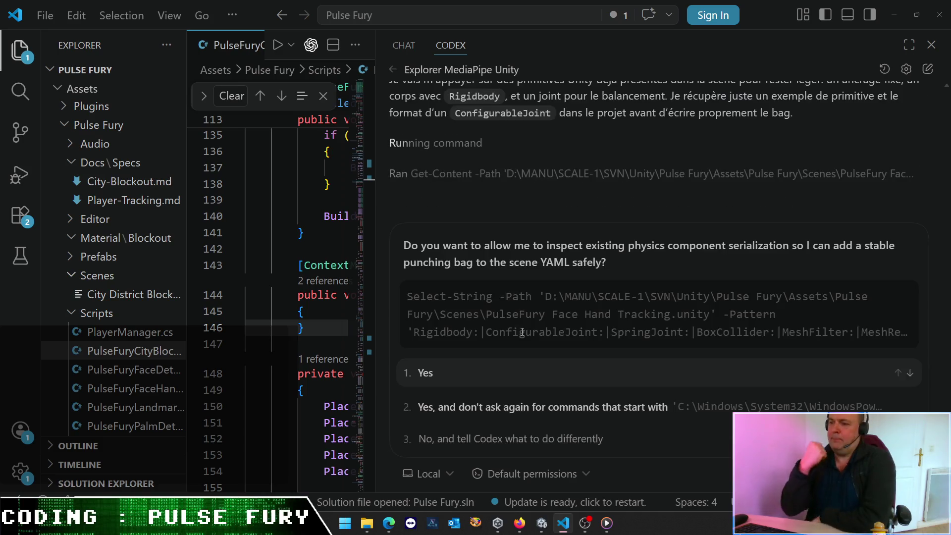
{"action": "left_click", "coordinate": [535, 412]}
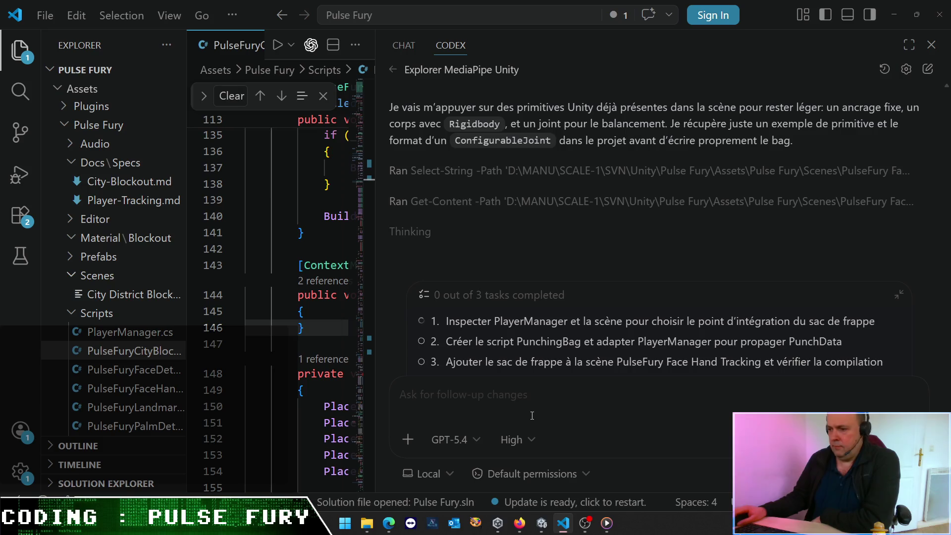
{"action": "mouse_move", "coordinate": [515, 503]}
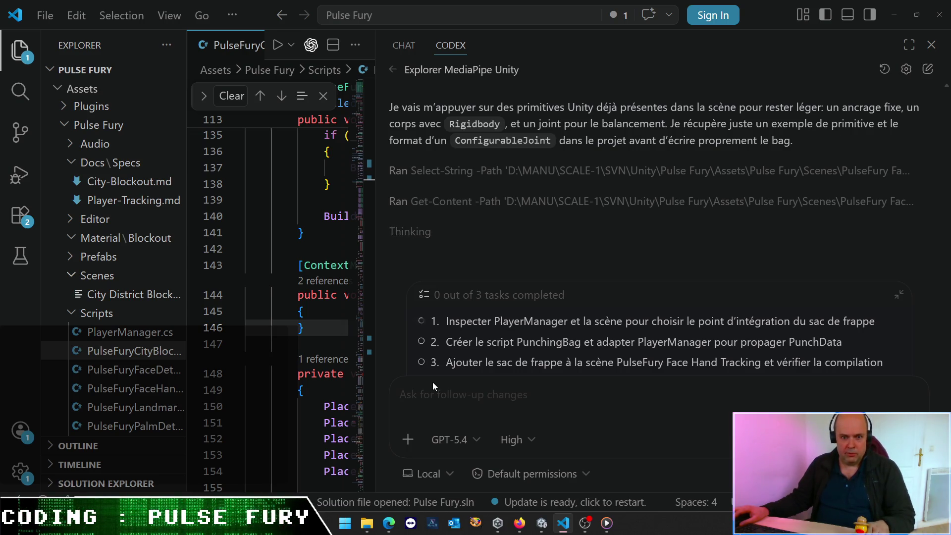
{"action": "left_click", "coordinate": [432, 382]}
{"action": "type", "text": "3♥"}
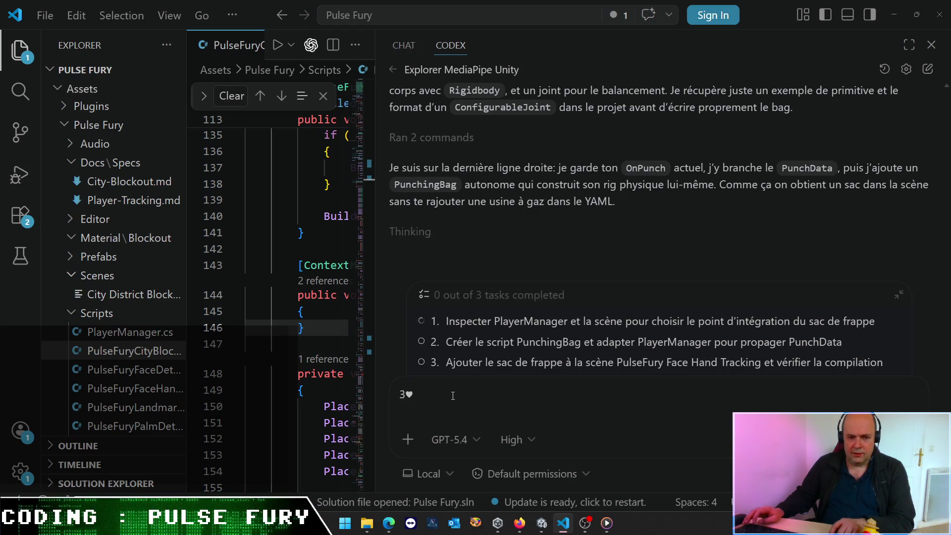
{"action": "key", "text": "ctrl+a"}
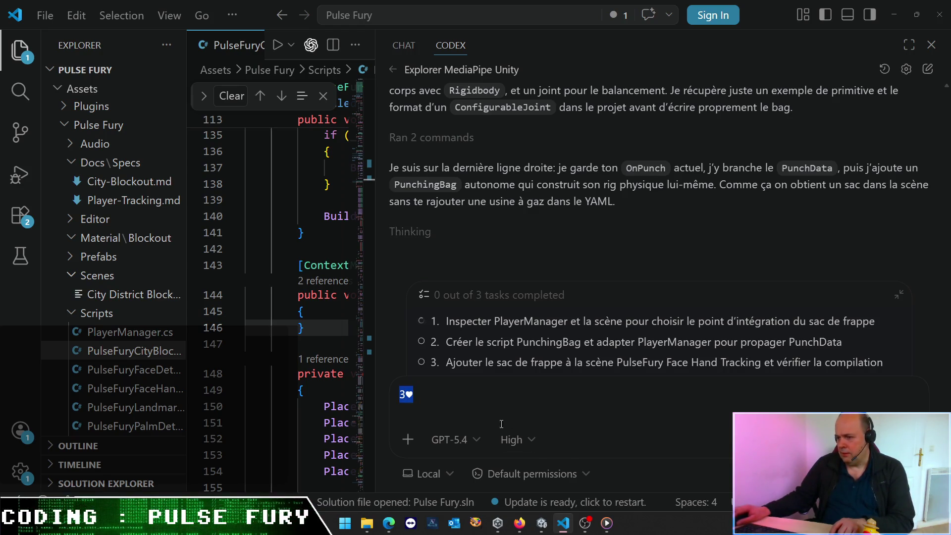
{"action": "key", "text": "BackSpace"}
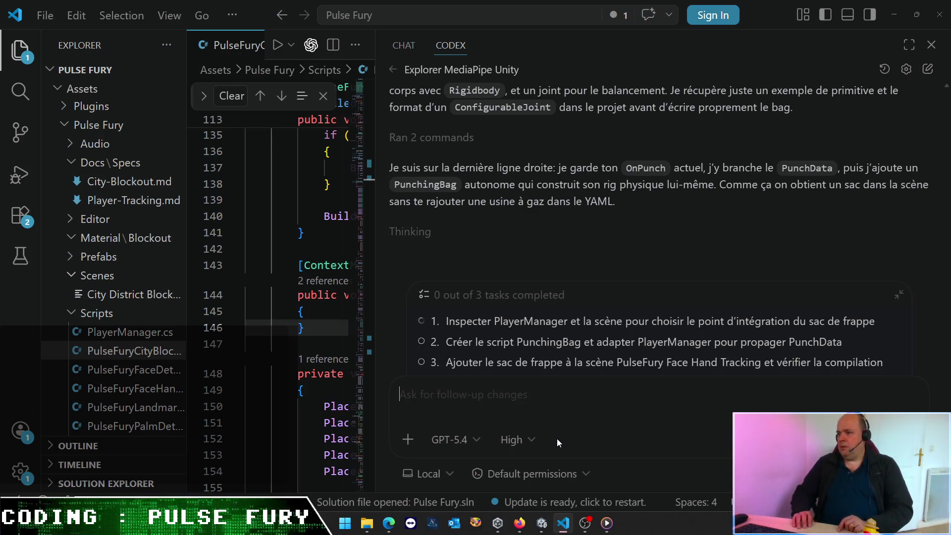